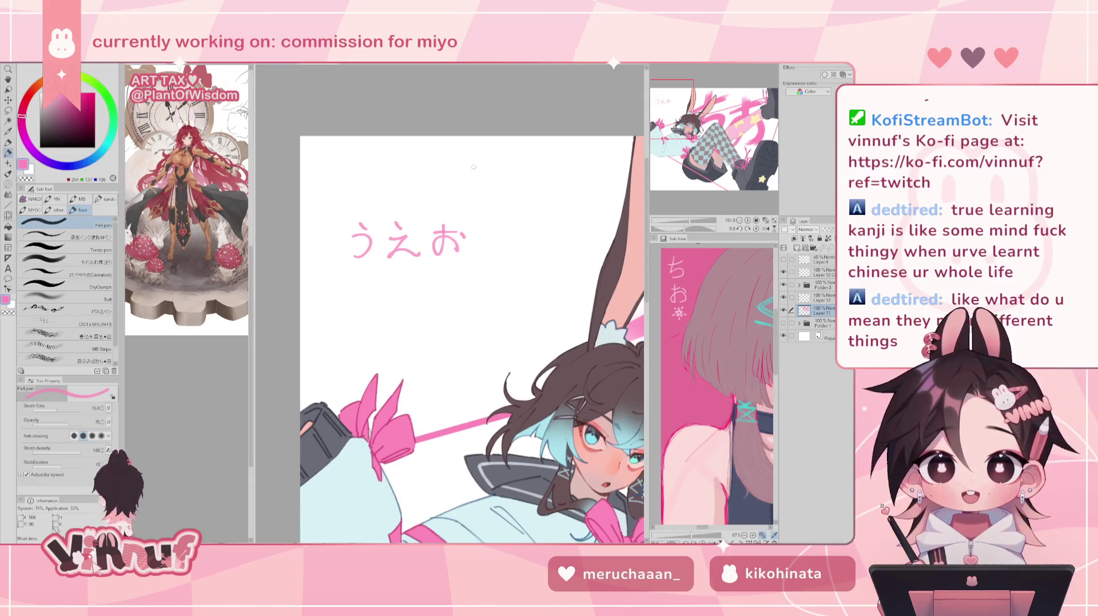
Redraw the お, then lasso the pink うえお and shift it to the right.
{"action": "key", "text": "ctrl+z"}
{"action": "key", "text": "ctrl+z"}
{"action": "key", "text": "ctrl+z"}
{"action": "mouse_move", "coordinate": [445, 228]}
{"action": "left_mouse_down"}
{"action": "mouse_move", "coordinate": [442, 253]}
{"action": "mouse_move", "coordinate": [456, 253]}
{"action": "mouse_move", "coordinate": [459, 228]}
{"action": "mouse_move", "coordinate": [468, 240]}
{"action": "left_mouse_up"}
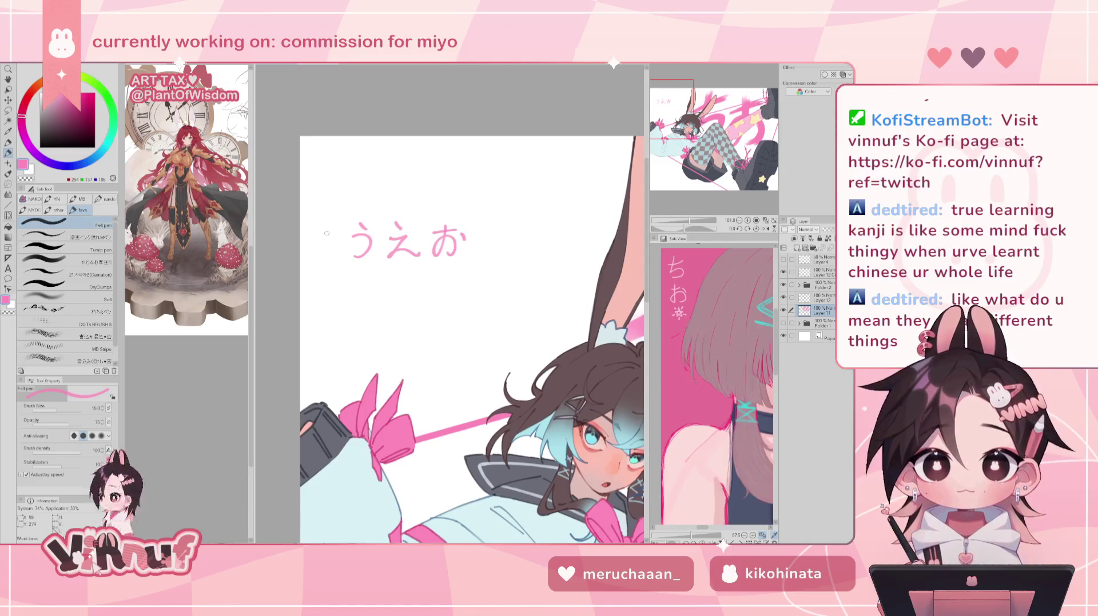
{"action": "key", "text": "m"}
{"action": "mouse_move", "coordinate": [334, 235]}
{"action": "left_mouse_down"}
{"action": "mouse_move", "coordinate": [353, 279]}
{"action": "mouse_move", "coordinate": [338, 246]}
{"action": "left_mouse_up"}
{"action": "key", "text": "k"}
{"action": "left_click_drag", "start_coordinate": [424, 242], "coordinate": [520, 247]}
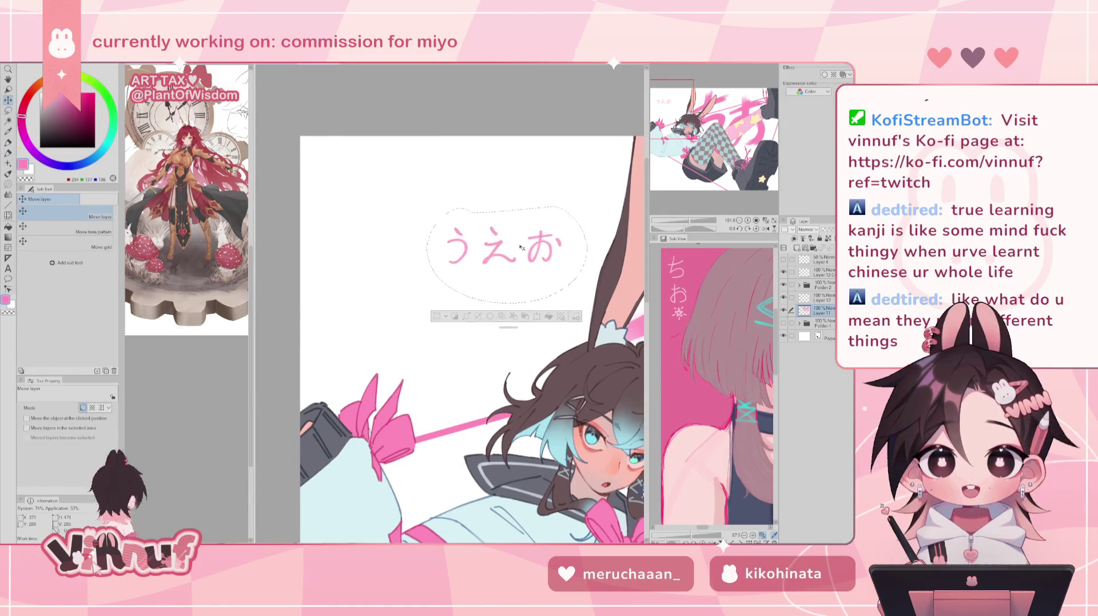
{"action": "key", "text": "ctrl+shift+a"}
Hand-write い in front of うえお with the pen, redoing its strokes.
{"action": "key", "text": "p"}
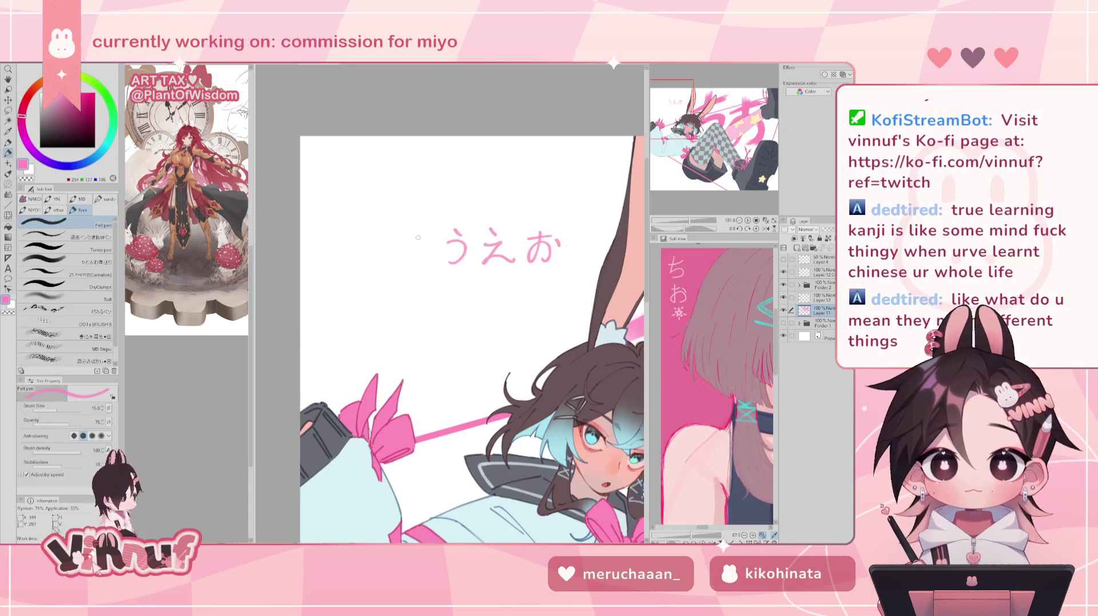
{"action": "mouse_move", "coordinate": [417, 238]}
{"action": "left_mouse_down"}
{"action": "mouse_move", "coordinate": [427, 253]}
{"action": "mouse_move", "coordinate": [411, 256]}
{"action": "mouse_move", "coordinate": [430, 260]}
{"action": "mouse_move", "coordinate": [405, 258]}
{"action": "mouse_move", "coordinate": [429, 258]}
{"action": "left_mouse_up"}
{"action": "key", "text": "ctrl+z"}
{"action": "key", "text": "ctrl+z"}
{"action": "key", "text": "ctrl+z"}
{"action": "key", "text": "ctrl+z"}
{"action": "key", "text": "ctrl+z"}
{"action": "key", "text": "ctrl+z"}
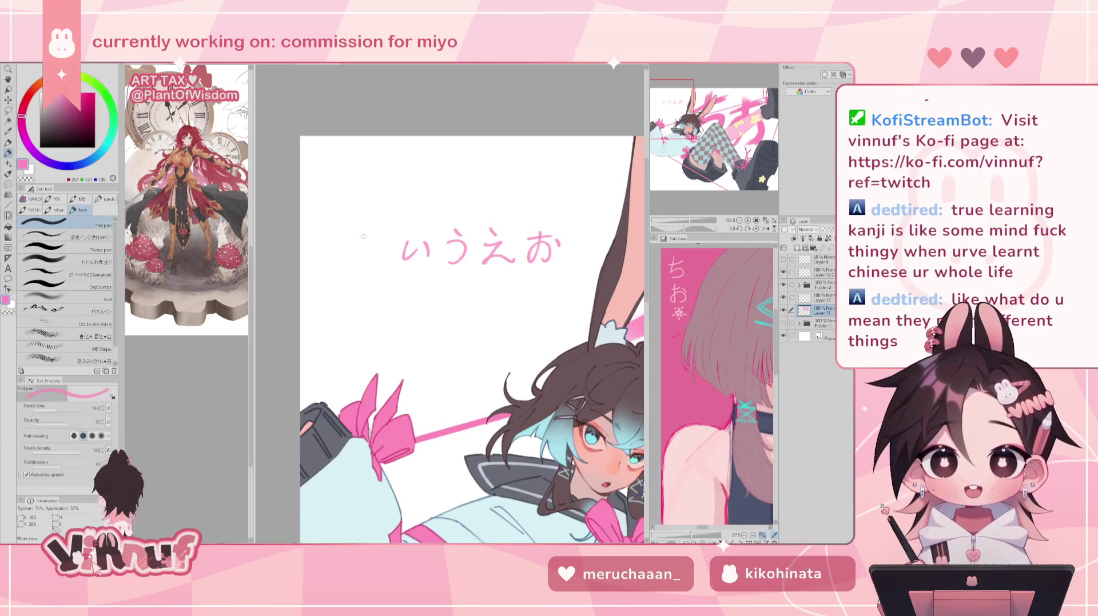
{"action": "mouse_move", "coordinate": [366, 249]}
{"action": "left_mouse_down"}
{"action": "mouse_move", "coordinate": [350, 267]}
{"action": "mouse_move", "coordinate": [361, 246]}
{"action": "mouse_move", "coordinate": [372, 258]}
{"action": "left_mouse_up"}
{"action": "key", "text": "ctrl+z"}
{"action": "key", "text": "ctrl+z"}
{"action": "key", "text": "ctrl+z"}
{"action": "key", "text": "ctrl+z"}
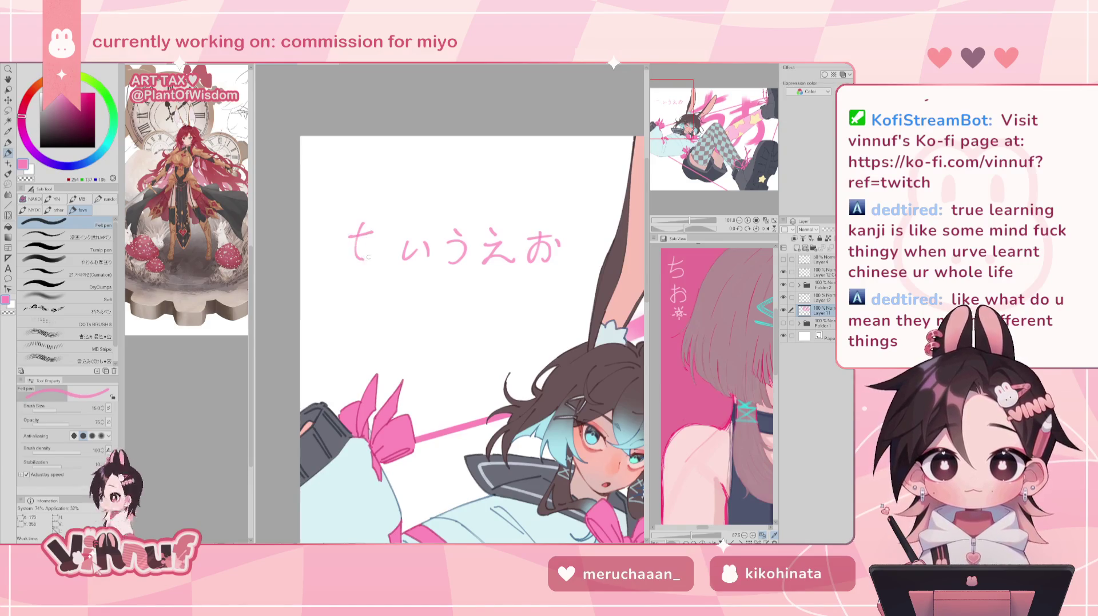
{"action": "key", "text": "ctrl+z"}
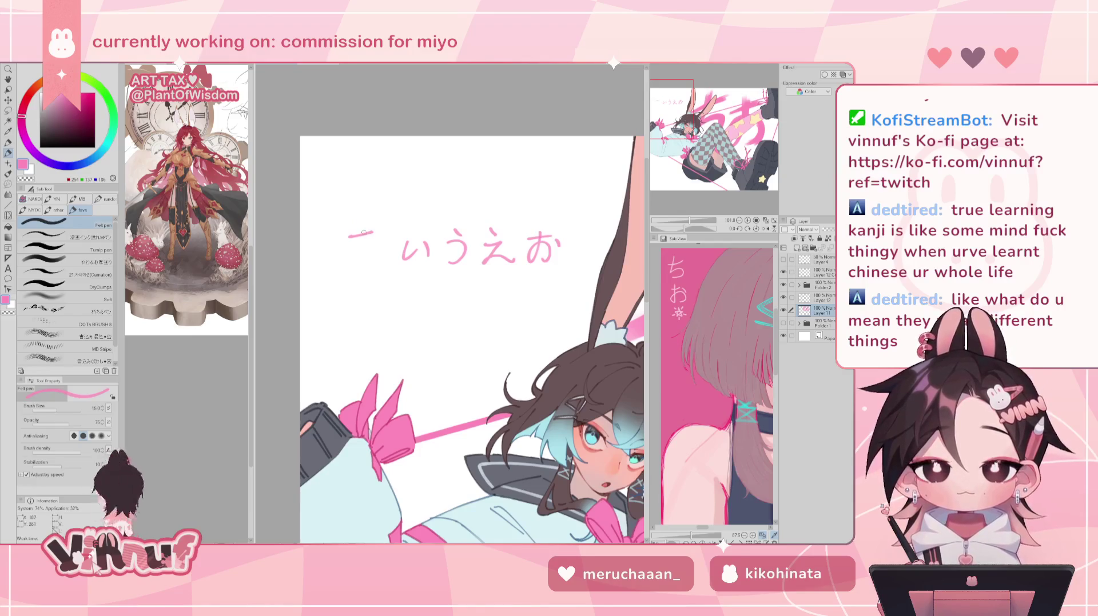
Try ち- and ナ-like strokes left of いうえお, undoing each attempt.
{"action": "left_click_drag", "start_coordinate": [358, 227], "coordinate": [353, 252]}
{"action": "mouse_move", "coordinate": [354, 244]}
{"action": "left_mouse_down"}
{"action": "mouse_move", "coordinate": [370, 252]}
{"action": "mouse_move", "coordinate": [359, 260]}
{"action": "mouse_move", "coordinate": [371, 255]}
{"action": "mouse_move", "coordinate": [355, 257]}
{"action": "left_mouse_up"}
{"action": "key", "text": "ctrl+z"}
{"action": "key", "text": "ctrl+z"}
{"action": "mouse_move", "coordinate": [354, 247]}
{"action": "left_mouse_down"}
{"action": "mouse_move", "coordinate": [373, 256]}
{"action": "mouse_move", "coordinate": [354, 258]}
{"action": "left_mouse_up"}
{"action": "key", "text": "ctrl+z"}
{"action": "key", "text": "ctrl+z"}
{"action": "key", "text": "ctrl+z"}
{"action": "key", "text": "ctrl+z"}
{"action": "mouse_move", "coordinate": [354, 248]}
{"action": "left_mouse_down"}
{"action": "mouse_move", "coordinate": [377, 259]}
{"action": "mouse_move", "coordinate": [354, 269]}
{"action": "left_mouse_up"}
{"action": "key", "text": "ctrl+z"}
{"action": "key", "text": "ctrl+z"}
{"action": "left_click_drag", "start_coordinate": [350, 251], "coordinate": [370, 267]}
{"action": "key", "text": "ctrl+z"}
{"action": "key", "text": "ctrl+z"}
{"action": "key", "text": "ctrl+z"}
{"action": "key", "text": "ctrl+z"}
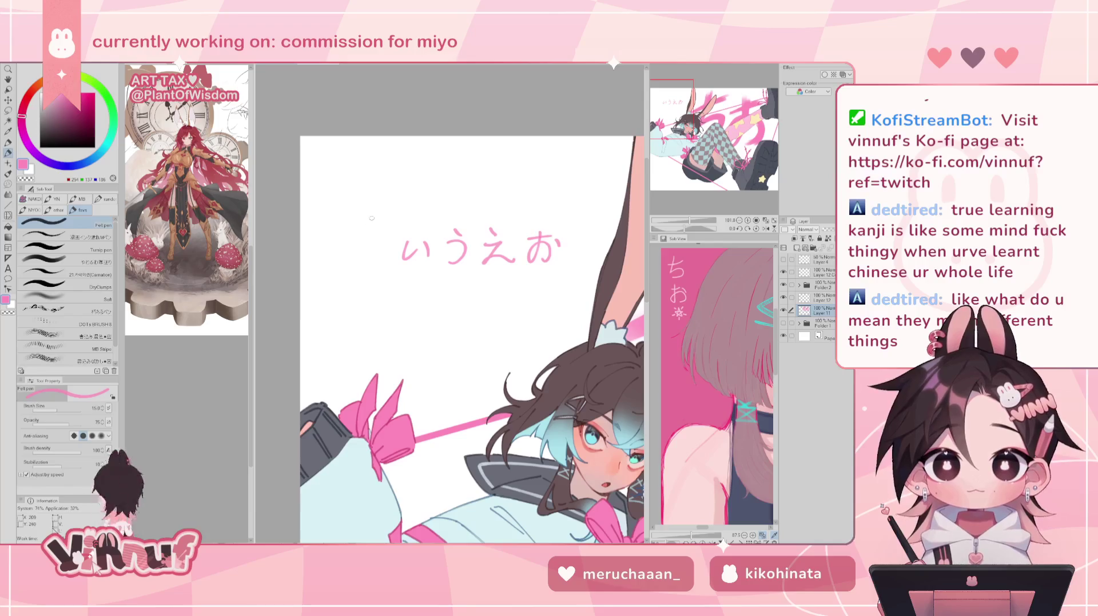
Sketch and undo small curled and お-like trial strokes around いうえお.
{"action": "left_click_drag", "start_coordinate": [351, 249], "coordinate": [366, 270]}
{"action": "key", "text": "ctrl+z"}
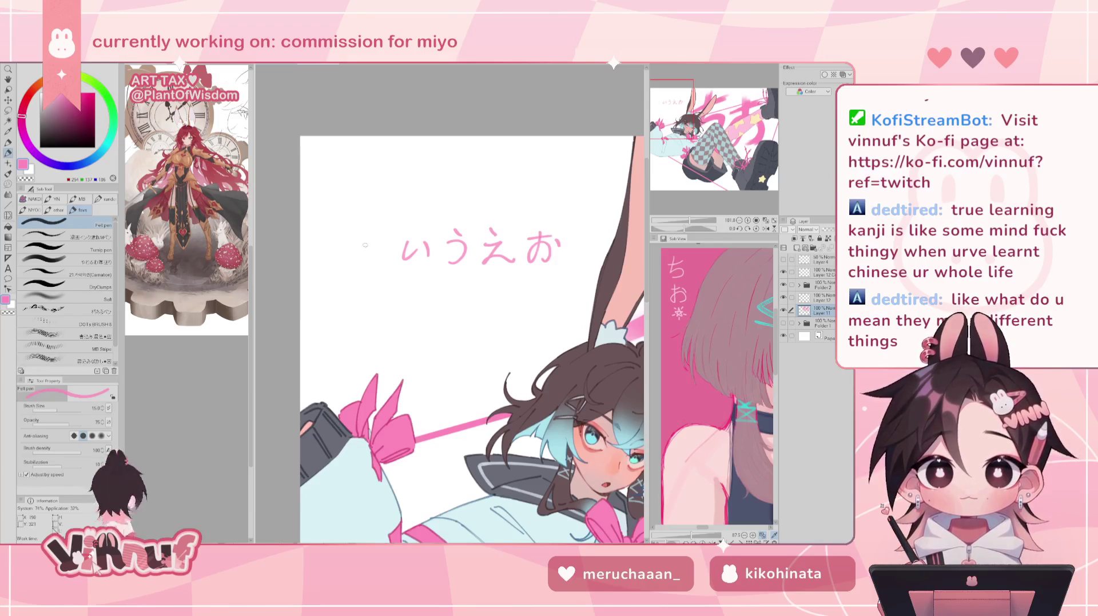
{"action": "left_click_drag", "start_coordinate": [365, 224], "coordinate": [357, 255]}
{"action": "key", "text": "ctrl+z"}
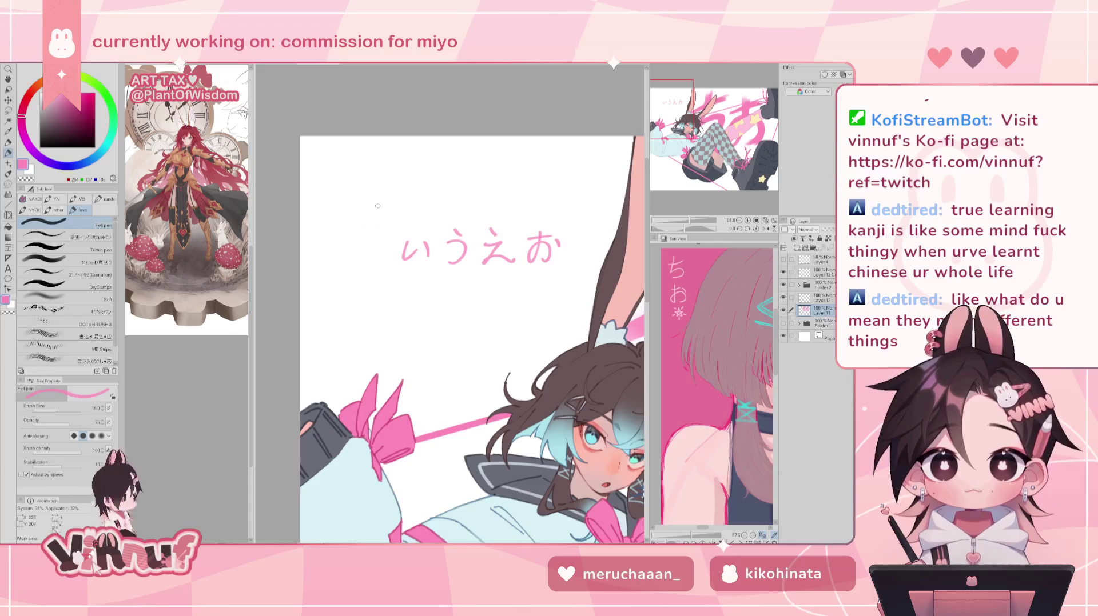
{"action": "left_click_drag", "start_coordinate": [509, 166], "coordinate": [541, 191]}
{"action": "key", "text": "ctrl+z"}
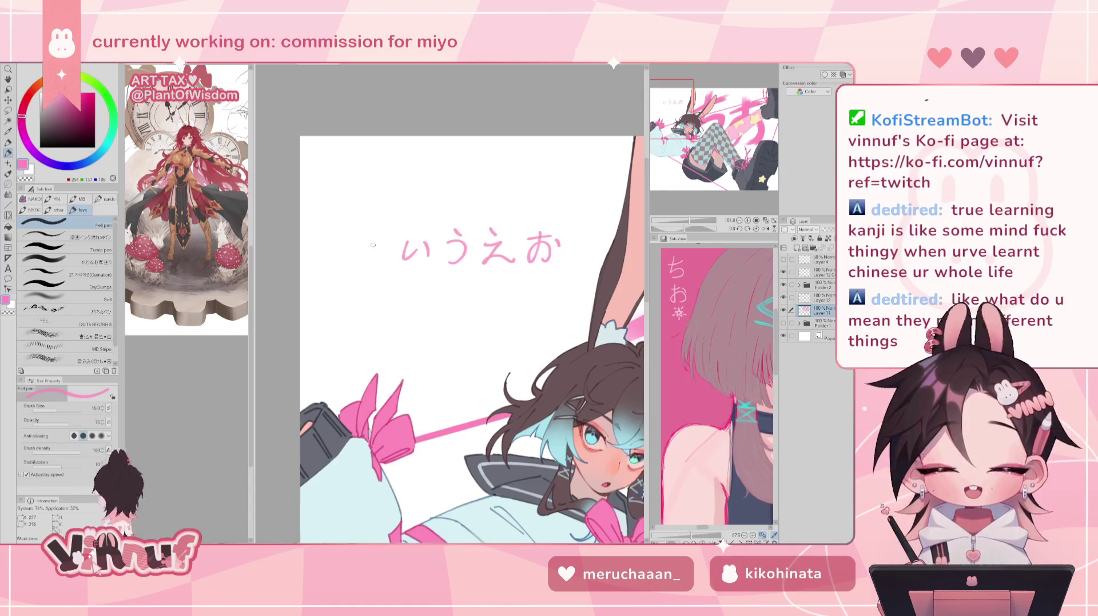
Sketch and undo trial strokes for a new kana left of いうえお.
{"action": "key", "text": "ctrl+z"}
{"action": "mouse_move", "coordinate": [362, 234]}
{"action": "left_mouse_down"}
{"action": "mouse_move", "coordinate": [366, 268]}
{"action": "mouse_move", "coordinate": [359, 249]}
{"action": "mouse_move", "coordinate": [355, 260]}
{"action": "mouse_move", "coordinate": [380, 247]}
{"action": "mouse_move", "coordinate": [357, 231]}
{"action": "left_mouse_up"}
{"action": "key", "text": "ctrl+z"}
{"action": "key", "text": "ctrl+z"}
{"action": "key", "text": "ctrl+z"}
{"action": "key", "text": "ctrl+z"}
{"action": "key", "text": "ctrl+z"}
{"action": "key", "text": "ctrl+z"}
{"action": "key", "text": "ctrl+z"}
{"action": "key", "text": "ctrl+z"}
{"action": "key", "text": "ctrl+z"}
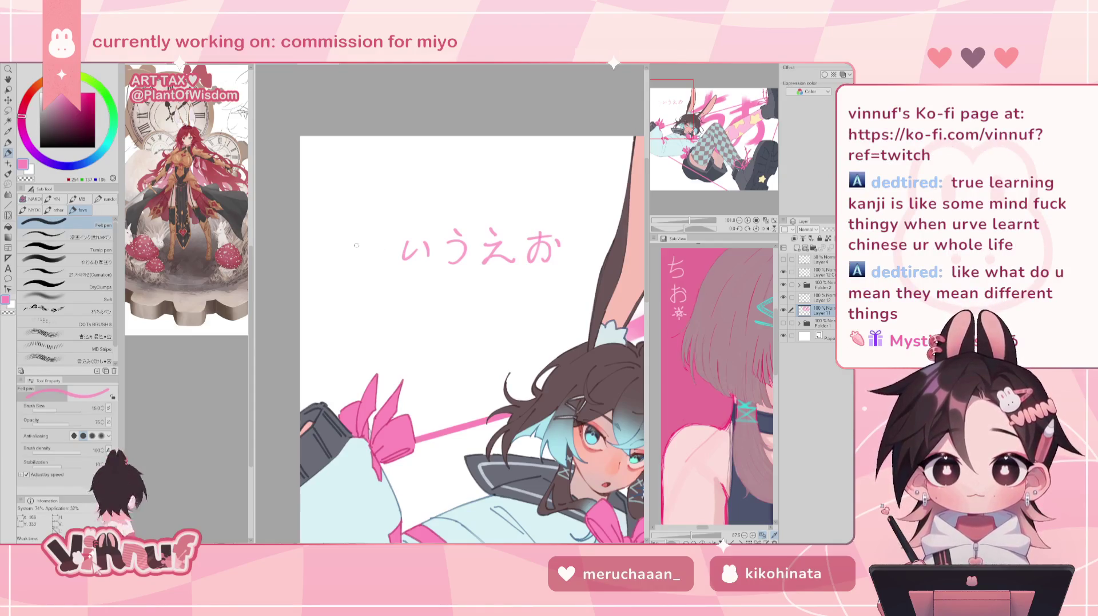
{"action": "left_click_drag", "start_coordinate": [356, 231], "coordinate": [353, 266]}
{"action": "key", "text": "ctrl+z"}
{"action": "key", "text": "ctrl+z"}
{"action": "key", "text": "ctrl+z"}
{"action": "key", "text": "ctrl+z"}
{"action": "left_click_drag", "start_coordinate": [361, 223], "coordinate": [351, 268]}
{"action": "key", "text": "ctrl+z"}
{"action": "key", "text": "ctrl+z"}
{"action": "key", "text": "ctrl+z"}
{"action": "key", "text": "ctrl+z"}
{"action": "key", "text": "ctrl+z"}
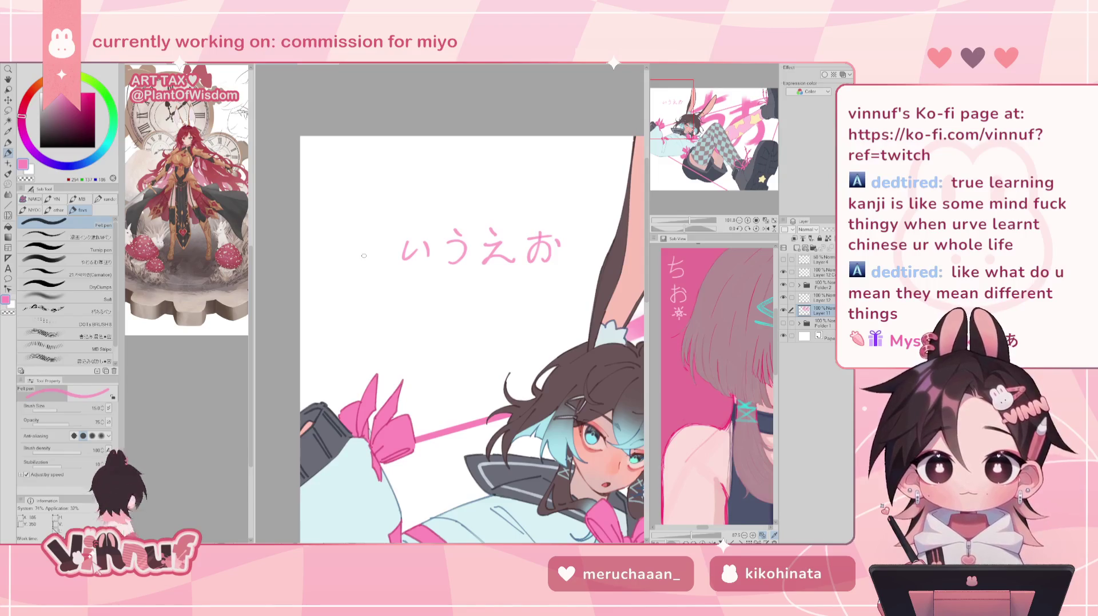
{"action": "key", "text": "ctrl+z"}
Write あ left of いうえお, reworking its loop stroke.
{"action": "left_click_drag", "start_coordinate": [347, 242], "coordinate": [376, 240]}
{"action": "mouse_move", "coordinate": [358, 227]}
{"action": "left_mouse_down"}
{"action": "mouse_move", "coordinate": [363, 264]}
{"action": "mouse_move", "coordinate": [349, 270]}
{"action": "left_mouse_up"}
{"action": "key", "text": "ctrl+z"}
{"action": "key", "text": "ctrl+z"}
{"action": "key", "text": "ctrl+z"}
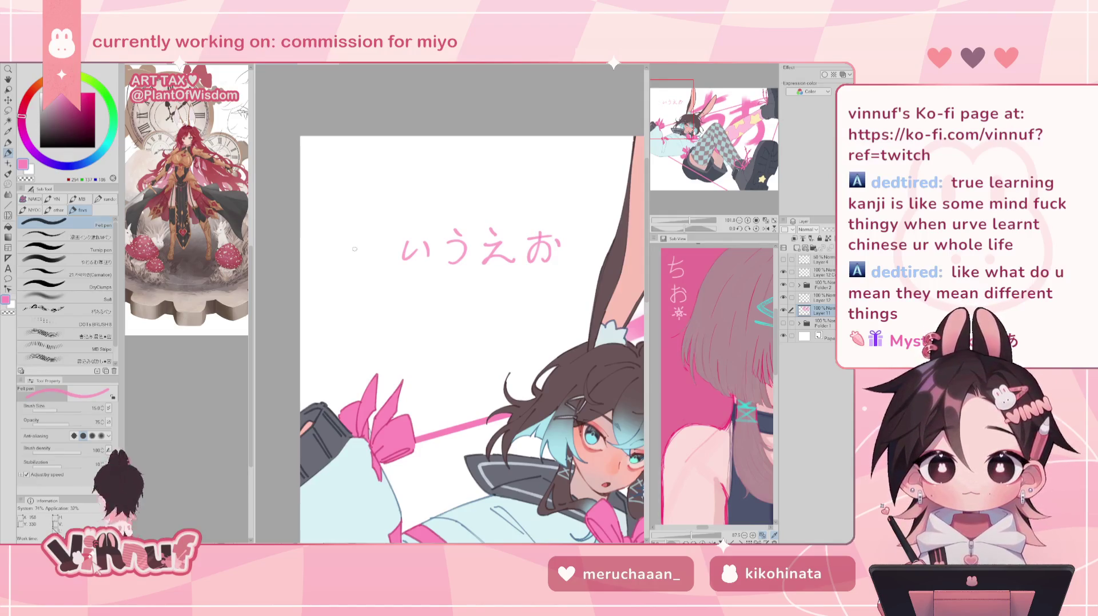
{"action": "mouse_move", "coordinate": [356, 253]}
{"action": "left_mouse_down"}
{"action": "mouse_move", "coordinate": [346, 272]}
{"action": "mouse_move", "coordinate": [375, 244]}
{"action": "mouse_move", "coordinate": [375, 270]}
{"action": "left_mouse_up"}
{"action": "key", "text": "ctrl+z"}
{"action": "key", "text": "ctrl+z"}
{"action": "key", "text": "ctrl+z"}
{"action": "key", "text": "ctrl+z"}
{"action": "key", "text": "ctrl+z"}
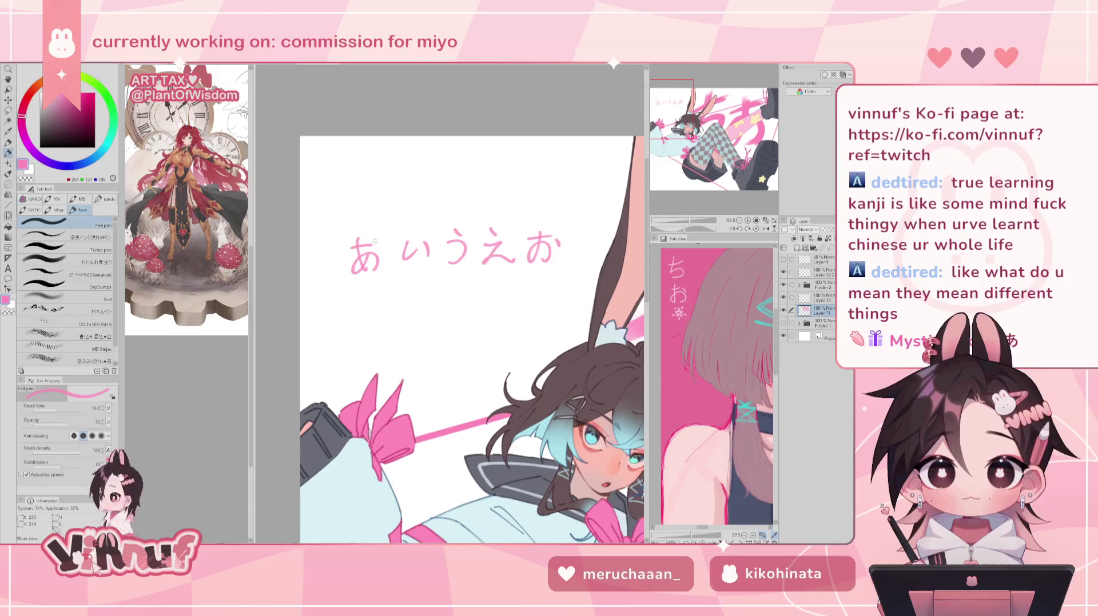
{"action": "key", "text": "ctrl+z"}
{"action": "mouse_move", "coordinate": [366, 251]}
{"action": "left_mouse_down"}
{"action": "mouse_move", "coordinate": [375, 268]}
{"action": "mouse_move", "coordinate": [372, 260]}
{"action": "left_mouse_up"}
{"action": "key", "text": "ctrl+z"}
{"action": "key", "text": "ctrl+z"}
{"action": "key", "text": "ctrl+y"}
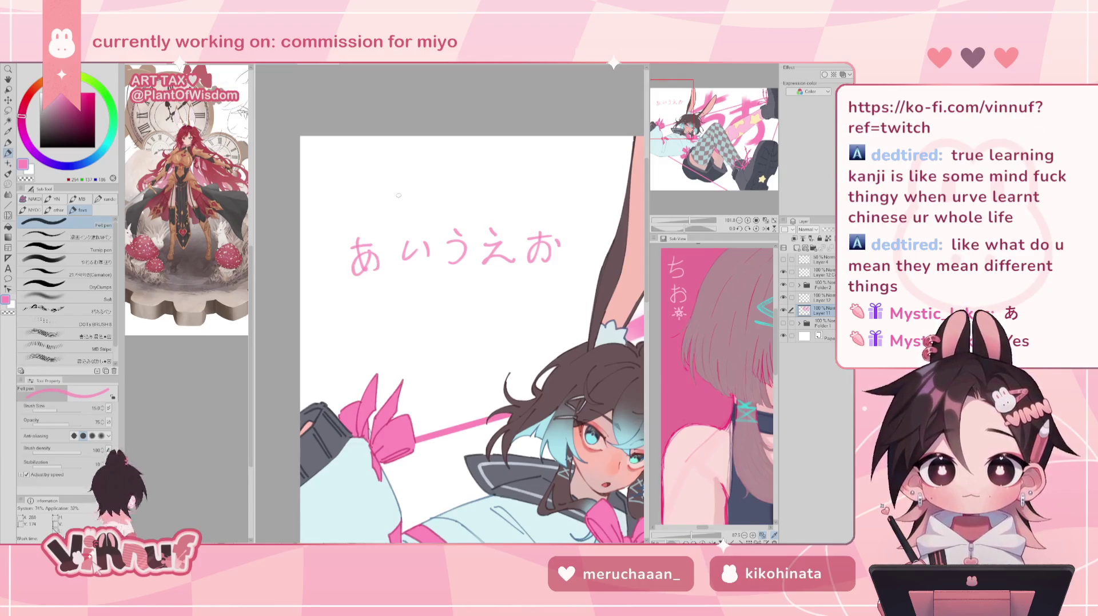
Lasso the あ and move it right next to い.
{"action": "key", "text": "m"}
{"action": "mouse_move", "coordinate": [374, 228]}
{"action": "left_mouse_down"}
{"action": "mouse_move", "coordinate": [393, 254]}
{"action": "mouse_move", "coordinate": [395, 222]}
{"action": "mouse_move", "coordinate": [572, 216]}
{"action": "mouse_move", "coordinate": [535, 155]}
{"action": "left_mouse_up"}
{"action": "key", "text": "k"}
{"action": "key", "text": "ctrl+d"}
Move the whole あいうえお line up-left and begin ア beneath it.
{"action": "key", "text": "m"}
{"action": "key", "text": "k"}
{"action": "key", "text": "ctrl+d"}
{"action": "key", "text": "p"}
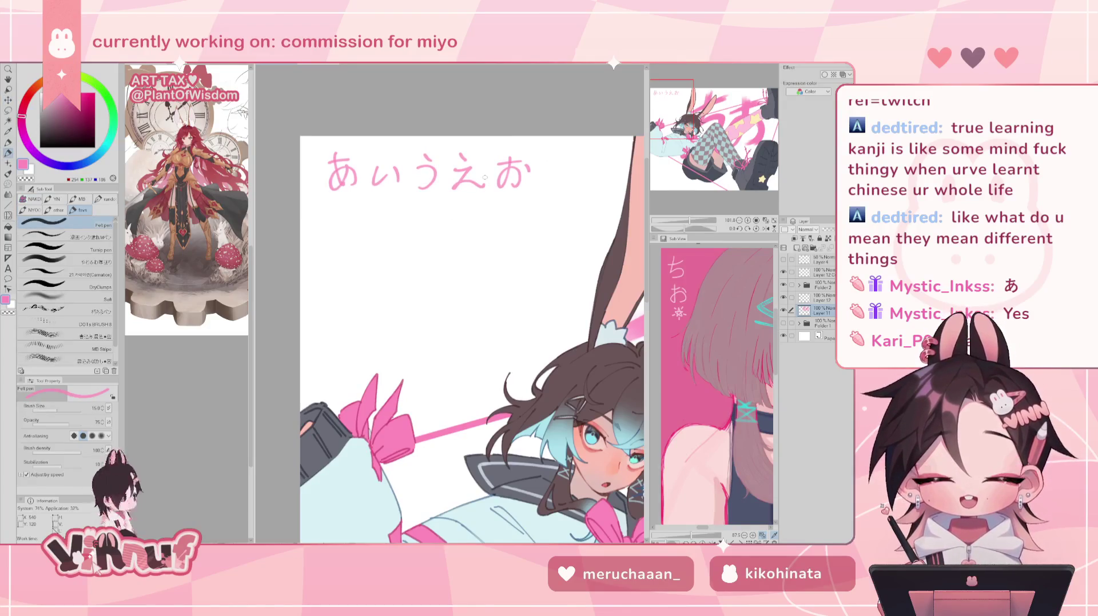
{"action": "mouse_move", "coordinate": [326, 212]}
{"action": "left_mouse_down"}
{"action": "mouse_move", "coordinate": [353, 217]}
{"action": "mouse_move", "coordinate": [332, 241]}
{"action": "left_mouse_up"}
Write katakana エ to the right of ア, redoing its first stroke.
{"action": "key", "text": "ctrl+z"}
{"action": "key", "text": "ctrl+z"}
{"action": "key", "text": "ctrl+z"}
{"action": "key", "text": "ctrl+z"}
{"action": "key", "text": "ctrl+z"}
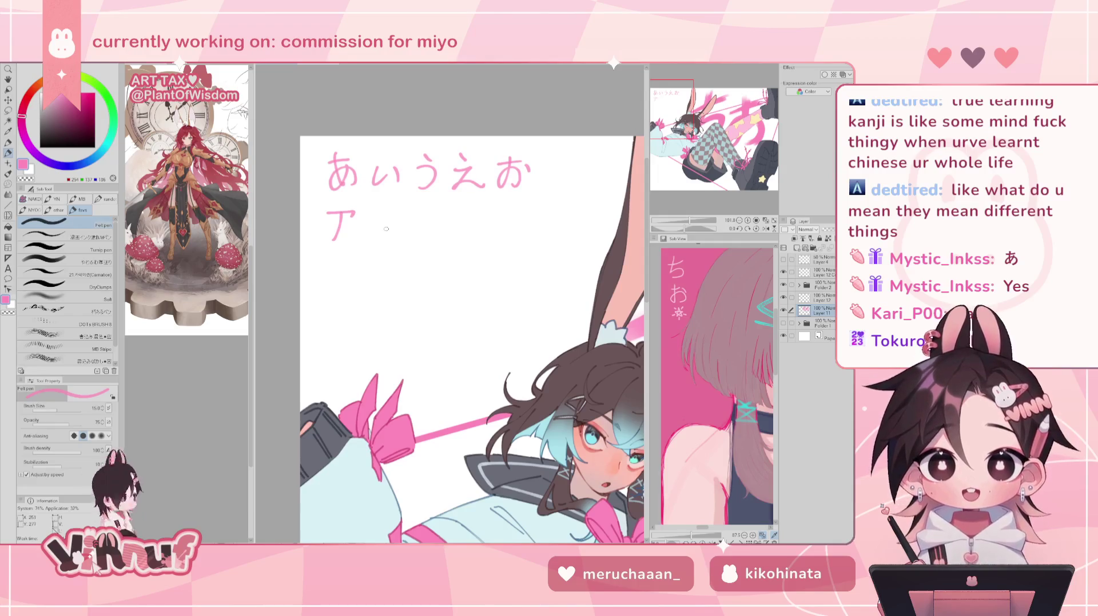
{"action": "mouse_move", "coordinate": [413, 218]}
{"action": "left_mouse_down"}
{"action": "mouse_move", "coordinate": [434, 216]}
{"action": "mouse_move", "coordinate": [422, 233]}
{"action": "left_mouse_up"}
{"action": "key", "text": "ctrl+z"}
{"action": "key", "text": "ctrl+z"}
{"action": "left_click_drag", "start_coordinate": [409, 234], "coordinate": [436, 232]}
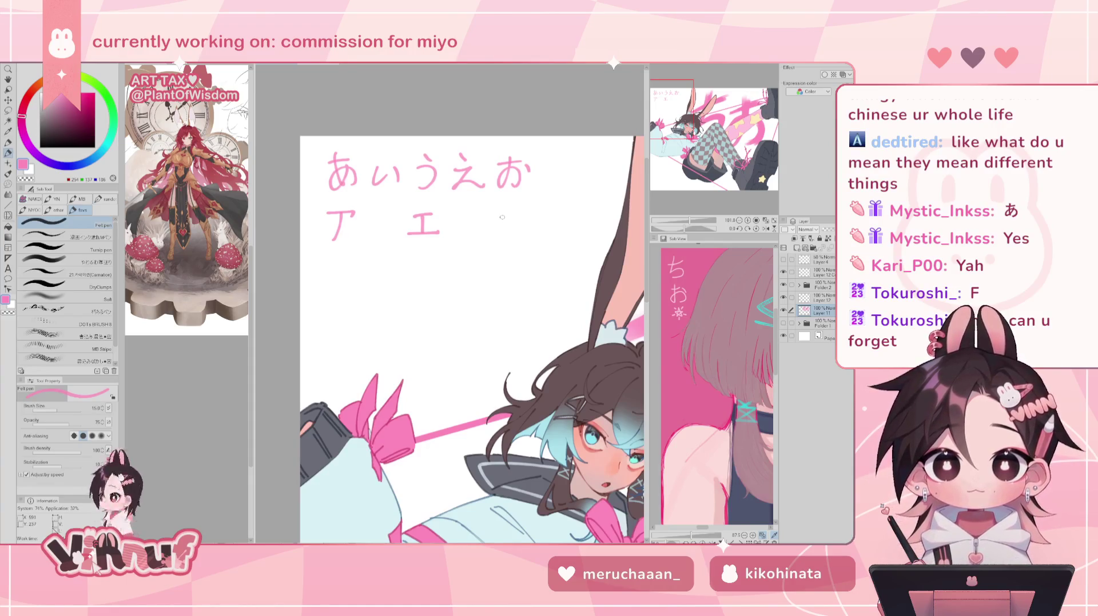
Lasso エ and move it further right with Move layer.
{"action": "left_click_drag", "start_coordinate": [502, 213], "coordinate": [501, 231]}
{"action": "key", "text": "ctrl+z"}
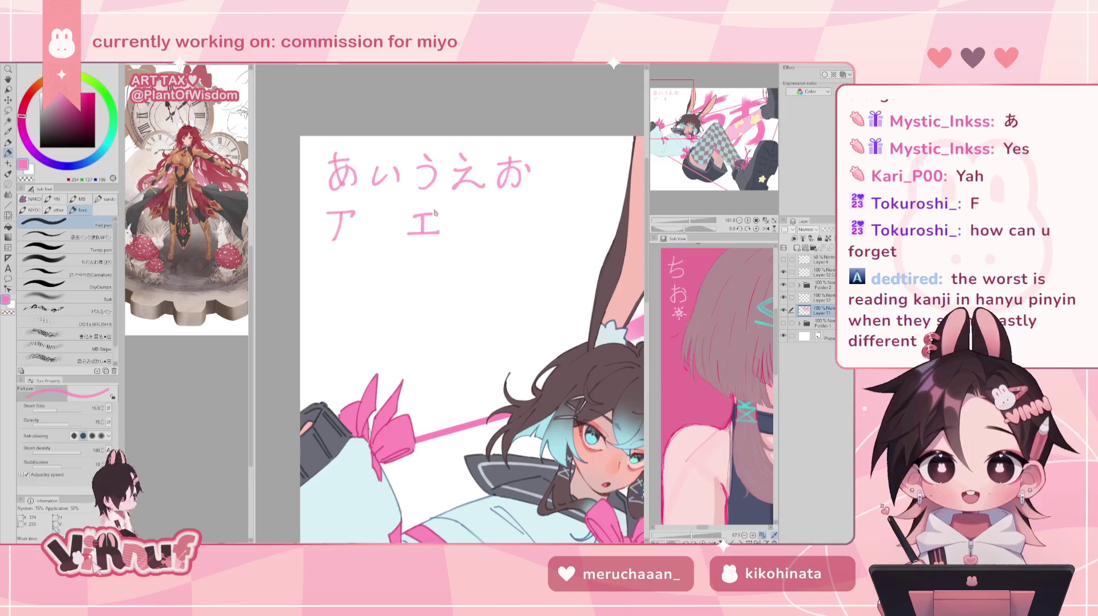
{"action": "mouse_move", "coordinate": [431, 216]}
{"action": "left_mouse_down"}
{"action": "mouse_move", "coordinate": [446, 201]}
{"action": "mouse_move", "coordinate": [424, 203]}
{"action": "mouse_move", "coordinate": [483, 233]}
{"action": "left_mouse_up"}
{"action": "key", "text": "ctrl+z"}
{"action": "key", "text": "m"}
{"action": "key", "text": "k"}
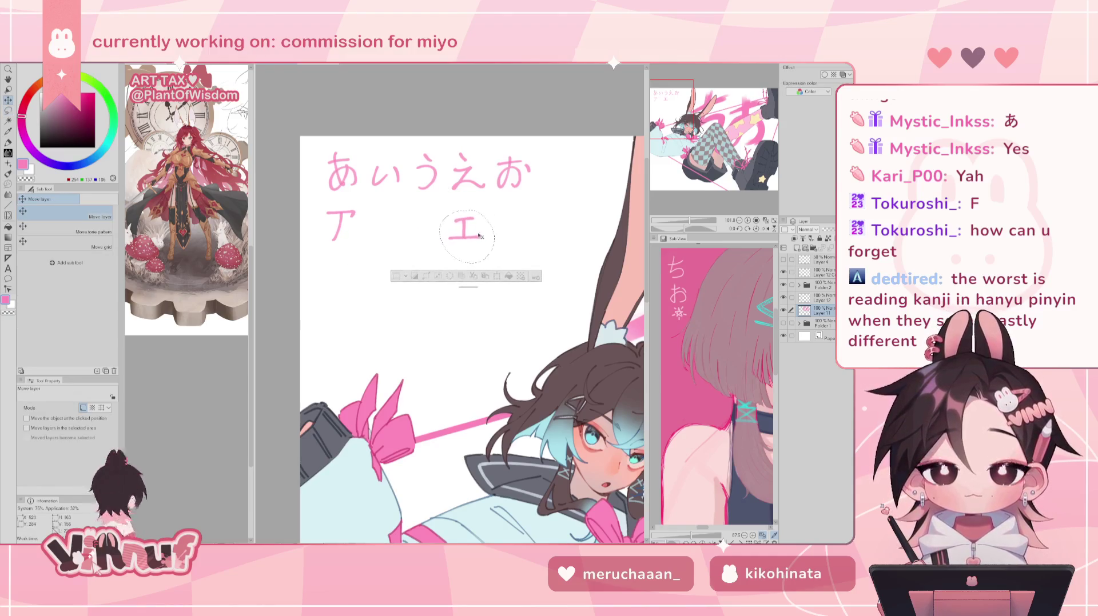
{"action": "key", "text": "ctrl+d"}
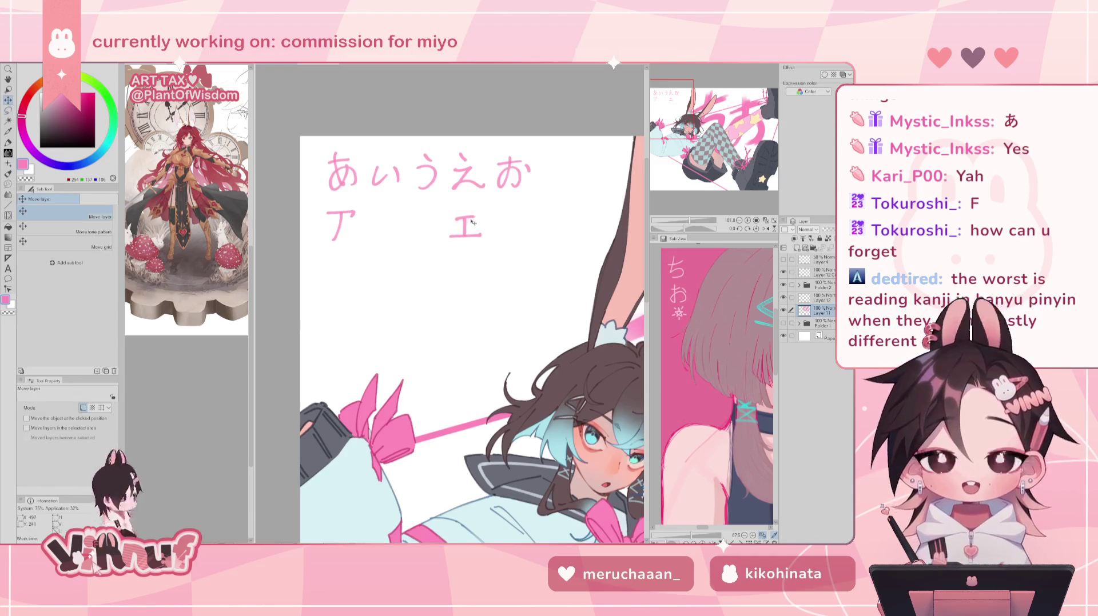
{"action": "key", "text": "b"}
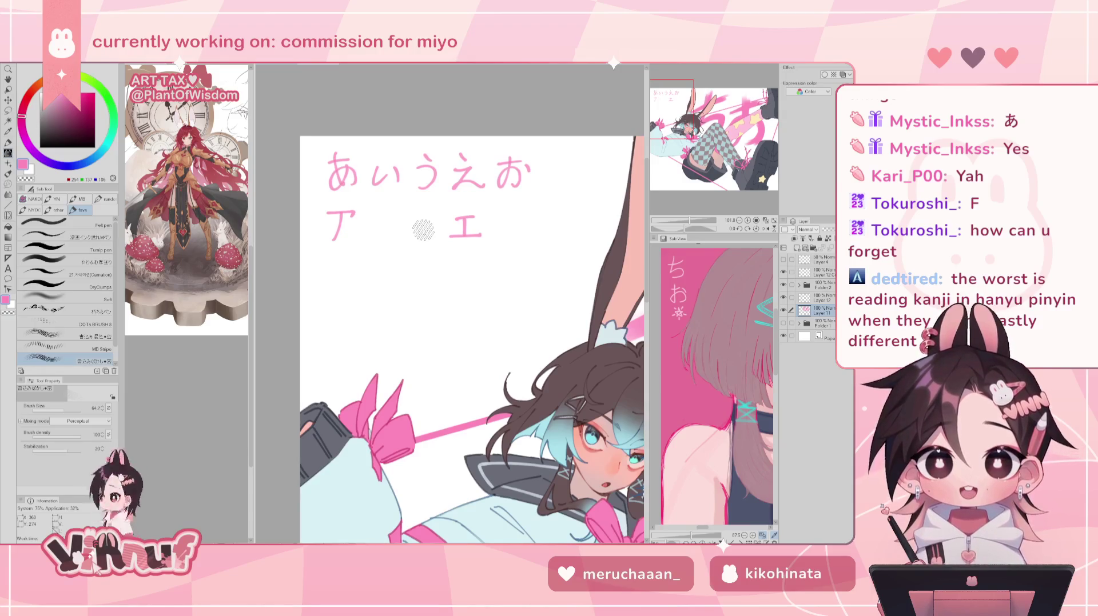
Write イ and ウ between ア and エ with the lettering pen, redrawing strokes.
{"action": "left_click", "coordinate": [99, 225]}
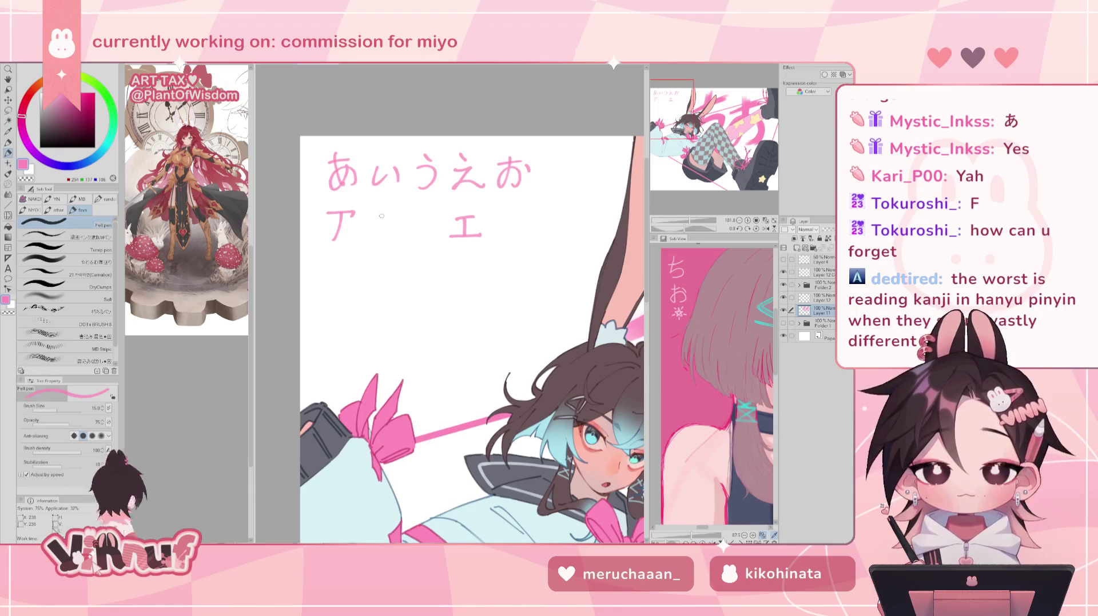
{"action": "left_click_drag", "start_coordinate": [391, 207], "coordinate": [370, 223]}
{"action": "key", "text": "ctrl+z"}
{"action": "key", "text": "ctrl+z"}
{"action": "key", "text": "ctrl+z"}
{"action": "left_click_drag", "start_coordinate": [380, 217], "coordinate": [382, 239]}
{"action": "key", "text": "ctrl+z"}
{"action": "key", "text": "ctrl+z"}
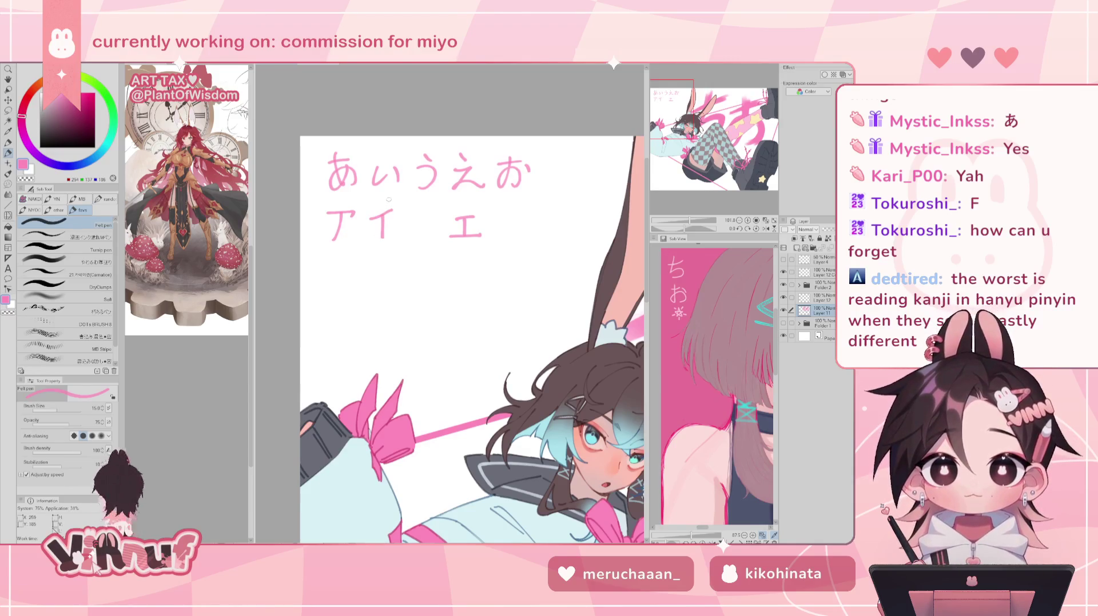
{"action": "mouse_move", "coordinate": [420, 205]}
{"action": "left_mouse_down"}
{"action": "mouse_move", "coordinate": [431, 214]}
{"action": "mouse_move", "coordinate": [421, 233]}
{"action": "left_mouse_up"}
{"action": "key", "text": "ctrl+z"}
{"action": "key", "text": "ctrl+z"}
{"action": "key", "text": "ctrl+z"}
{"action": "key", "text": "ctrl+z"}
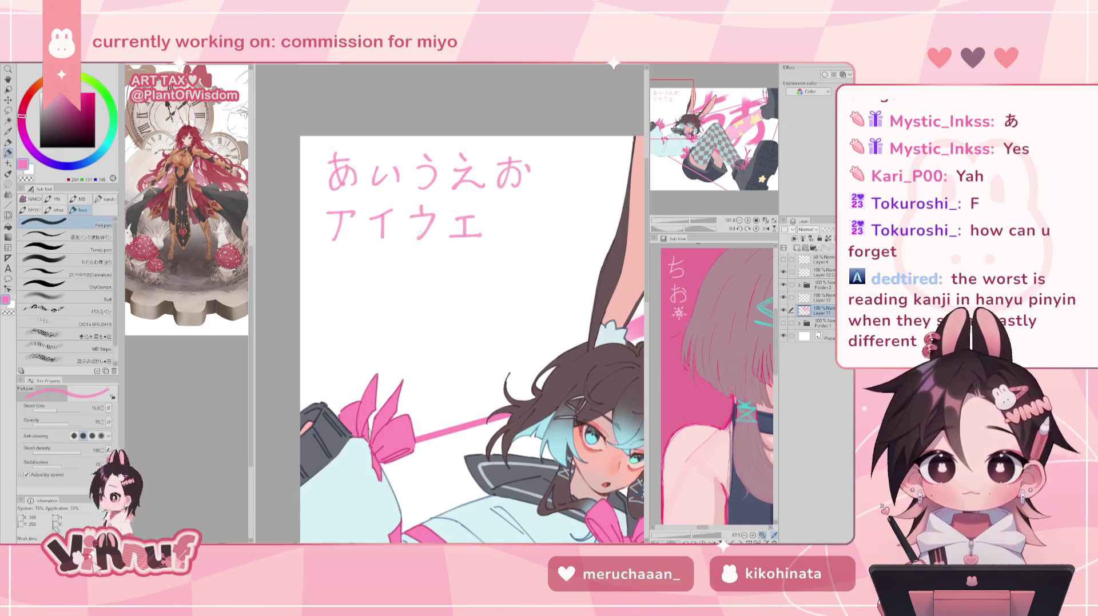
{"action": "key", "text": "ctrl+z"}
{"action": "key", "text": "ctrl+z"}
{"action": "left_click_drag", "start_coordinate": [419, 208], "coordinate": [421, 238]}
{"action": "key", "text": "ctrl+z"}
{"action": "key", "text": "ctrl+z"}
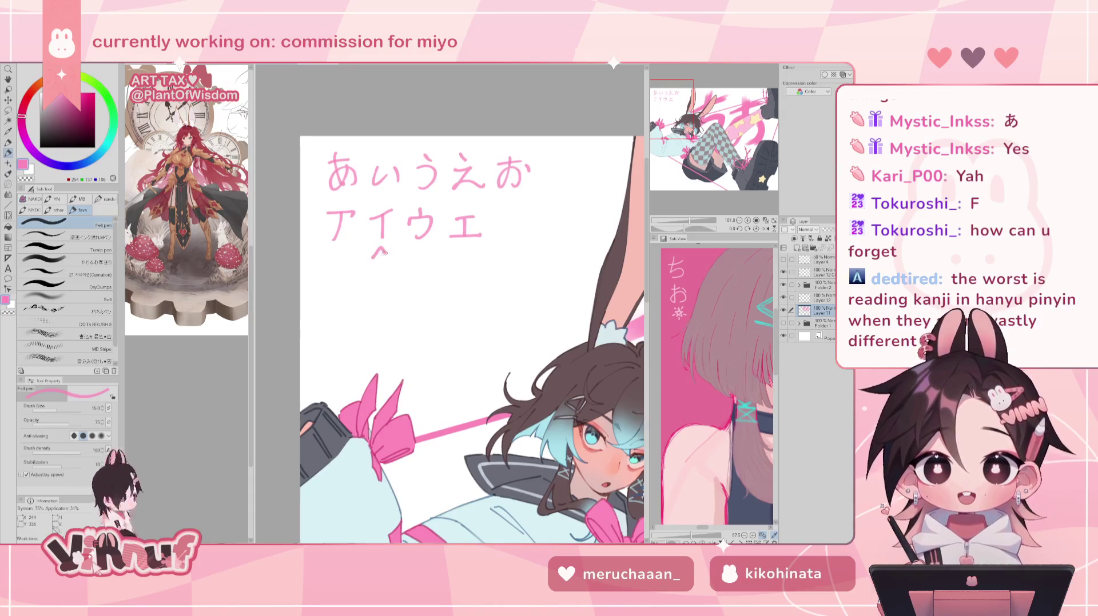
Sketch and undo arrows under イ and エ.
{"action": "left_click_drag", "start_coordinate": [375, 261], "coordinate": [389, 261]}
{"action": "left_click_drag", "start_coordinate": [382, 248], "coordinate": [381, 284]}
{"action": "key", "text": "ctrl+z"}
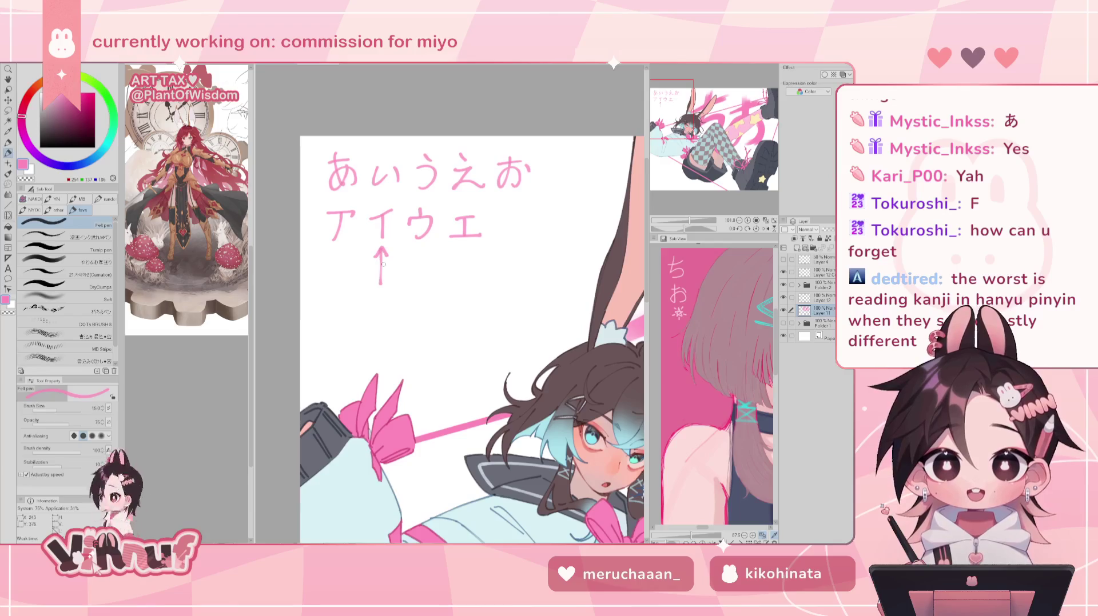
{"action": "left_click_drag", "start_coordinate": [466, 250], "coordinate": [465, 294]}
{"action": "key", "text": "ctrl+z"}
{"action": "key", "text": "ctrl+z"}
{"action": "key", "text": "ctrl+z"}
{"action": "key", "text": "ctrl+z"}
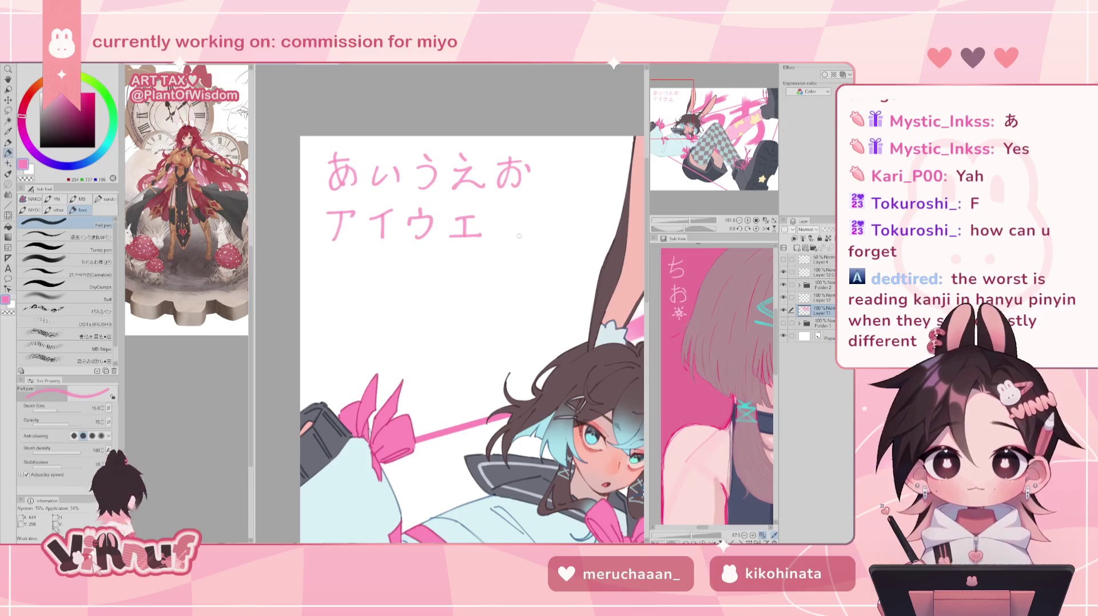
Write オ after エ, then erase the entire katakana line.
{"action": "mouse_move", "coordinate": [496, 217]}
{"action": "left_mouse_down"}
{"action": "mouse_move", "coordinate": [519, 214]}
{"action": "mouse_move", "coordinate": [509, 239]}
{"action": "mouse_move", "coordinate": [492, 236]}
{"action": "mouse_move", "coordinate": [517, 215]}
{"action": "mouse_move", "coordinate": [506, 237]}
{"action": "mouse_move", "coordinate": [492, 235]}
{"action": "left_mouse_up"}
{"action": "key", "text": "ctrl+z"}
{"action": "key", "text": "ctrl+z"}
{"action": "key", "text": "ctrl+z"}
{"action": "key", "text": "ctrl+z"}
{"action": "key", "text": "ctrl+z"}
{"action": "key", "text": "ctrl+z"}
{"action": "key", "text": "ctrl+z"}
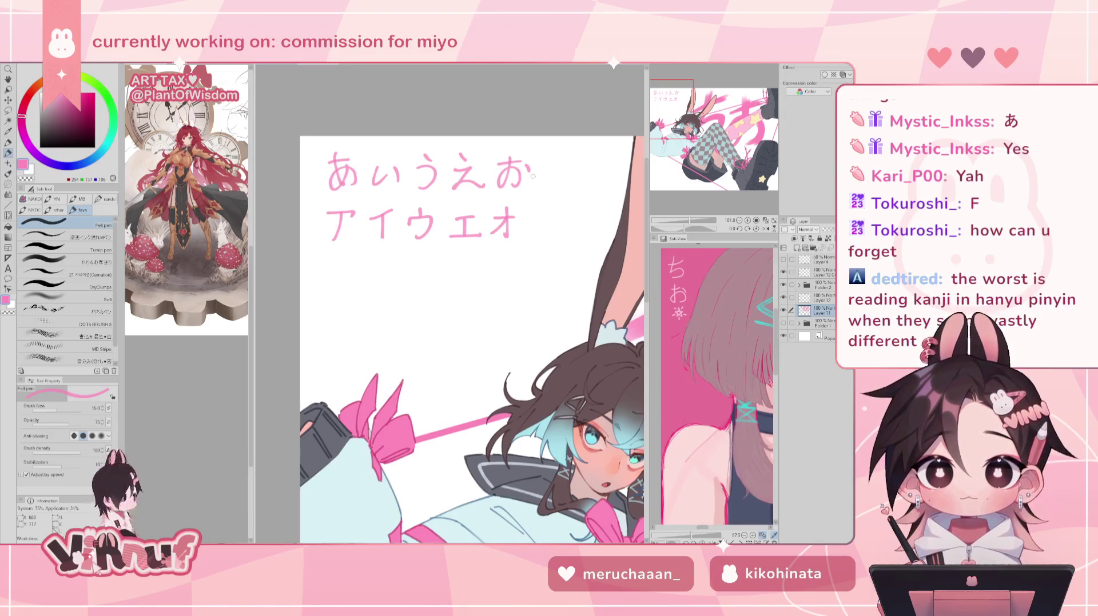
{"action": "key", "text": "e"}
{"action": "left_click_drag", "start_coordinate": [326, 223], "coordinate": [529, 223]}
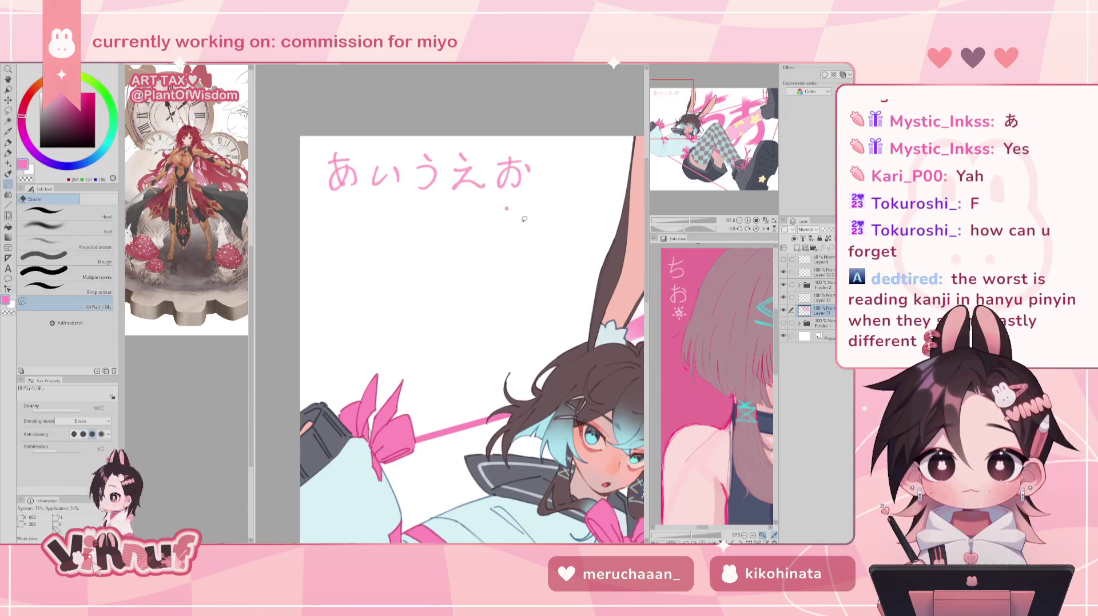
Write pink か and ち on a new line beneath あいうえお with the felt pen.
{"action": "key", "text": "p"}
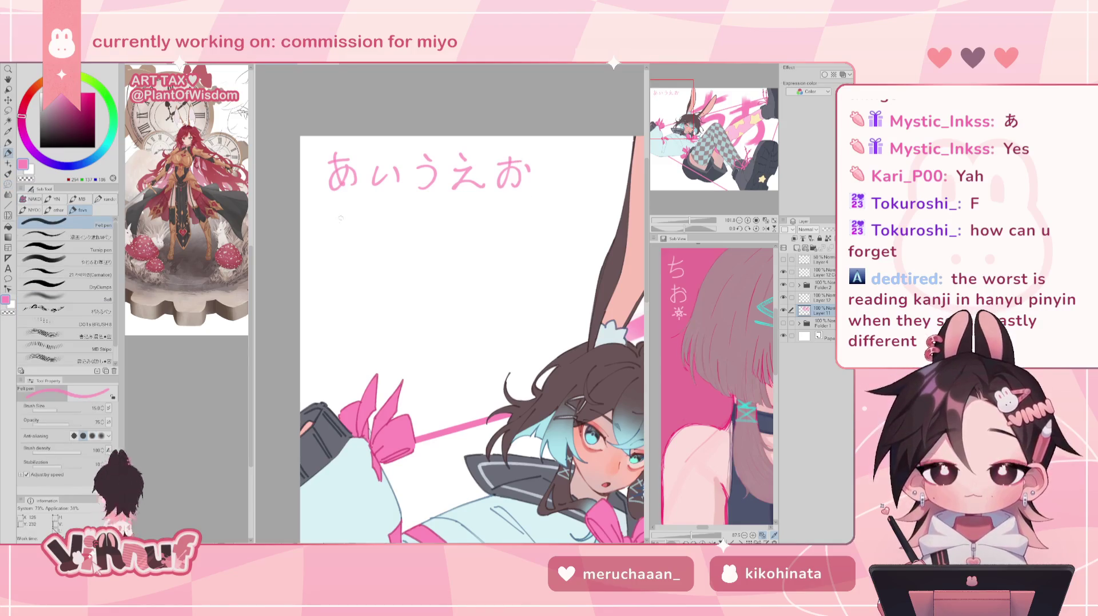
{"action": "mouse_move", "coordinate": [338, 212]}
{"action": "left_mouse_down"}
{"action": "mouse_move", "coordinate": [330, 240]}
{"action": "mouse_move", "coordinate": [355, 227]}
{"action": "left_mouse_up"}
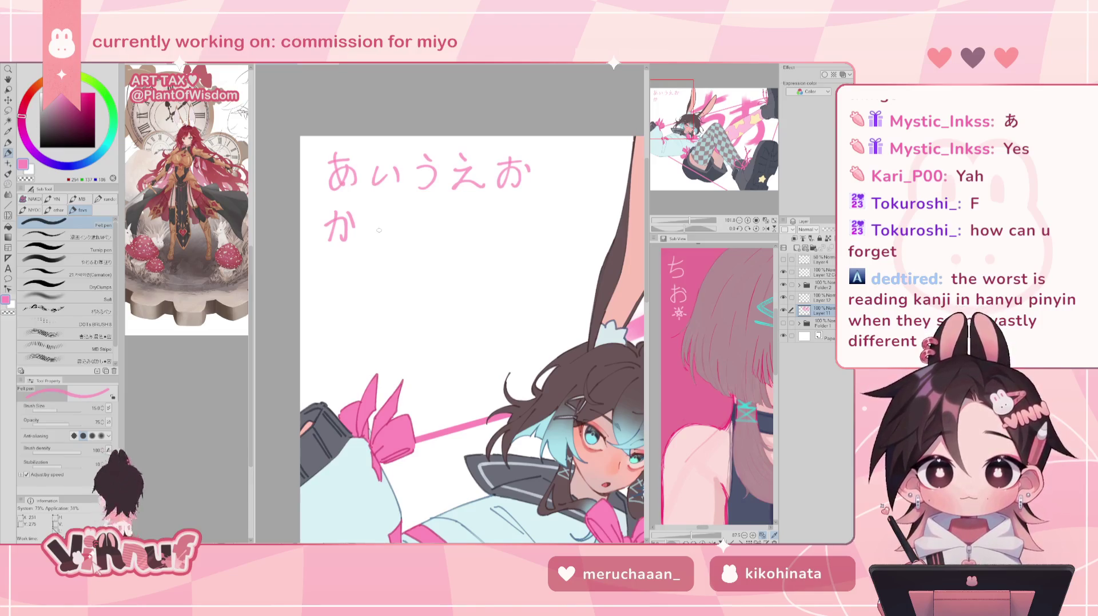
{"action": "mouse_move", "coordinate": [371, 218]}
{"action": "left_mouse_down"}
{"action": "mouse_move", "coordinate": [390, 216]}
{"action": "mouse_move", "coordinate": [374, 238]}
{"action": "left_mouse_up"}
{"action": "key", "text": "ctrl+z"}
{"action": "key", "text": "ctrl+z"}
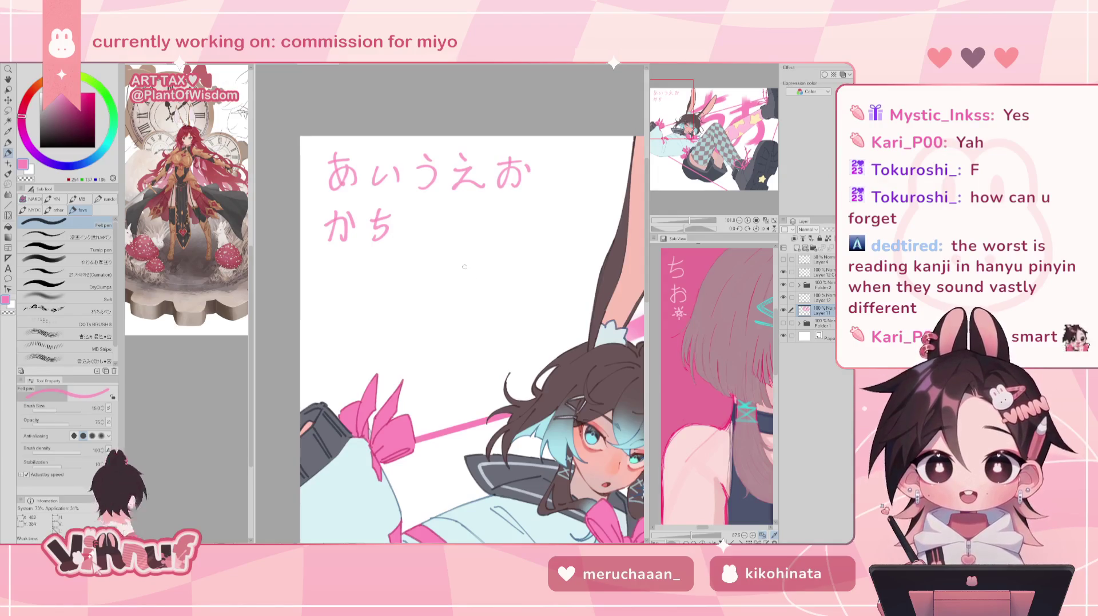
{"action": "scroll", "coordinate": [459, 313], "scroll_direction": "down", "scroll_amount": 2}
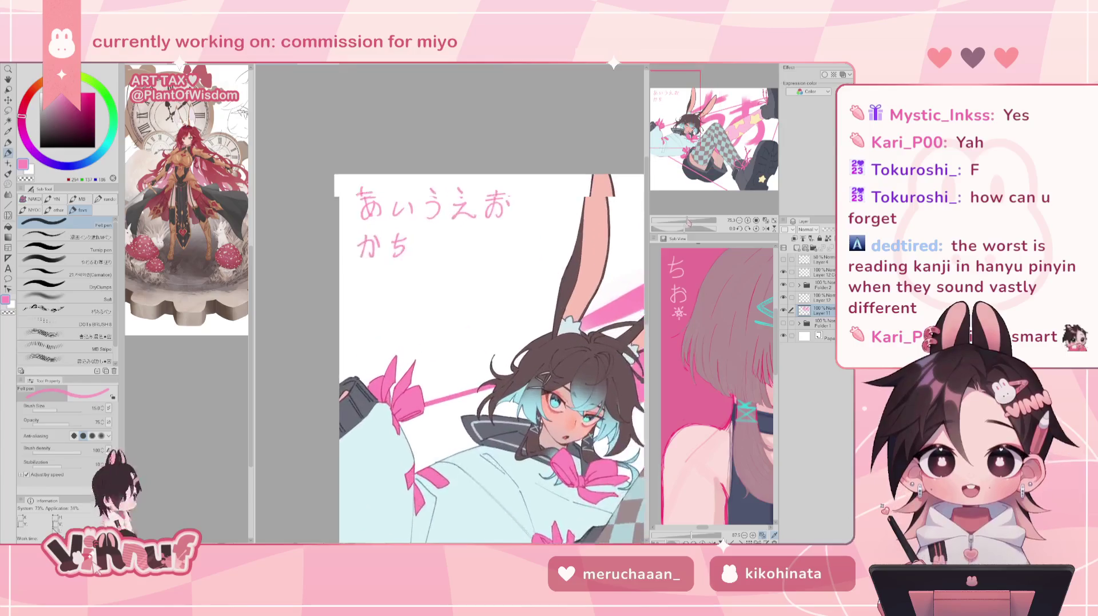
Erase all the kana text, then try a pink お at upper left and undo it.
{"action": "key", "text": "e"}
{"action": "left_click_drag", "start_coordinate": [394, 137], "coordinate": [541, 203]}
{"action": "left_click_drag", "start_coordinate": [510, 141], "coordinate": [491, 120]}
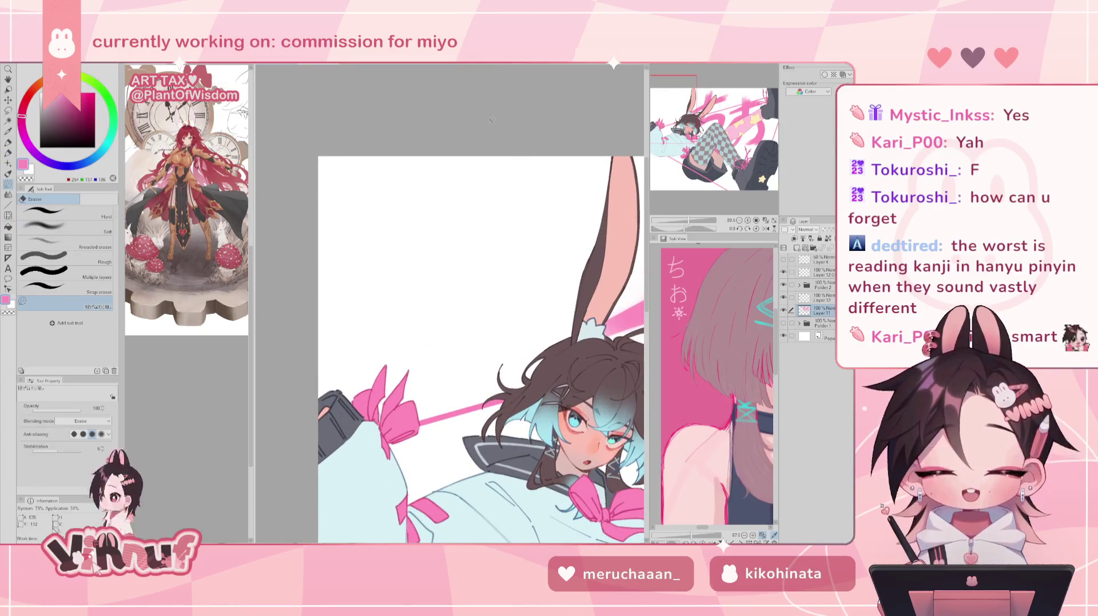
{"action": "key", "text": "p"}
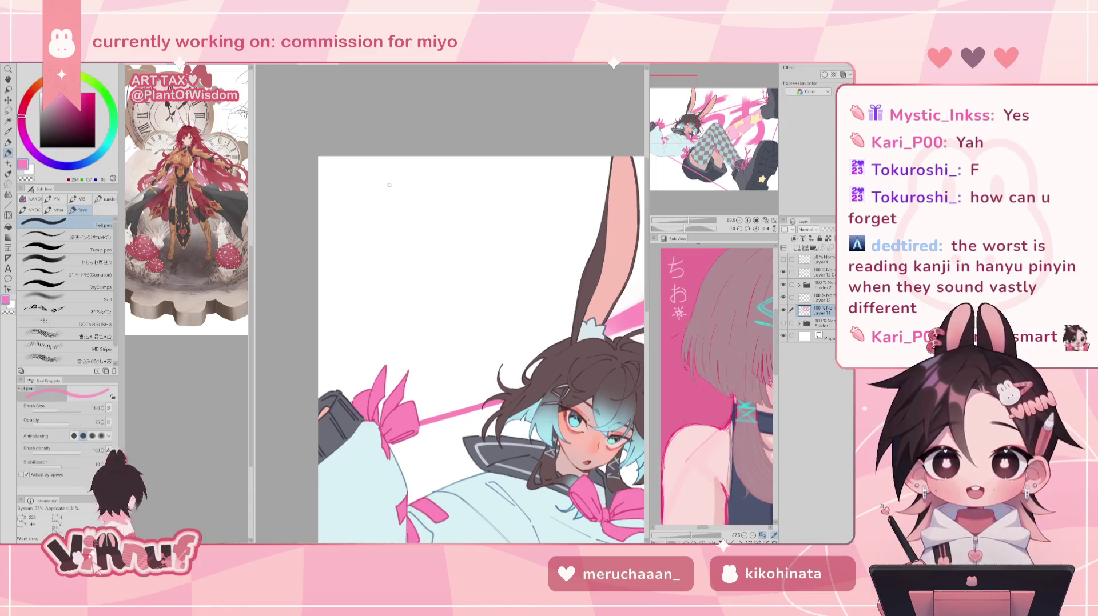
{"action": "mouse_move", "coordinate": [389, 200]}
{"action": "left_mouse_down"}
{"action": "mouse_move", "coordinate": [408, 199]}
{"action": "mouse_move", "coordinate": [394, 224]}
{"action": "mouse_move", "coordinate": [388, 213]}
{"action": "mouse_move", "coordinate": [405, 220]}
{"action": "mouse_move", "coordinate": [411, 203]}
{"action": "left_mouse_up"}
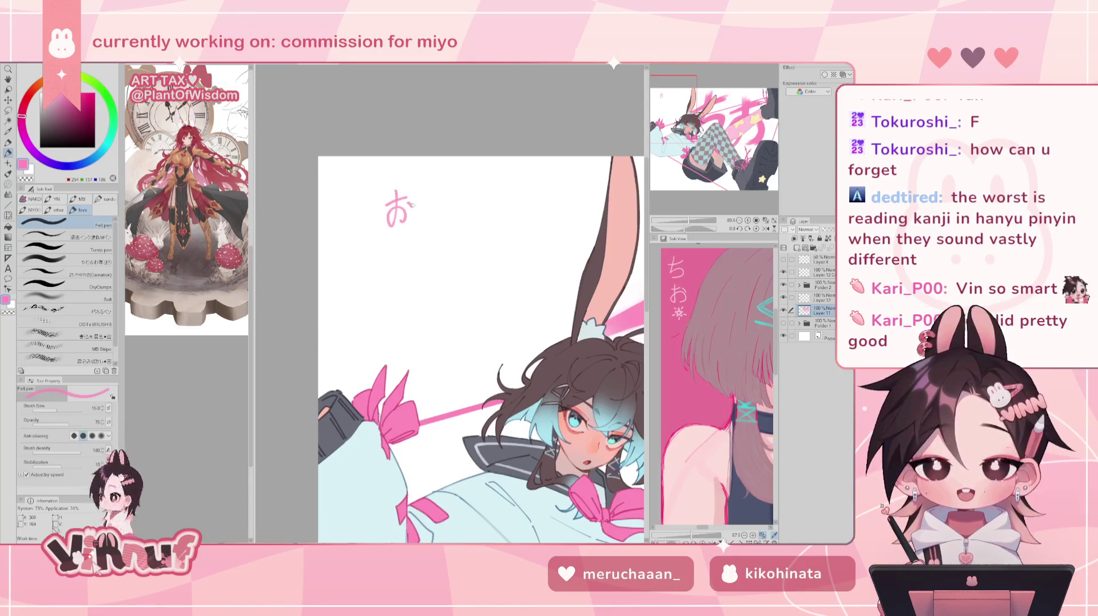
{"action": "key", "text": "ctrl+z"}
{"action": "key", "text": "ctrl+z"}
{"action": "key", "text": "ctrl+z"}
{"action": "key", "text": "ctrl+z"}
{"action": "key", "text": "ctrl+z"}
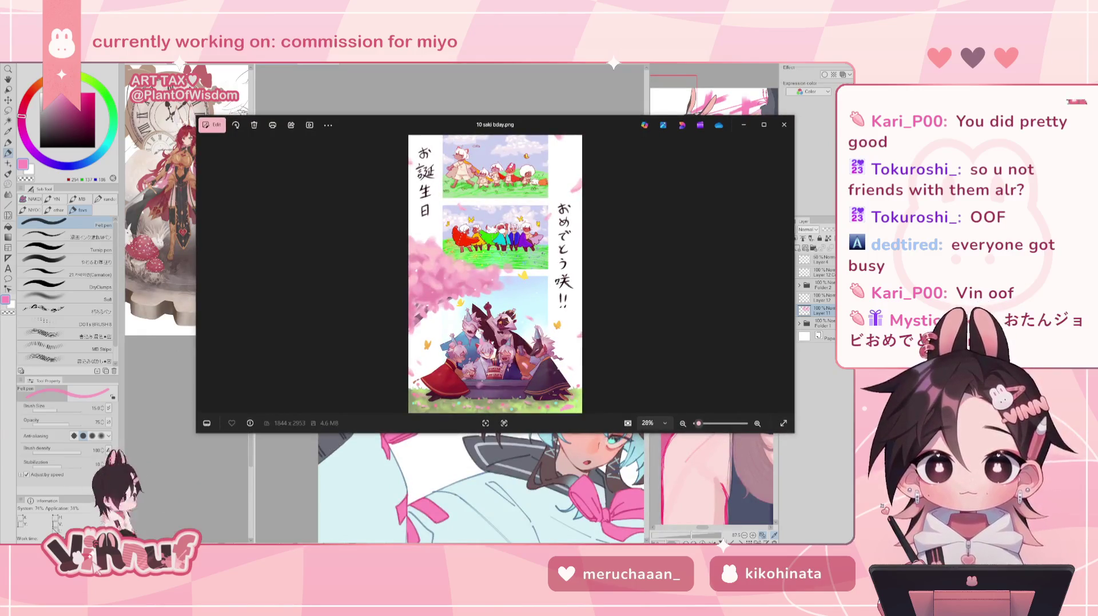
Zoom into 10 saki bday.png, briefly close and reopen it, and pan across it.
{"action": "scroll", "coordinate": [388, 163], "scroll_direction": "up", "scroll_amount": 3}
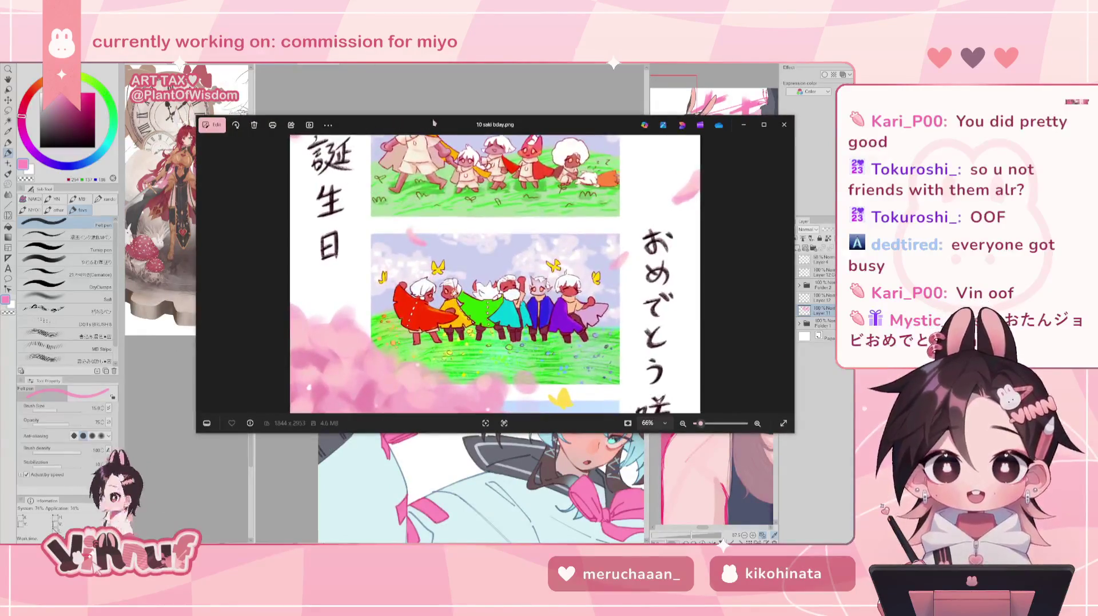
{"action": "key", "text": "alt+F4"}
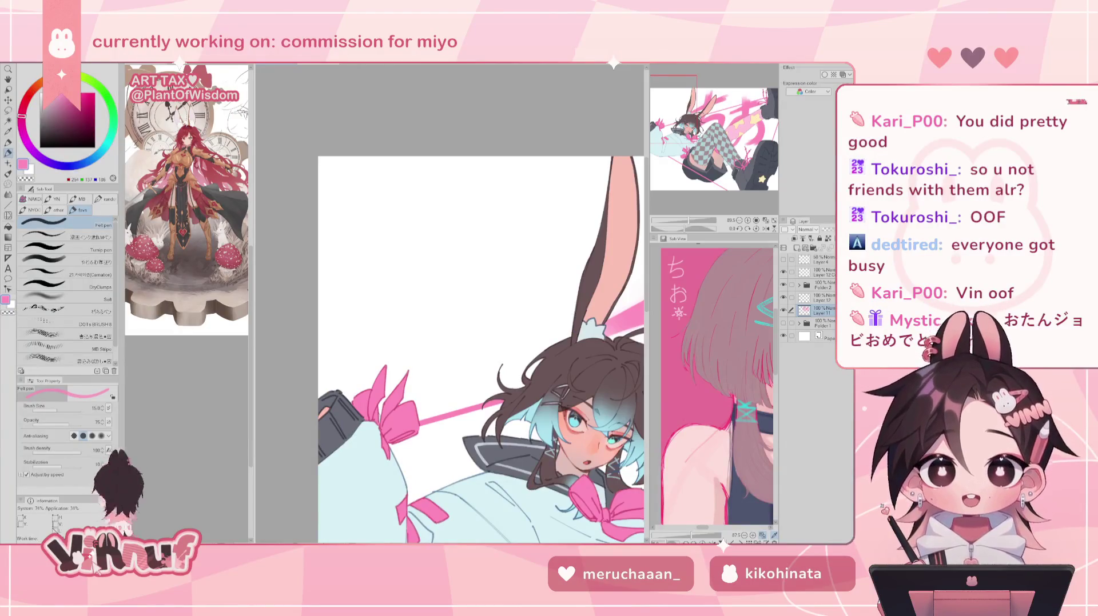
{"action": "key", "text": "alt+Tab"}
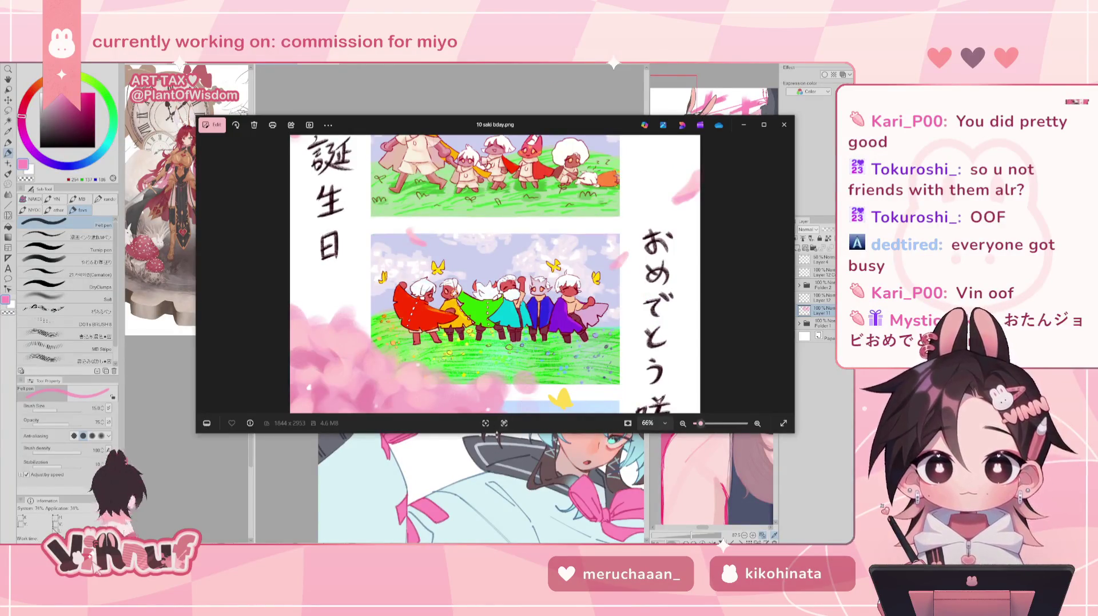
{"action": "scroll", "coordinate": [497, 435], "scroll_direction": "up", "scroll_amount": 3}
{"action": "left_click_drag", "start_coordinate": [525, 257], "coordinate": [525, 361]}
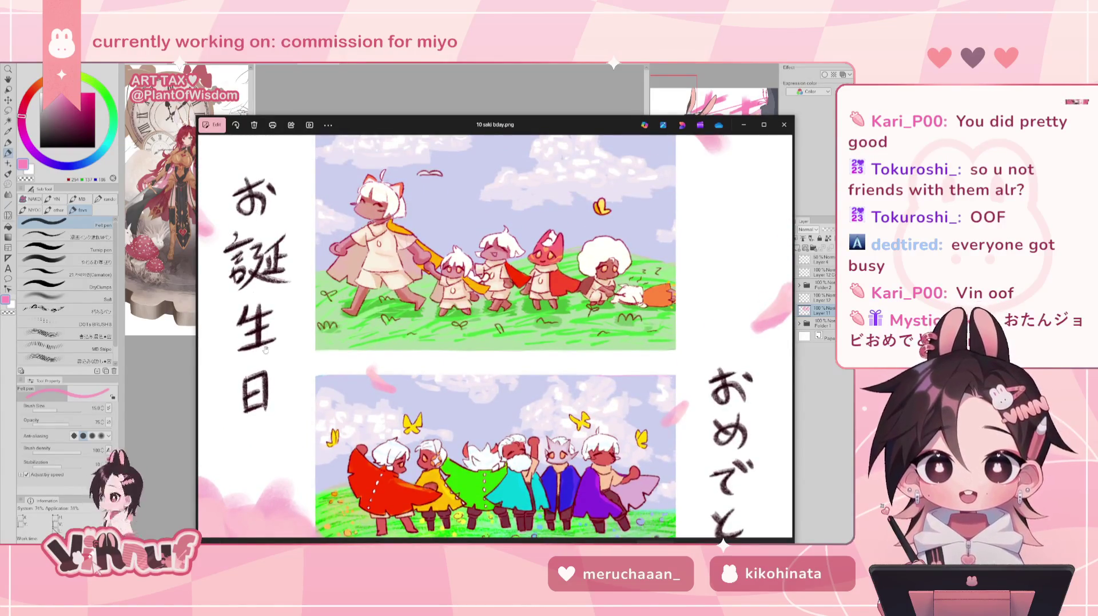
{"action": "scroll", "coordinate": [691, 194], "scroll_direction": "down", "scroll_amount": 3}
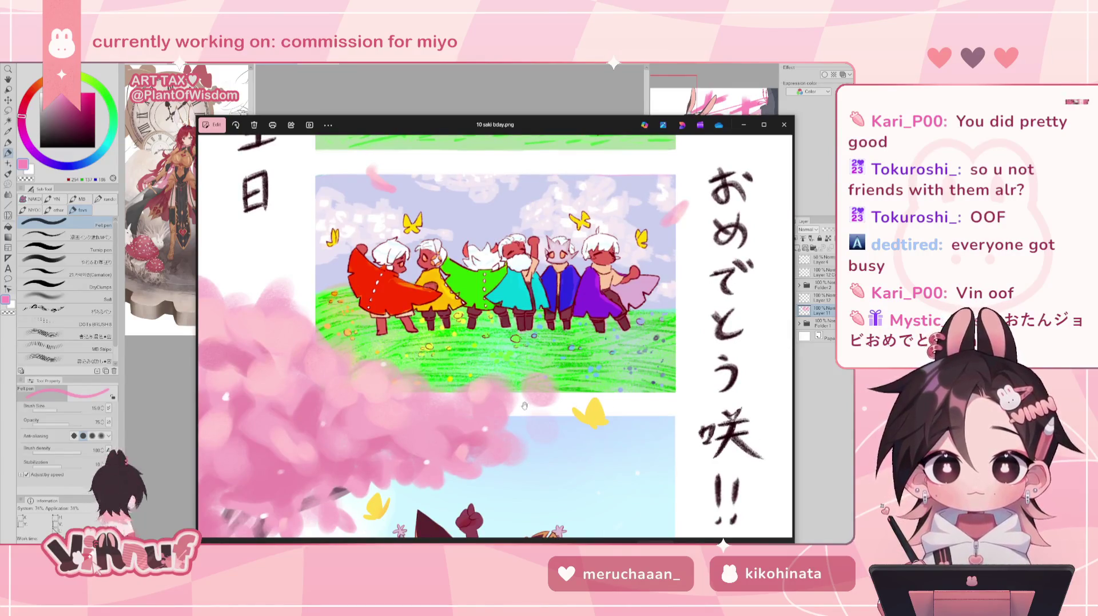
{"action": "scroll", "coordinate": [496, 391], "scroll_direction": "up", "scroll_amount": 3}
{"action": "scroll", "coordinate": [495, 390], "scroll_direction": "down", "scroll_amount": 3}
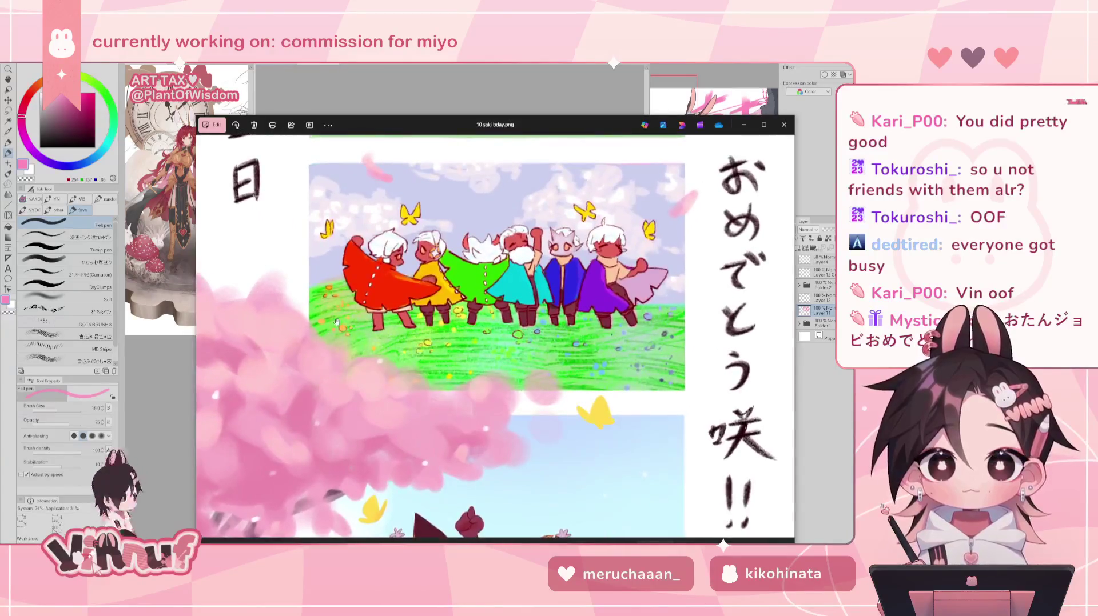
{"action": "scroll", "coordinate": [496, 391], "scroll_direction": "up", "scroll_amount": 3}
{"action": "scroll", "coordinate": [505, 347], "scroll_direction": "up", "scroll_amount": 3}
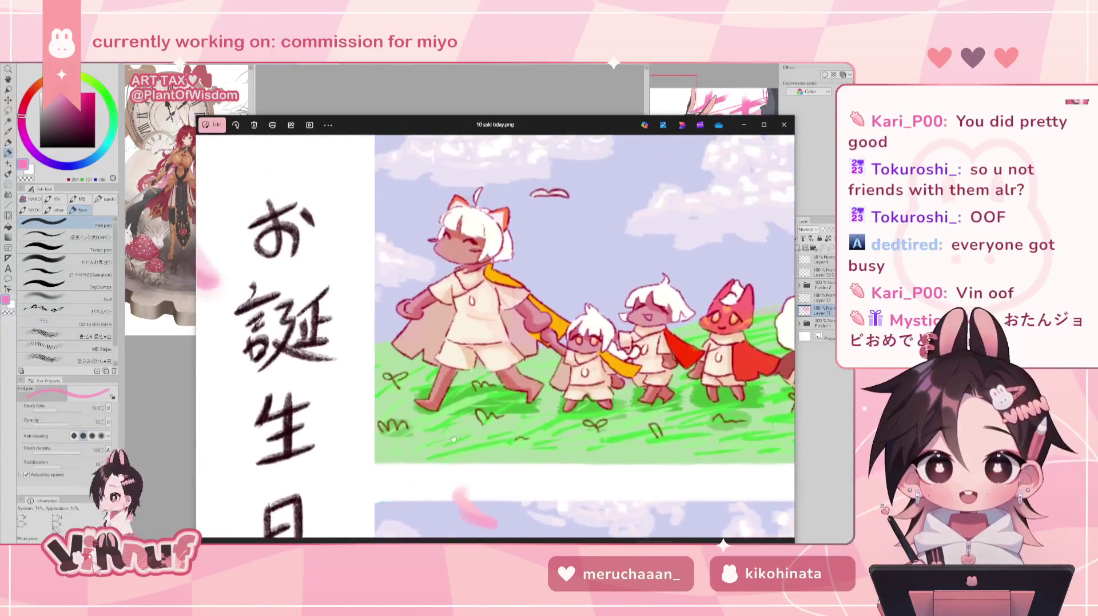
{"action": "scroll", "coordinate": [506, 347], "scroll_direction": "up", "scroll_amount": 2}
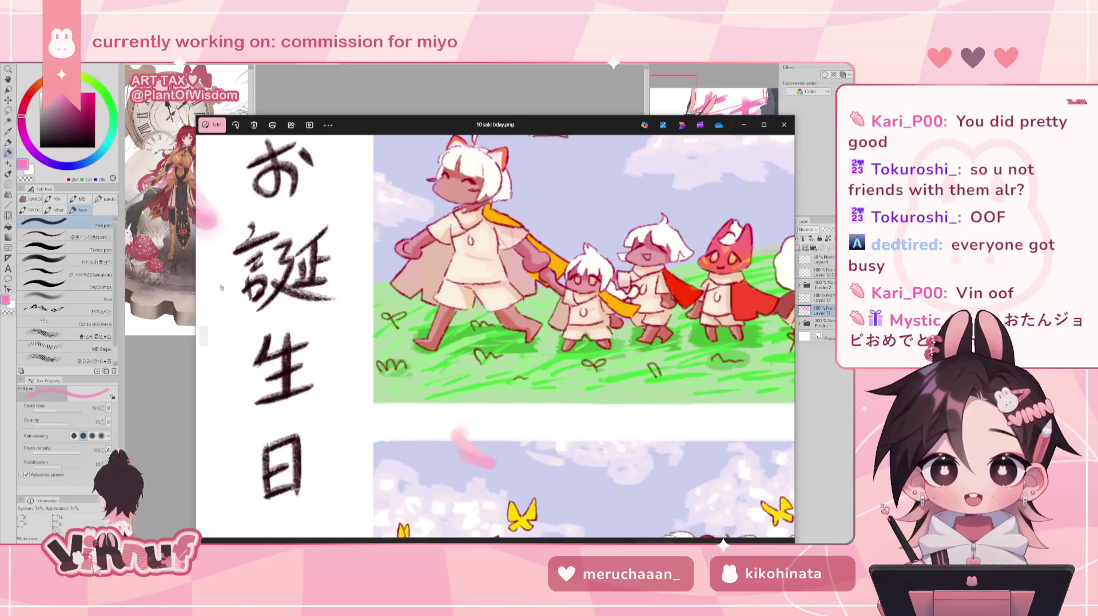
Inspect the おめでとう, party and 誕生日 rainbow panels up close, then close Photos.
{"action": "left_click_drag", "start_coordinate": [597, 386], "coordinate": [451, 231]}
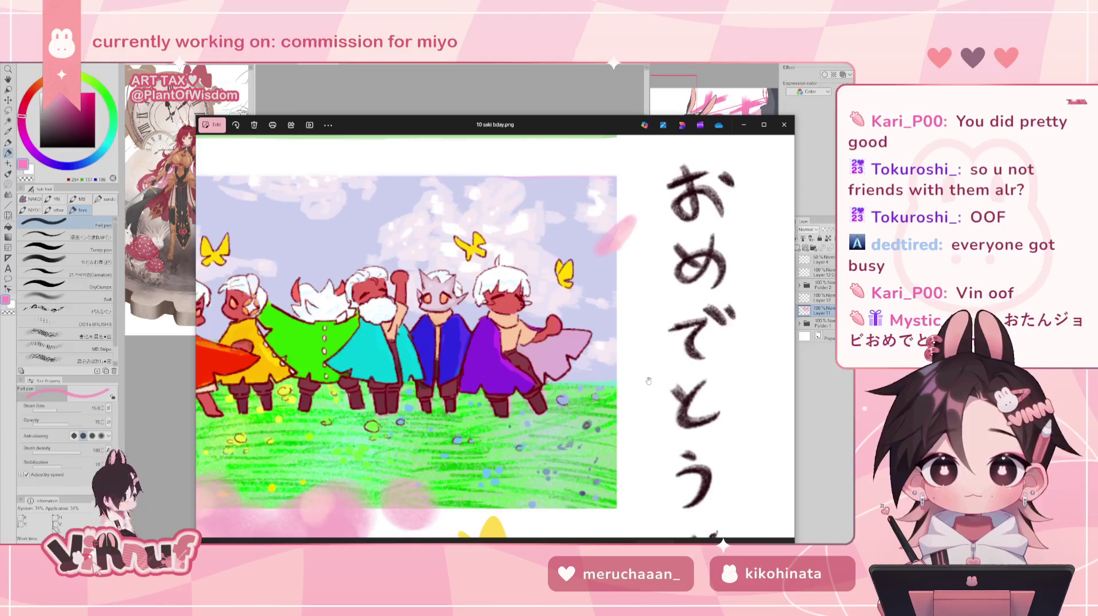
{"action": "scroll", "coordinate": [647, 379], "scroll_direction": "down", "scroll_amount": 2}
{"action": "left_click_drag", "start_coordinate": [533, 447], "coordinate": [433, 223]}
{"action": "scroll", "coordinate": [433, 223], "scroll_direction": "up", "scroll_amount": 1}
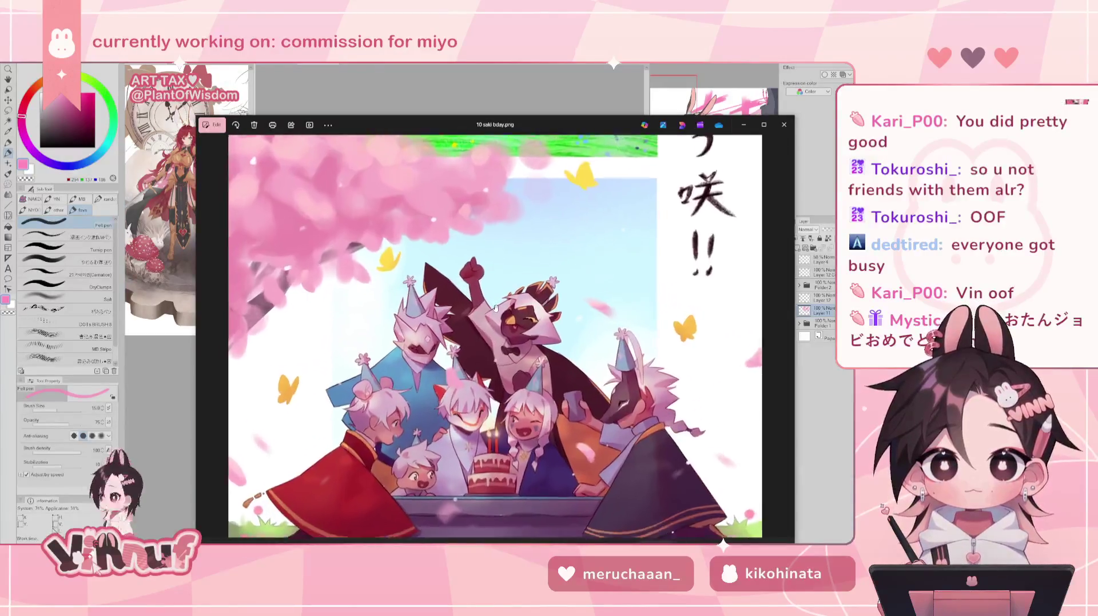
{"action": "scroll", "coordinate": [433, 223], "scroll_direction": "up", "scroll_amount": 1}
{"action": "scroll", "coordinate": [432, 223], "scroll_direction": "down", "scroll_amount": 1}
{"action": "scroll", "coordinate": [433, 223], "scroll_direction": "down", "scroll_amount": 1}
{"action": "mouse_move", "coordinate": [658, 246]}
{"action": "left_mouse_down"}
{"action": "mouse_move", "coordinate": [722, 338]}
{"action": "mouse_move", "coordinate": [664, 458]}
{"action": "mouse_move", "coordinate": [558, 302]}
{"action": "left_mouse_up"}
{"action": "scroll", "coordinate": [722, 343], "scroll_direction": "up", "scroll_amount": 1}
{"action": "scroll", "coordinate": [722, 343], "scroll_direction": "up", "scroll_amount": 1}
{"action": "scroll", "coordinate": [664, 458], "scroll_direction": "down", "scroll_amount": 1}
{"action": "scroll", "coordinate": [558, 301], "scroll_direction": "up", "scroll_amount": 1}
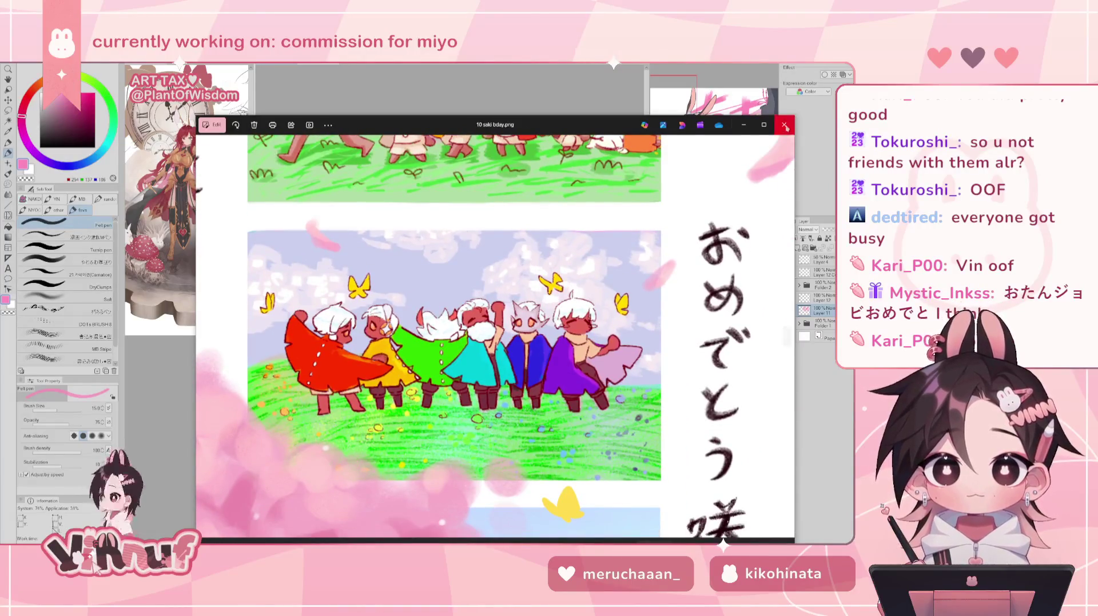
{"action": "left_click", "coordinate": [784, 124]}
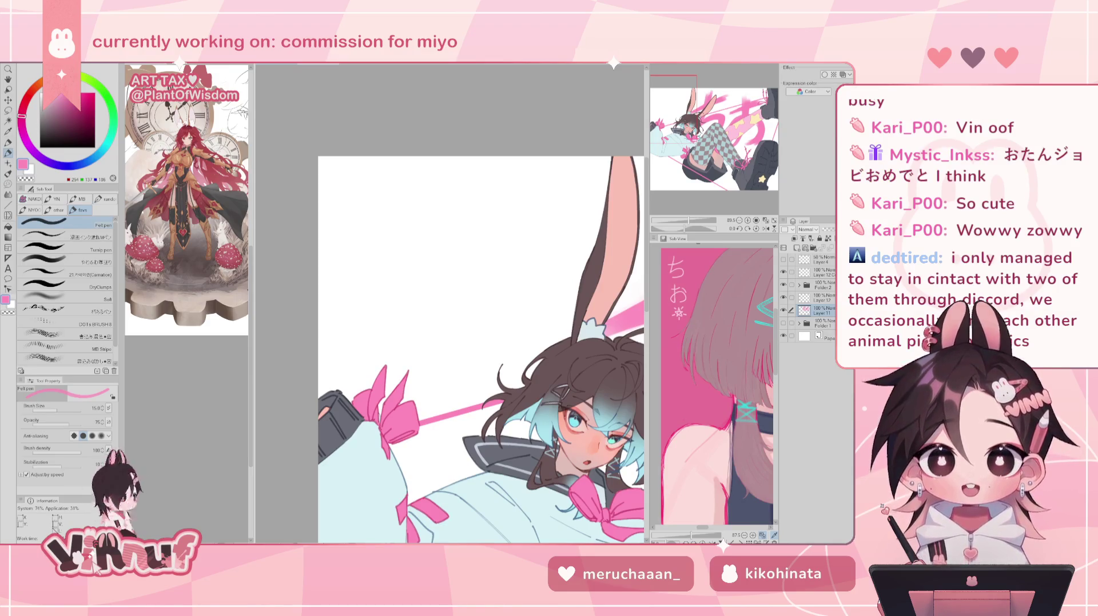
Bring up '10 aggie saki bday.png', the white ghost birthday artwork, in Photos.
{"action": "scroll", "coordinate": [368, 233], "scroll_direction": "up", "scroll_amount": 5}
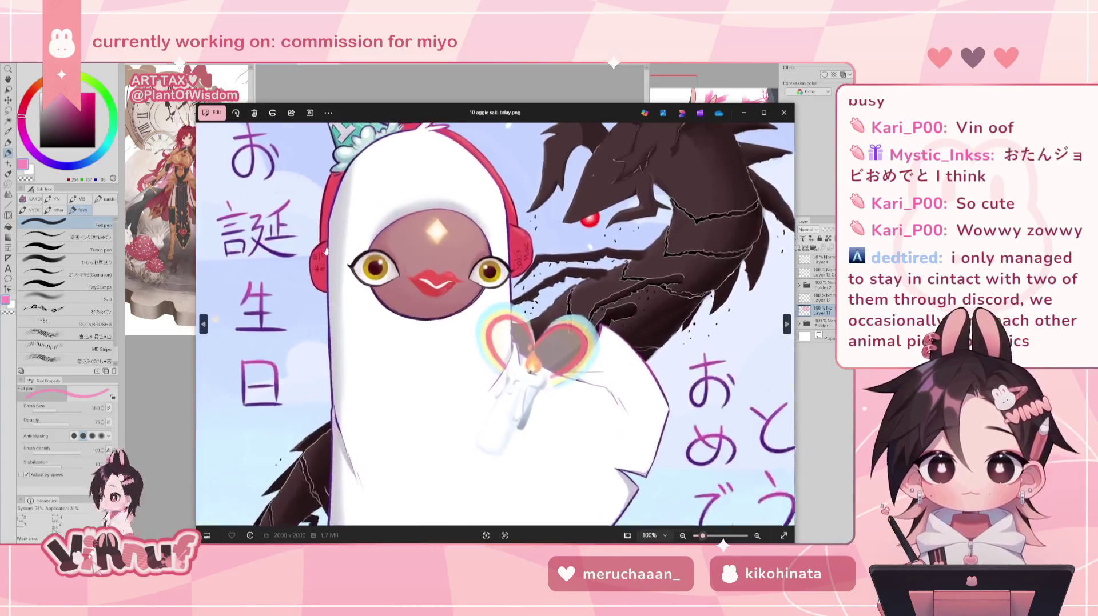
Zoom and pan over the ghost's face, close it, and reopen 10 saki bday.png.
{"action": "left_click_drag", "start_coordinate": [274, 296], "coordinate": [302, 283]}
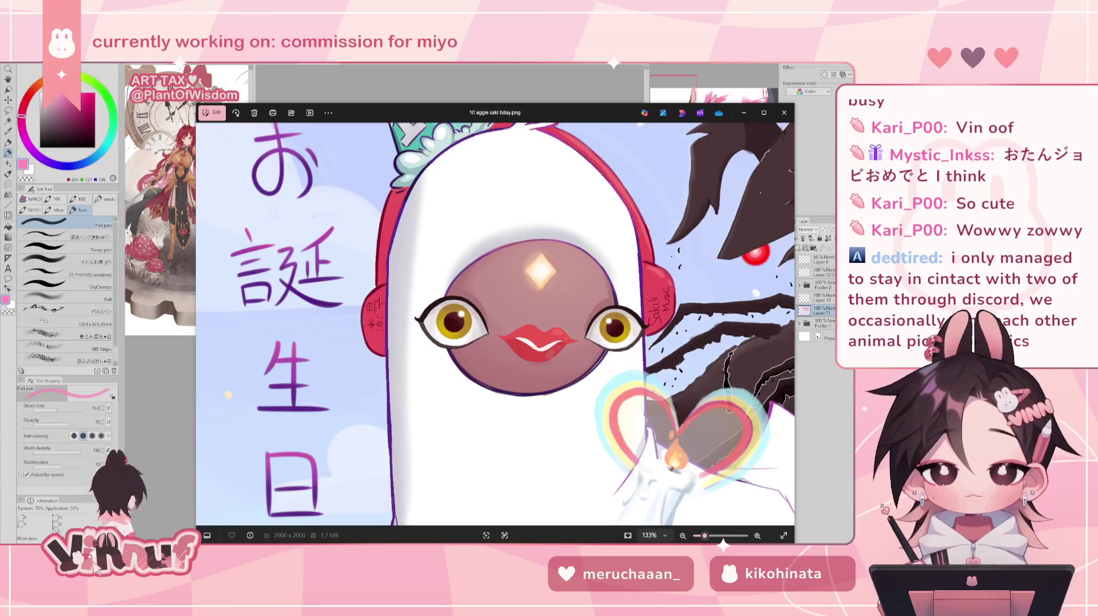
{"action": "scroll", "coordinate": [472, 271], "scroll_direction": "up", "scroll_amount": 2}
{"action": "mouse_move", "coordinate": [375, 293]}
{"action": "left_mouse_down"}
{"action": "mouse_move", "coordinate": [424, 342]}
{"action": "mouse_move", "coordinate": [701, 331]}
{"action": "mouse_move", "coordinate": [692, 109]}
{"action": "left_mouse_up"}
{"action": "scroll", "coordinate": [490, 269], "scroll_direction": "down", "scroll_amount": 5}
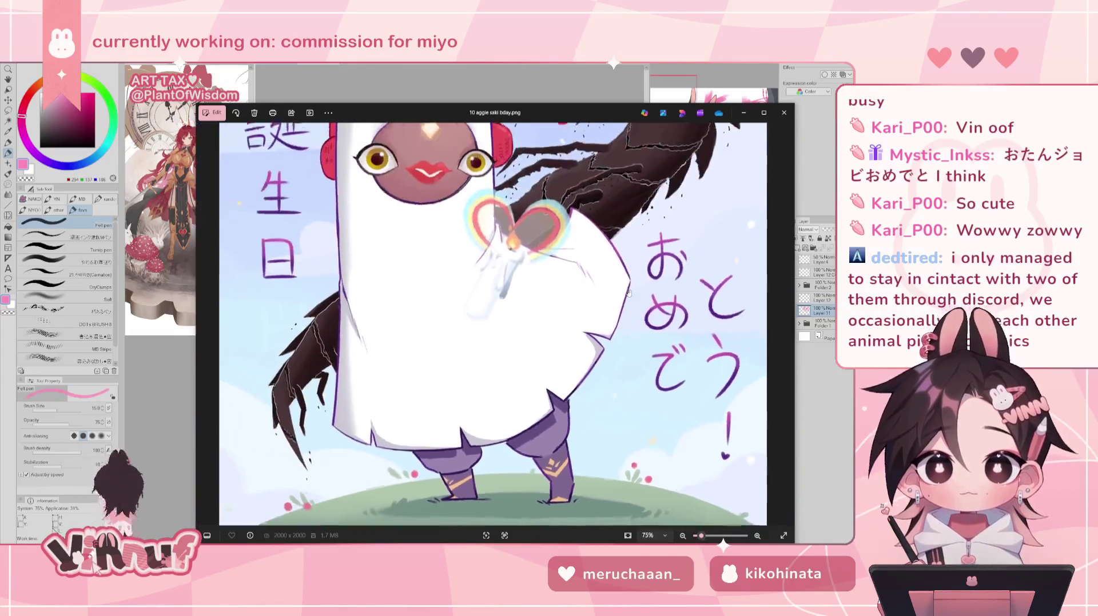
{"action": "left_click", "coordinate": [784, 113]}
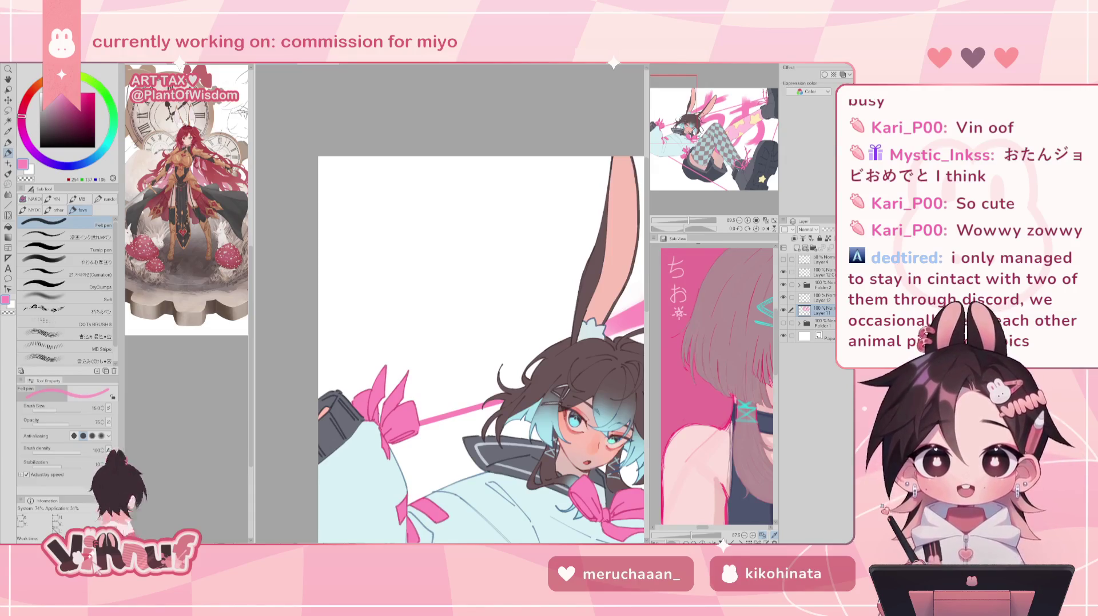
{"action": "scroll", "coordinate": [265, 204], "scroll_direction": "up", "scroll_amount": 2}
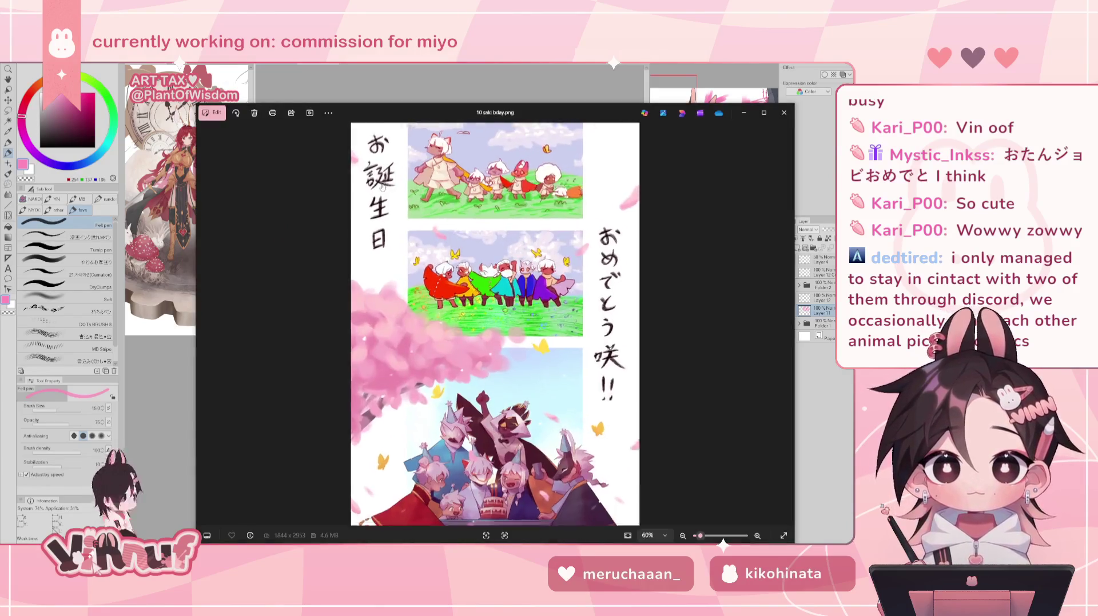
{"action": "scroll", "coordinate": [265, 205], "scroll_direction": "up", "scroll_amount": 3}
{"action": "scroll", "coordinate": [264, 204], "scroll_direction": "up", "scroll_amount": 1}
{"action": "scroll", "coordinate": [265, 204], "scroll_direction": "up", "scroll_amount": 1}
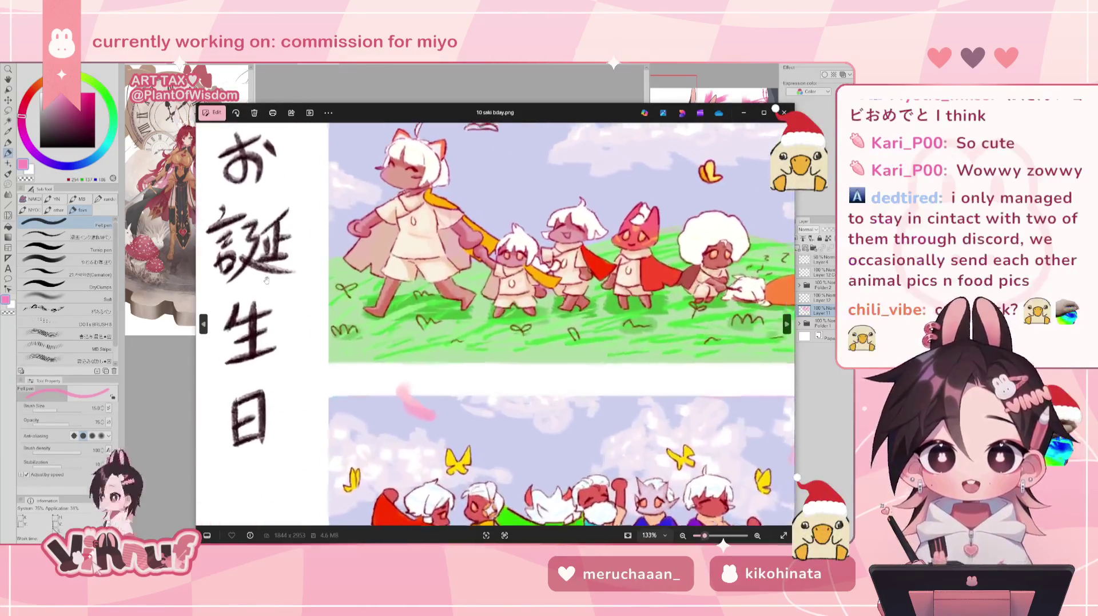
{"action": "scroll", "coordinate": [265, 204], "scroll_direction": "up", "scroll_amount": 1}
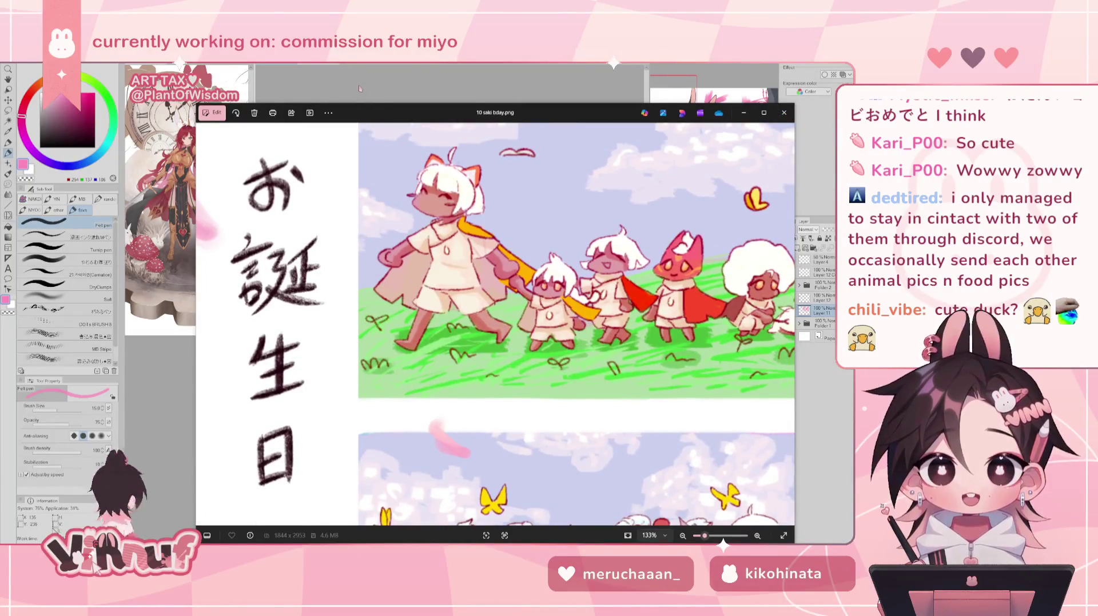
{"action": "scroll", "coordinate": [458, 200], "scroll_direction": "down", "scroll_amount": 3}
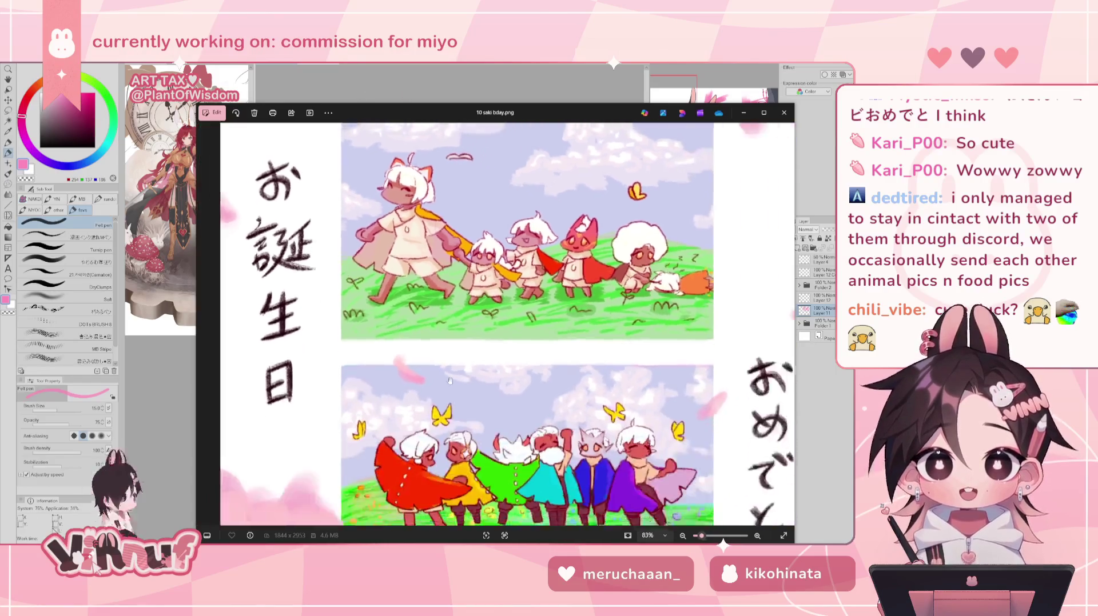
{"action": "scroll", "coordinate": [463, 240], "scroll_direction": "down", "scroll_amount": 3}
{"action": "scroll", "coordinate": [469, 286], "scroll_direction": "down", "scroll_amount": 1}
{"action": "scroll", "coordinate": [469, 286], "scroll_direction": "down", "scroll_amount": 2}
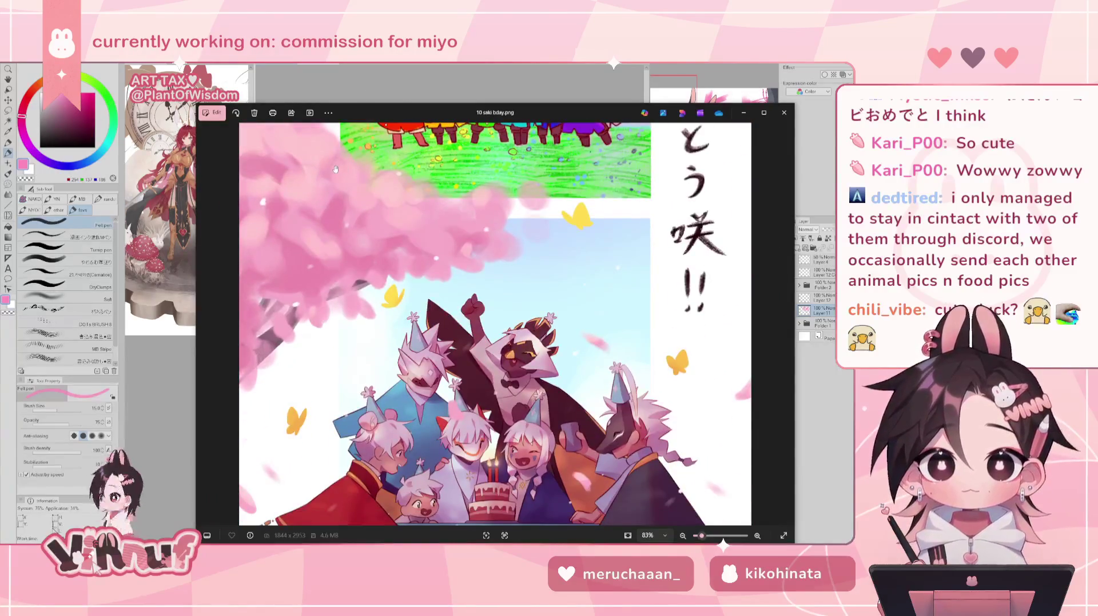
{"action": "scroll", "coordinate": [366, 231], "scroll_direction": "up", "scroll_amount": 3}
{"action": "scroll", "coordinate": [383, 240], "scroll_direction": "up", "scroll_amount": 2}
{"action": "scroll", "coordinate": [400, 246], "scroll_direction": "down", "scroll_amount": 3}
{"action": "scroll", "coordinate": [421, 255], "scroll_direction": "down", "scroll_amount": 2}
{"action": "scroll", "coordinate": [420, 255], "scroll_direction": "down", "scroll_amount": 2}
{"action": "scroll", "coordinate": [457, 309], "scroll_direction": "up", "scroll_amount": 1}
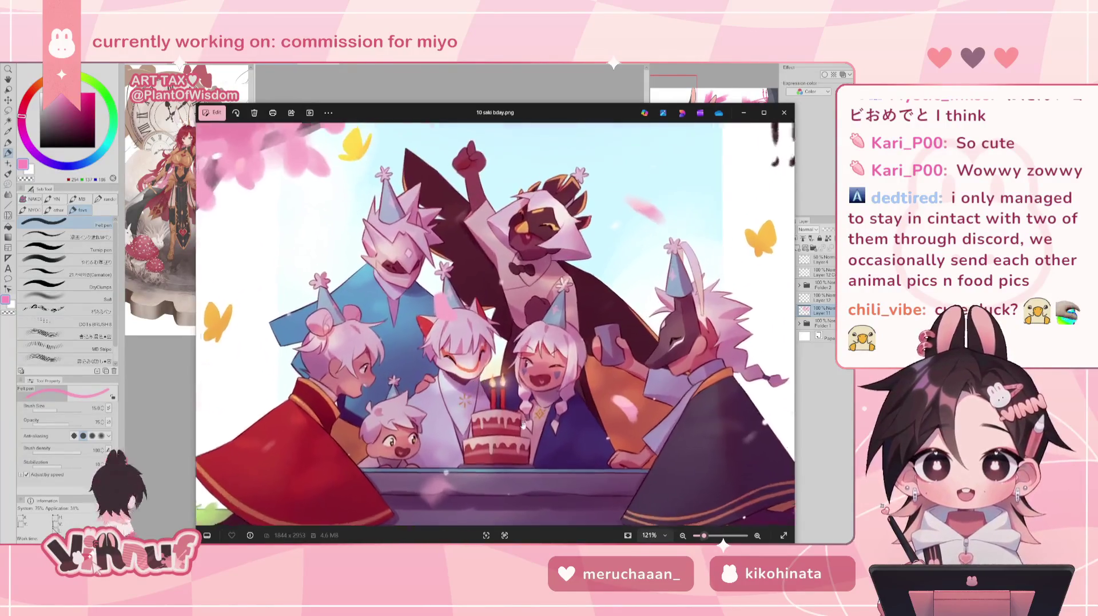
{"action": "scroll", "coordinate": [492, 354], "scroll_direction": "up", "scroll_amount": 1}
{"action": "scroll", "coordinate": [514, 384], "scroll_direction": "up", "scroll_amount": 1}
{"action": "scroll", "coordinate": [509, 384], "scroll_direction": "down", "scroll_amount": 2}
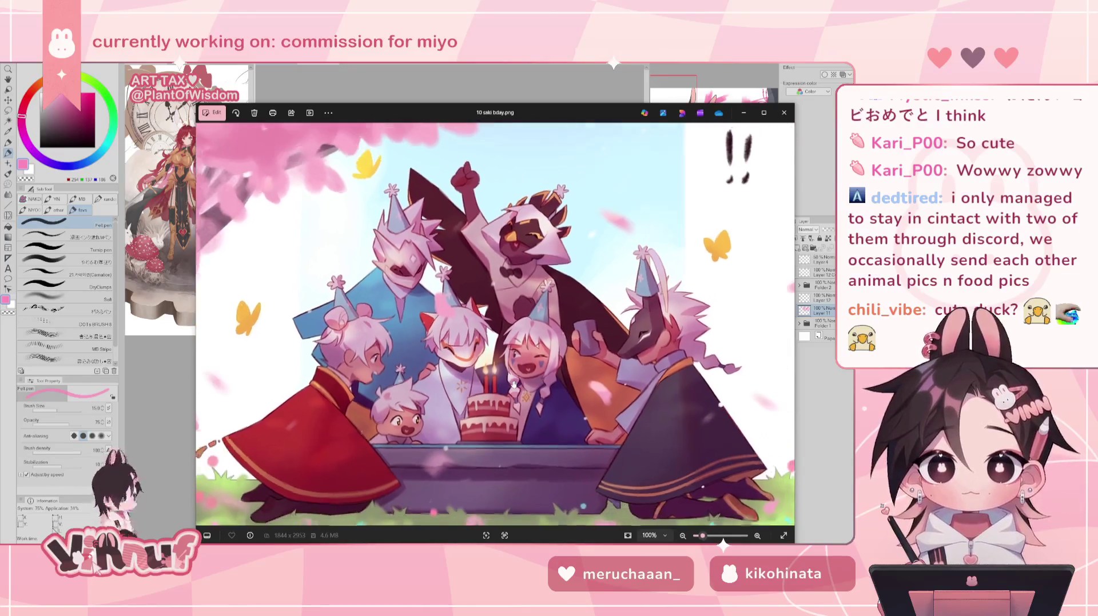
{"action": "scroll", "coordinate": [491, 386], "scroll_direction": "up", "scroll_amount": 3}
{"action": "scroll", "coordinate": [463, 394], "scroll_direction": "up", "scroll_amount": 3}
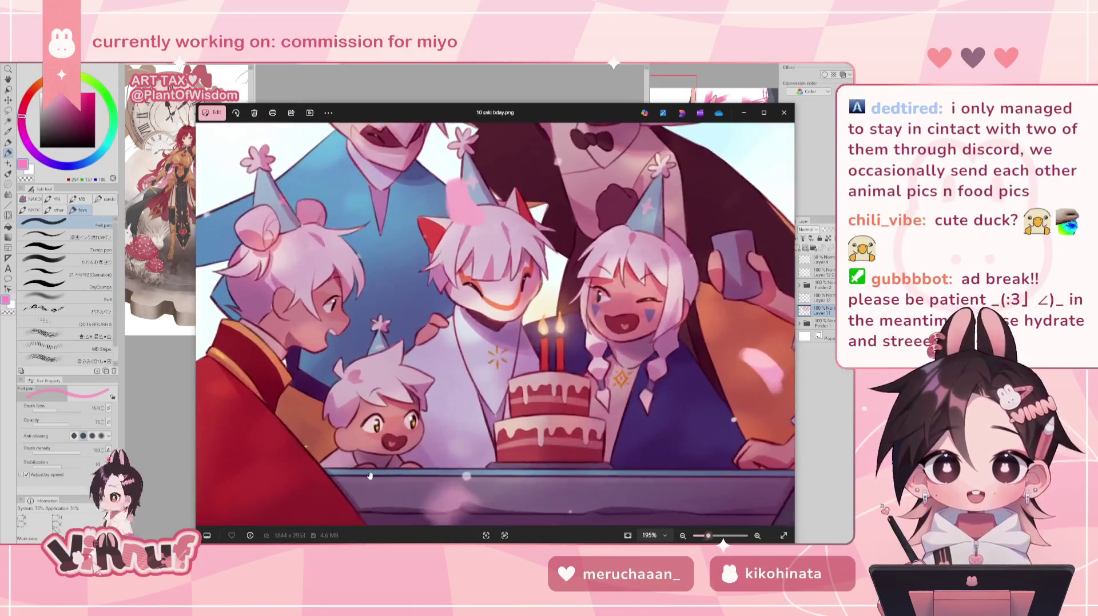
{"action": "scroll", "coordinate": [432, 402], "scroll_direction": "up", "scroll_amount": 3}
{"action": "scroll", "coordinate": [403, 410], "scroll_direction": "up", "scroll_amount": 2}
{"action": "scroll", "coordinate": [400, 408], "scroll_direction": "down", "scroll_amount": 3}
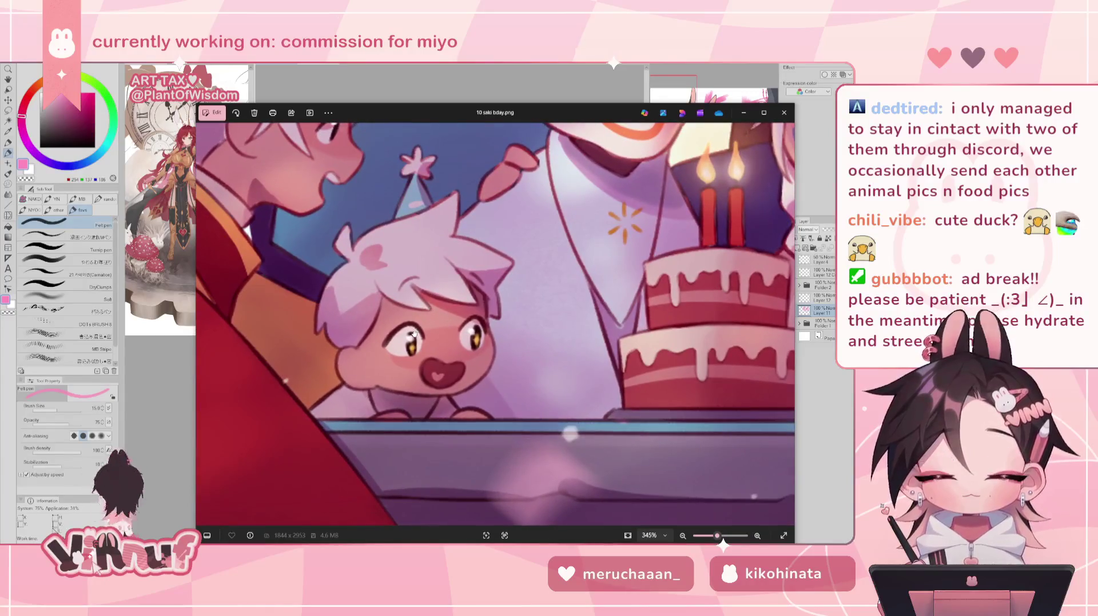
{"action": "scroll", "coordinate": [406, 389], "scroll_direction": "down", "scroll_amount": 2}
{"action": "scroll", "coordinate": [411, 366], "scroll_direction": "down", "scroll_amount": 2}
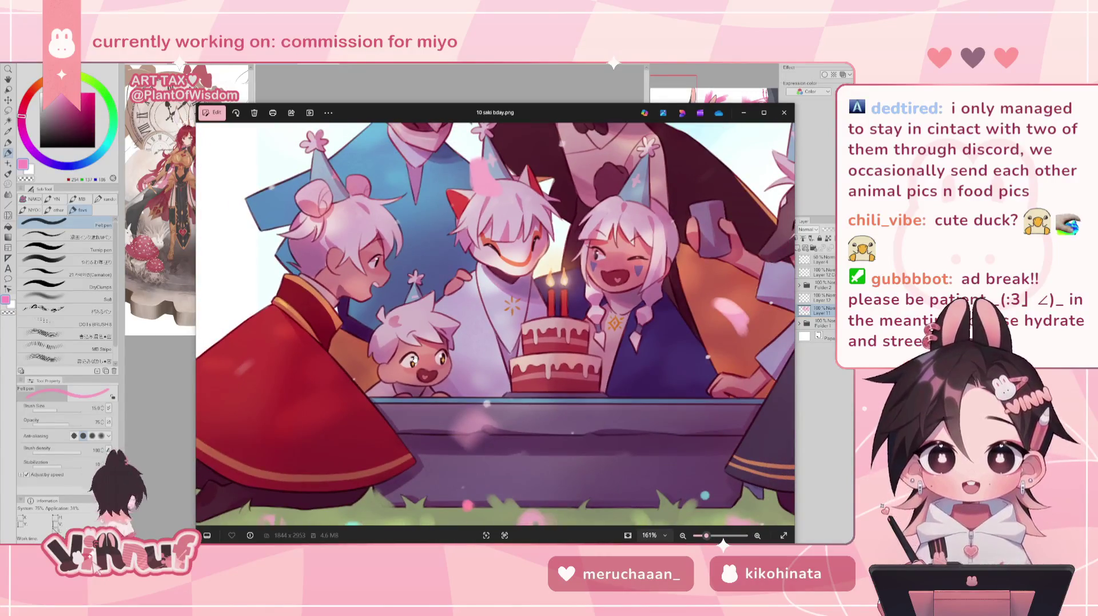
{"action": "scroll", "coordinate": [509, 363], "scroll_direction": "down", "scroll_amount": 1}
{"action": "scroll", "coordinate": [513, 369], "scroll_direction": "down", "scroll_amount": 5}
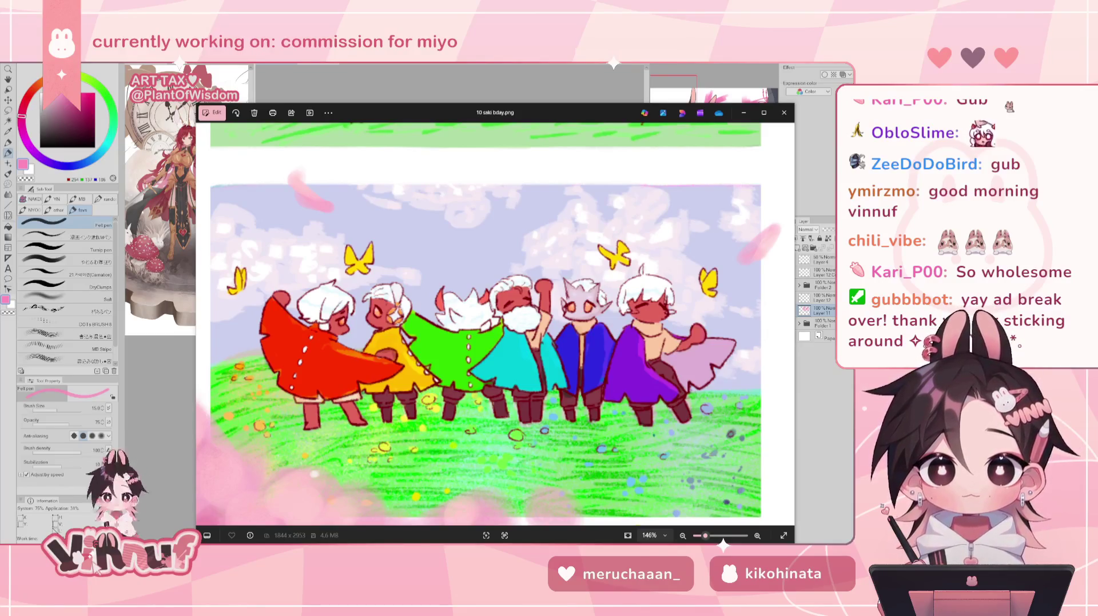
Open the 1920×1080 rainbow-caped game screenshot in a second Photos window.
{"action": "scroll", "coordinate": [447, 225], "scroll_direction": "up", "scroll_amount": 3}
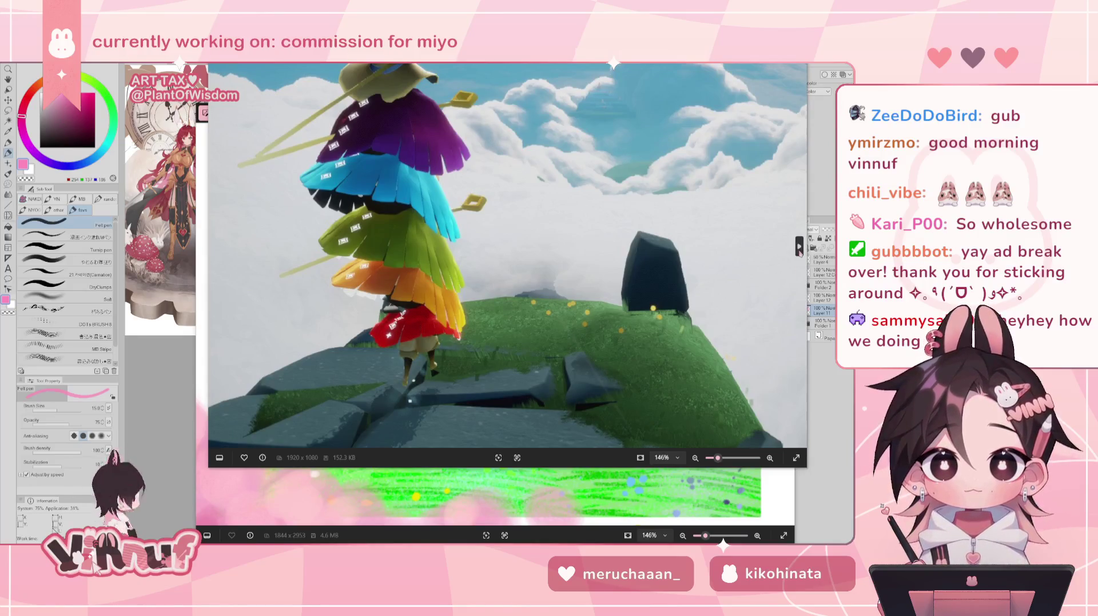
View the next screenshot of rainbow-caped characters flying past a tower, then close that viewer.
{"action": "scroll", "coordinate": [521, 197], "scroll_direction": "down", "scroll_amount": 5}
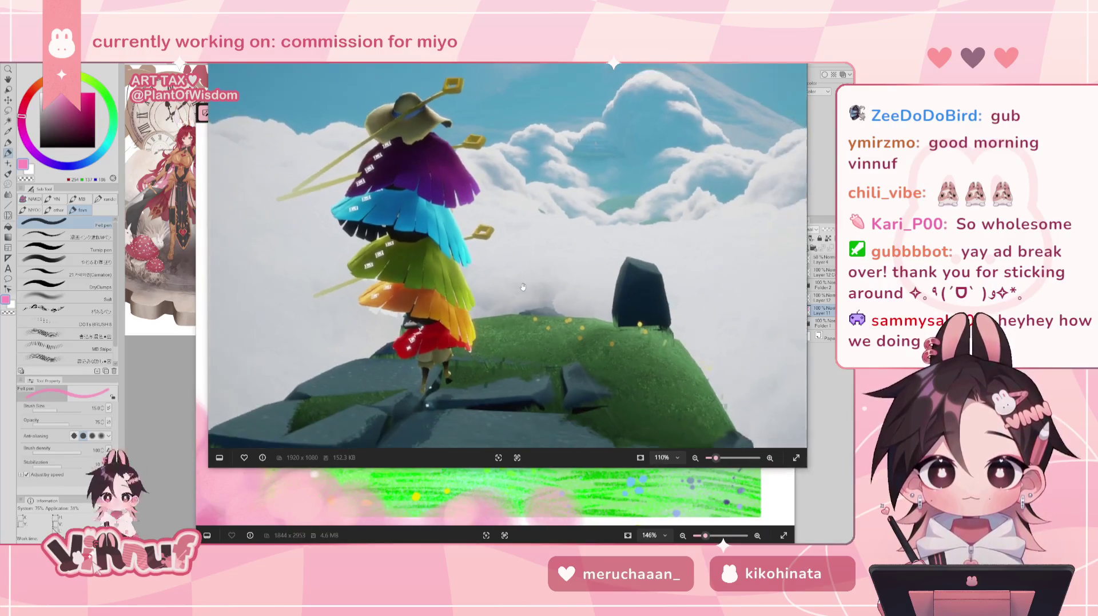
{"action": "left_click", "coordinate": [800, 246]}
{"action": "scroll", "coordinate": [445, 342], "scroll_direction": "up", "scroll_amount": 2}
{"action": "left_click_drag", "start_coordinate": [444, 341], "coordinate": [492, 290]}
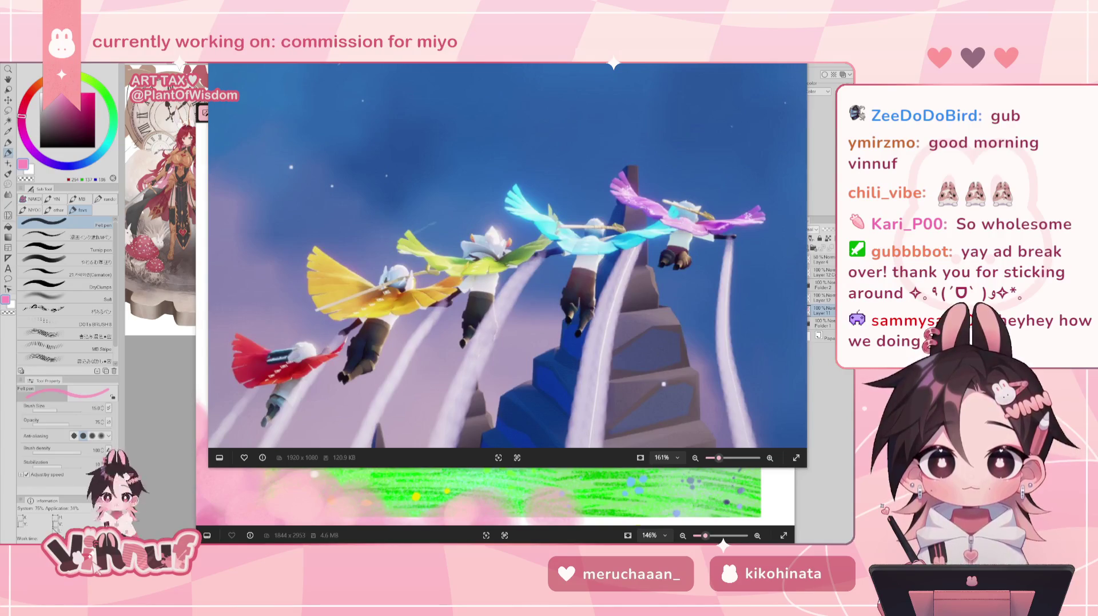
{"action": "key", "text": "Escape"}
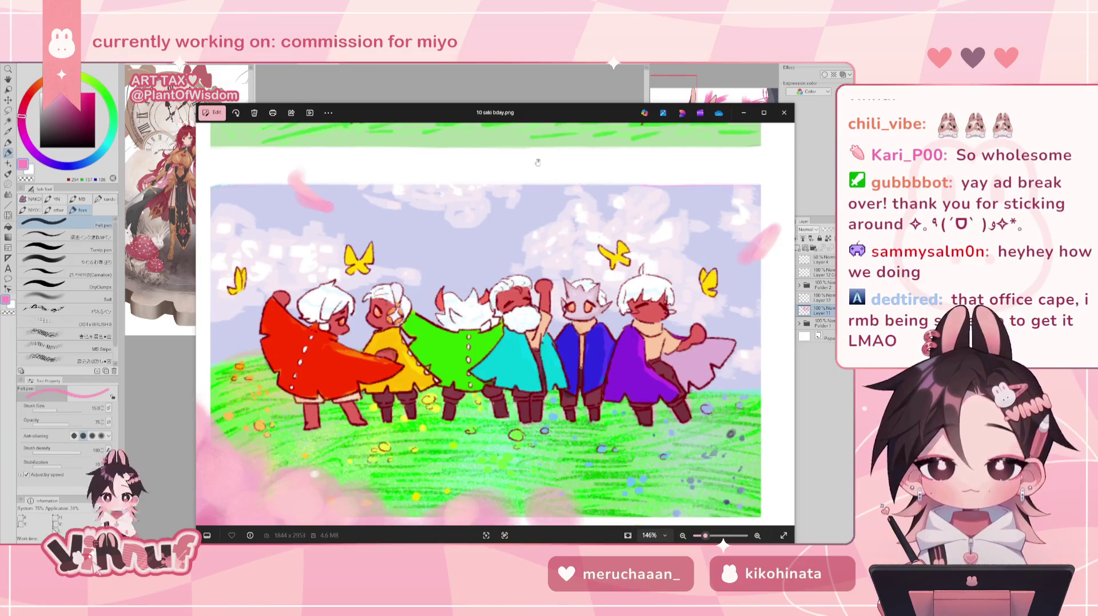
Scroll through the birthday illustration, then switch to the tunnel screenshot's Photos window.
{"action": "scroll", "coordinate": [488, 410], "scroll_direction": "down", "scroll_amount": 2}
{"action": "scroll", "coordinate": [488, 409], "scroll_direction": "down", "scroll_amount": 2}
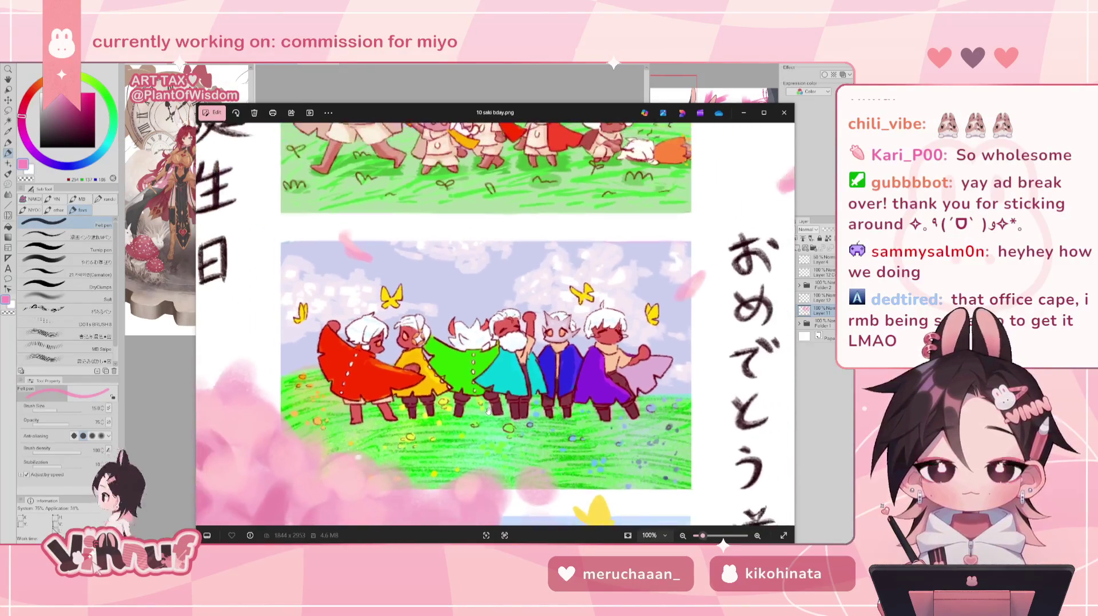
{"action": "scroll", "coordinate": [468, 298], "scroll_direction": "down", "scroll_amount": 1}
{"action": "scroll", "coordinate": [467, 298], "scroll_direction": "down", "scroll_amount": 5}
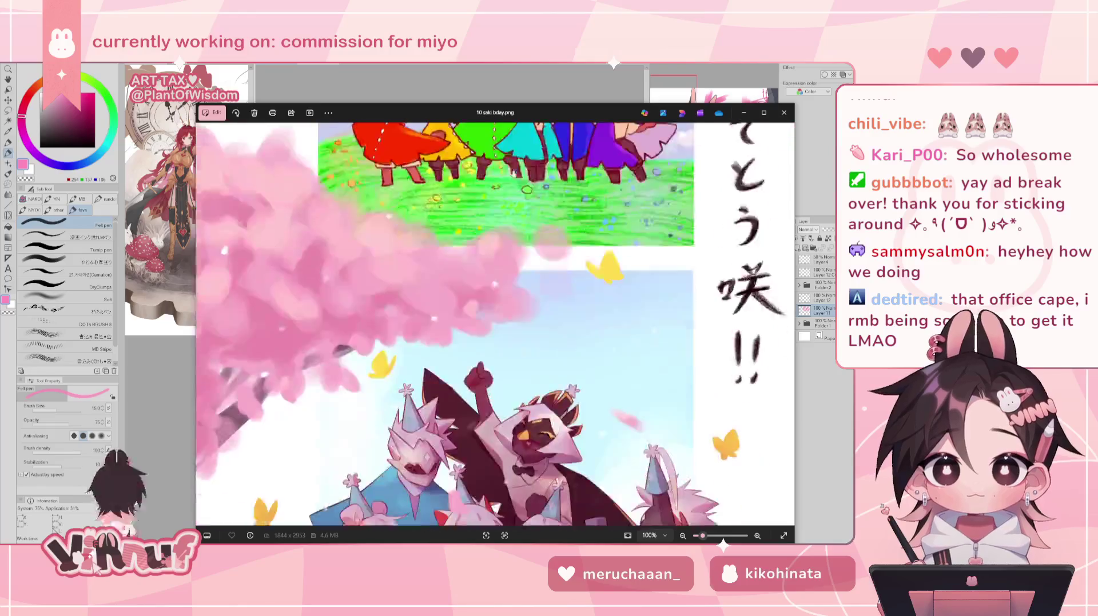
{"action": "scroll", "coordinate": [467, 398], "scroll_direction": "down", "scroll_amount": 2}
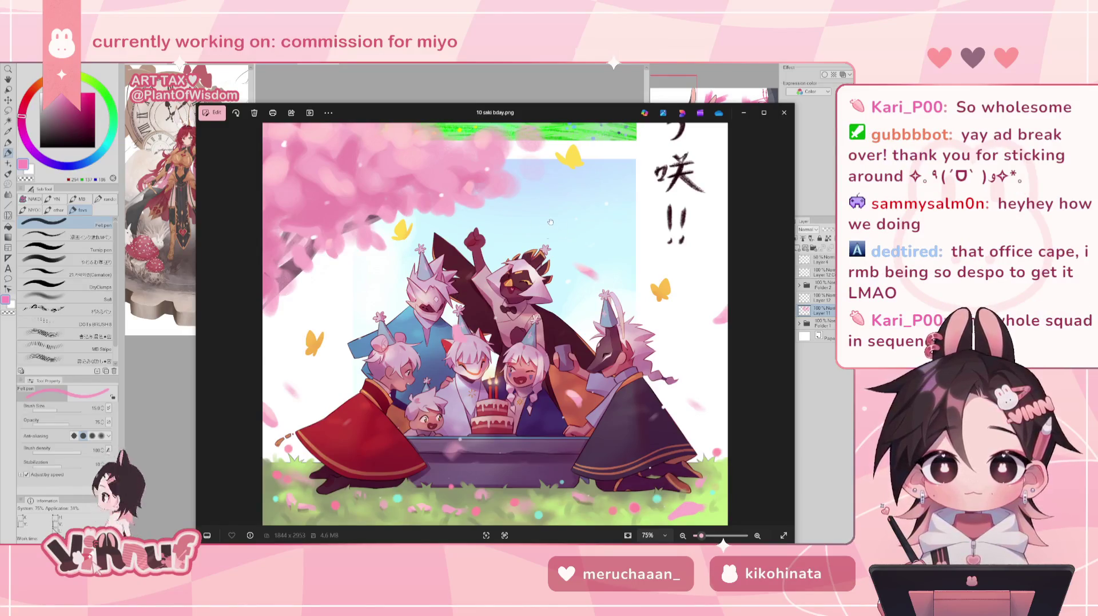
{"action": "scroll", "coordinate": [562, 232], "scroll_direction": "up", "scroll_amount": 5}
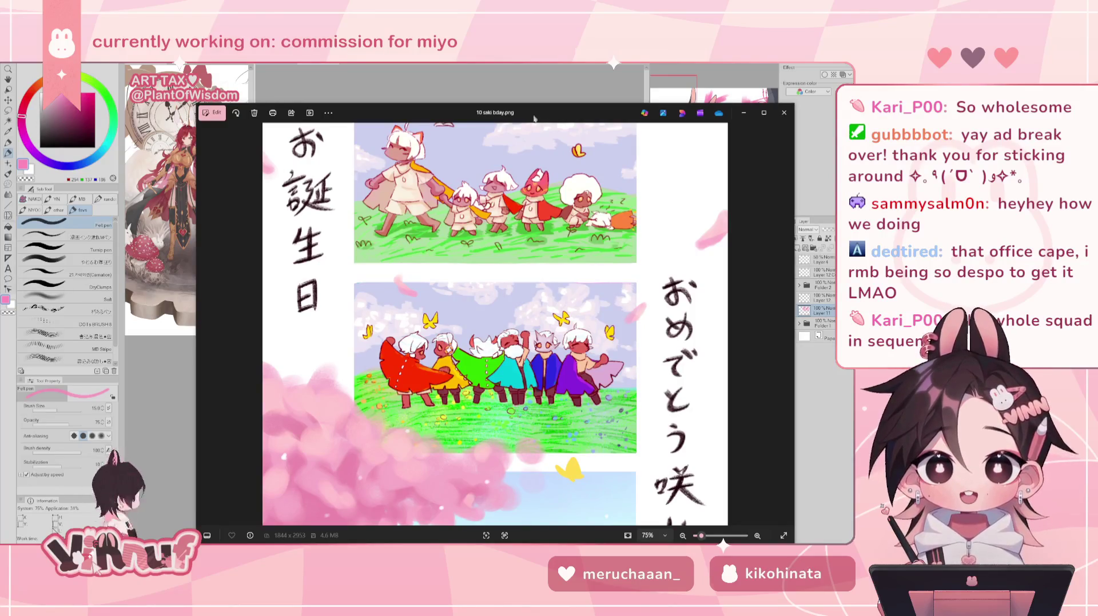
{"action": "scroll", "coordinate": [469, 223], "scroll_direction": "down", "scroll_amount": 3}
{"action": "scroll", "coordinate": [496, 178], "scroll_direction": "down", "scroll_amount": 2}
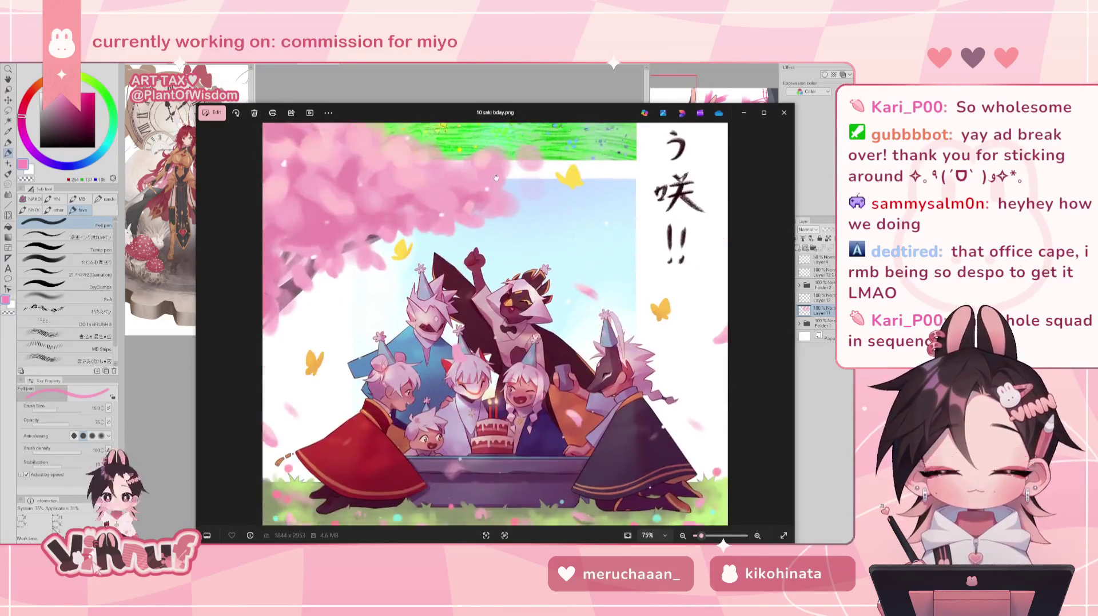
{"action": "scroll", "coordinate": [495, 178], "scroll_direction": "down", "scroll_amount": 1}
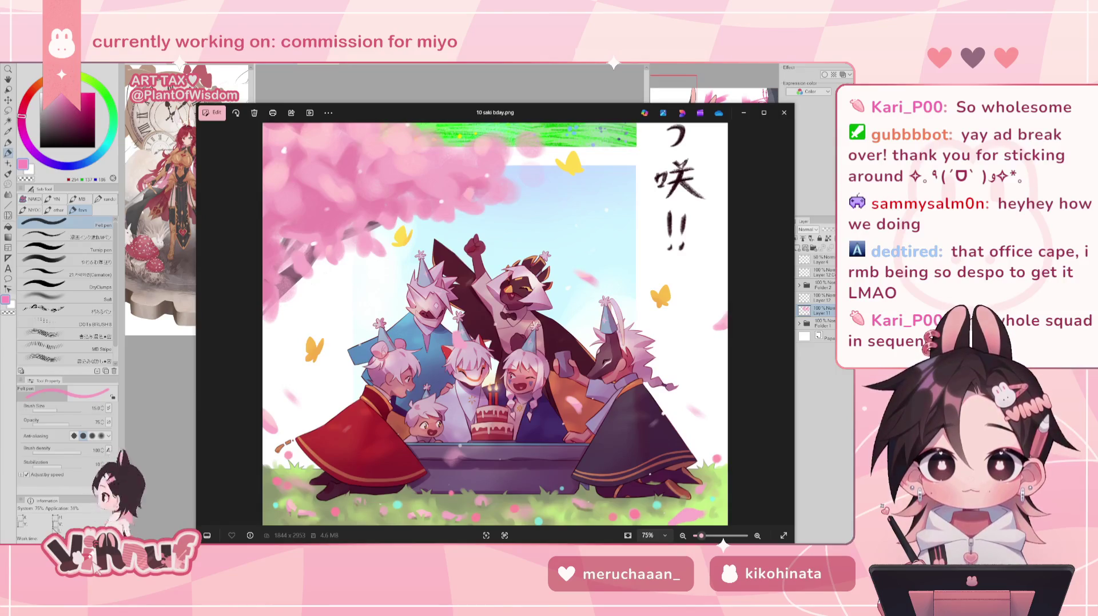
{"action": "key", "text": "alt+Tab"}
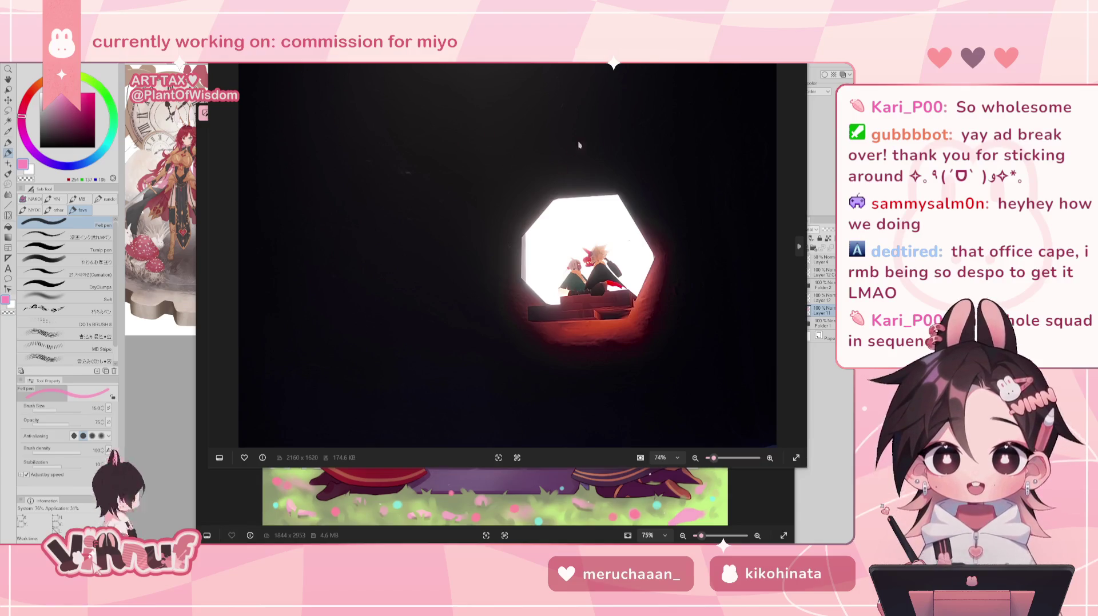
Close the birthday illustration viewer and move the tunnel screenshot viewer to the top.
{"action": "left_click_drag", "start_coordinate": [487, 37], "coordinate": [516, 156]}
{"action": "left_click", "coordinate": [784, 113]}
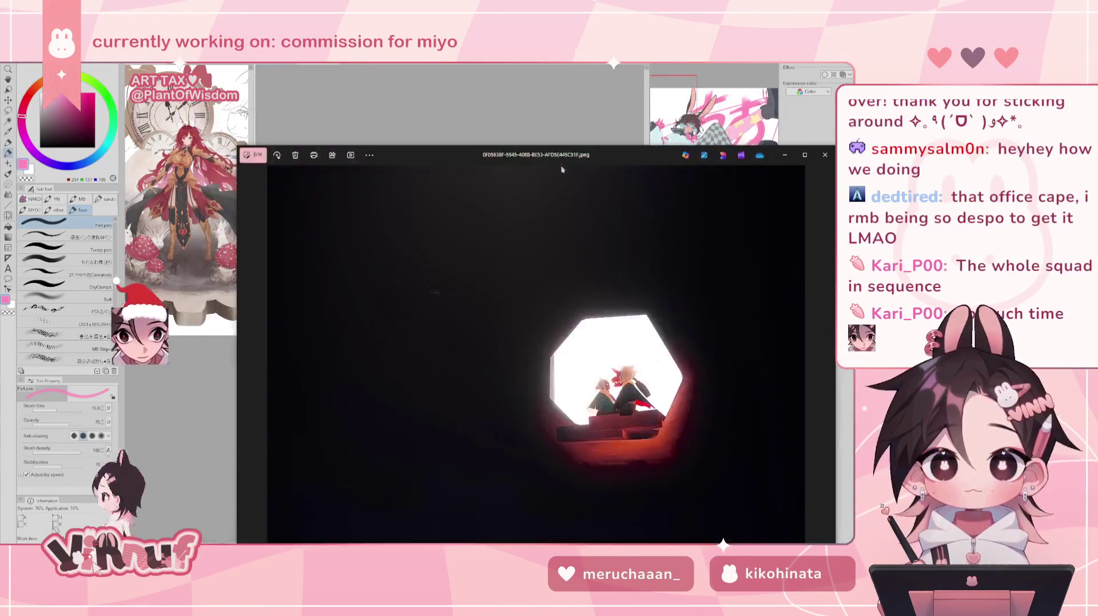
{"action": "left_click_drag", "start_coordinate": [658, 154], "coordinate": [660, 72]}
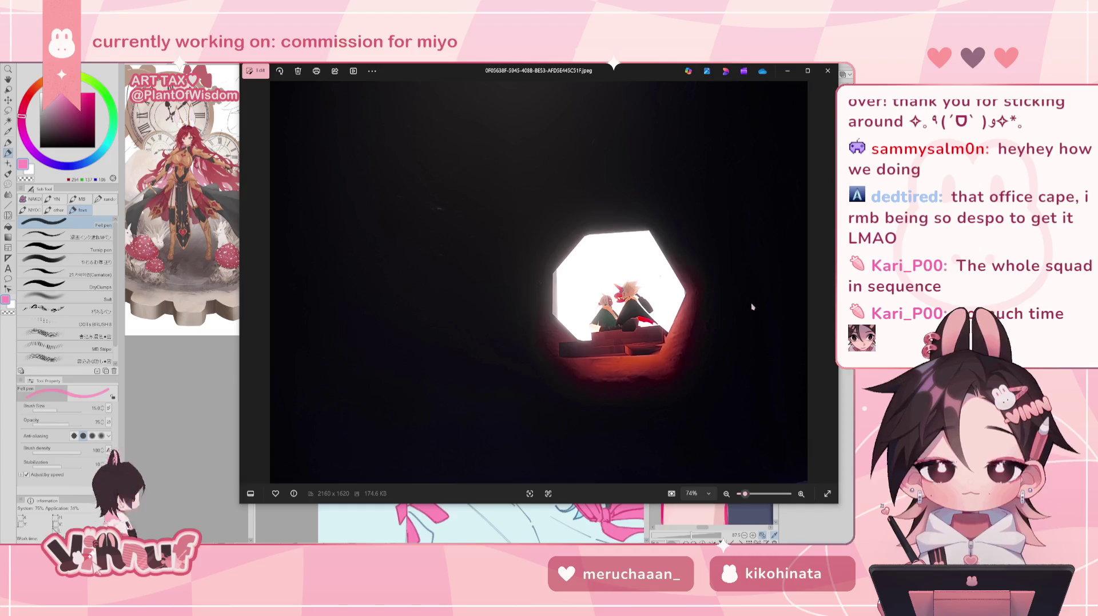
Page forward from the tunnel shot through to the red sunset group screenshot.
{"action": "left_click", "coordinate": [828, 284]}
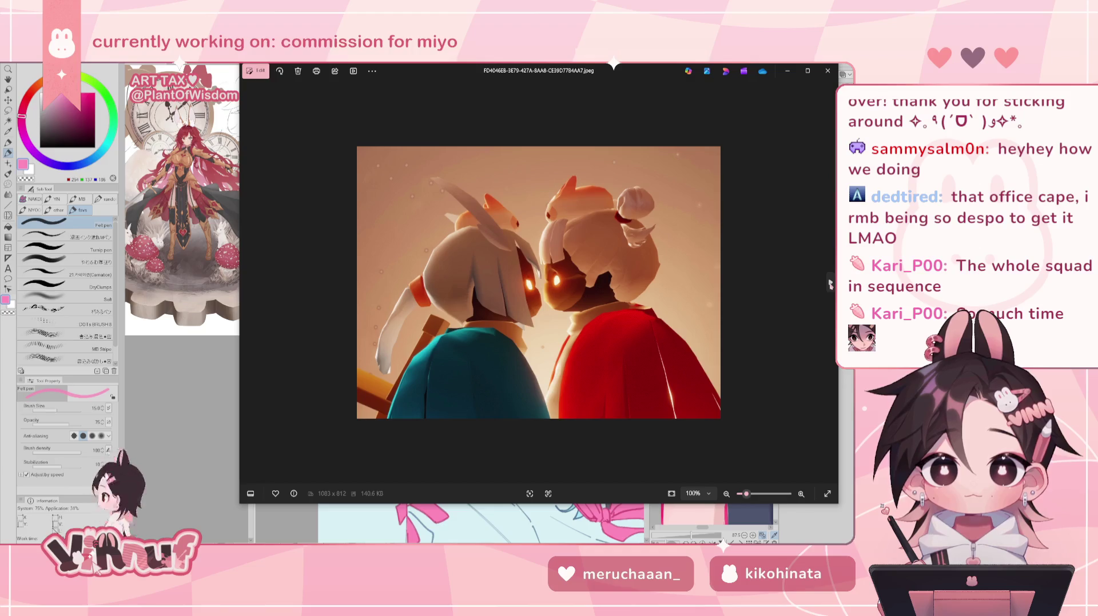
{"action": "left_click", "coordinate": [830, 283]}
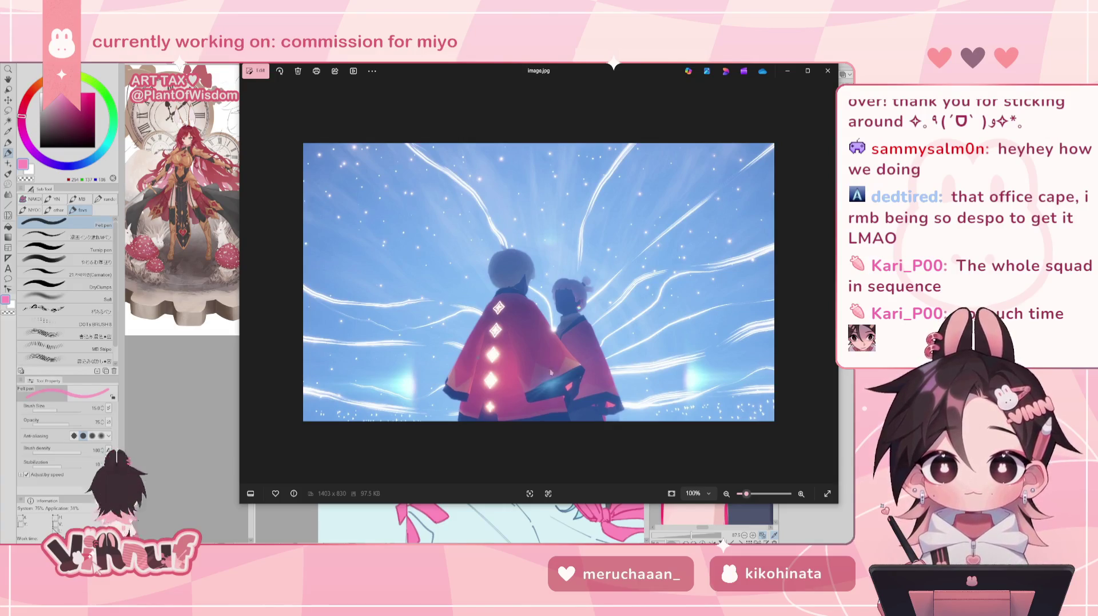
{"action": "left_click", "coordinate": [829, 282]}
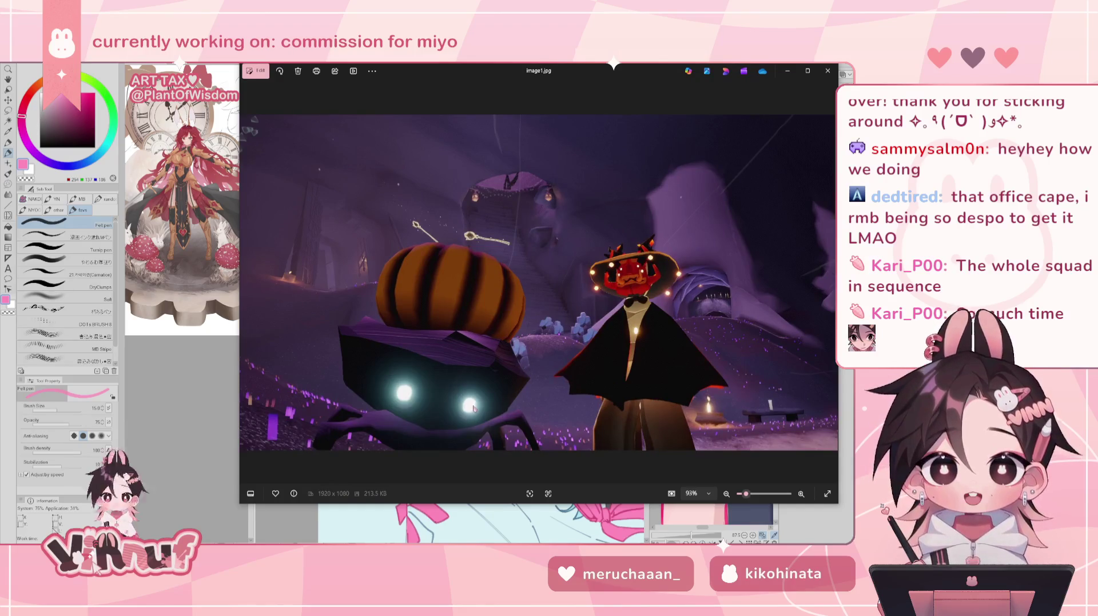
{"action": "left_click", "coordinate": [828, 282]}
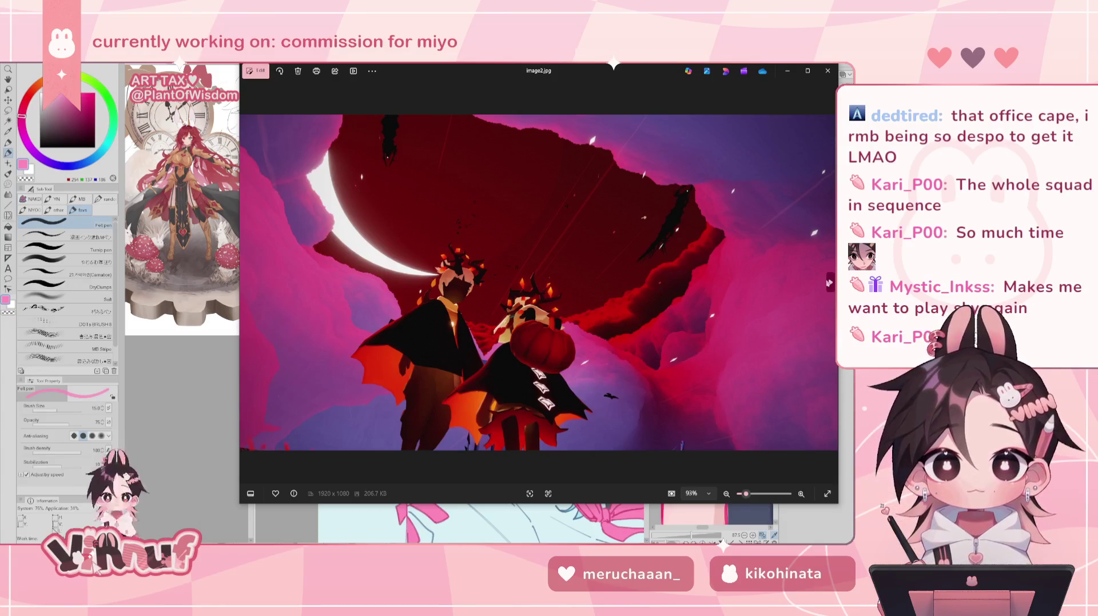
{"action": "left_click", "coordinate": [829, 282]}
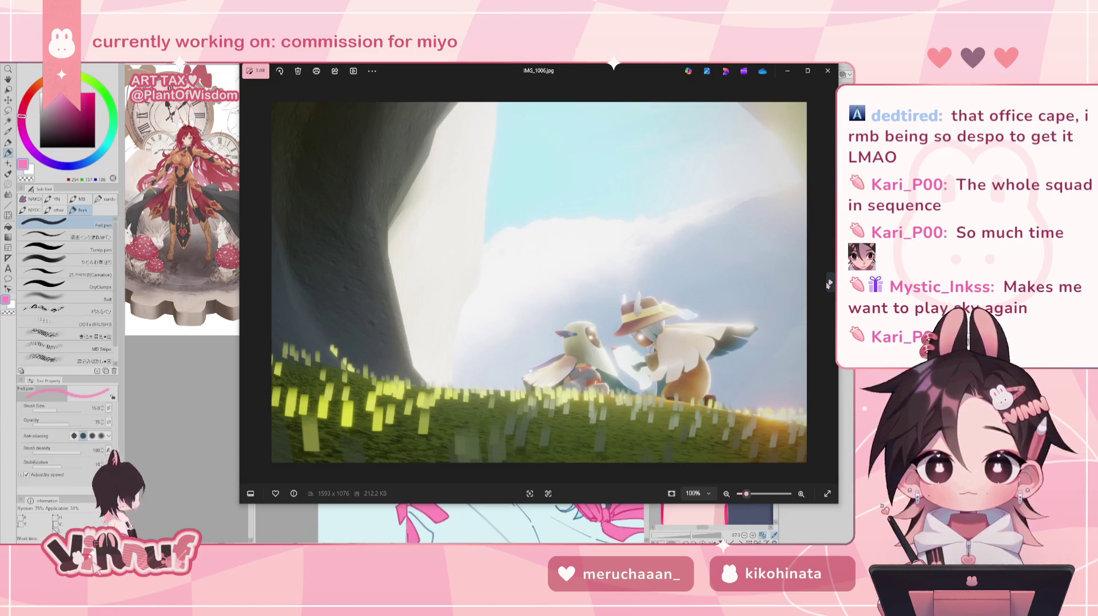
{"action": "left_click", "coordinate": [828, 283]}
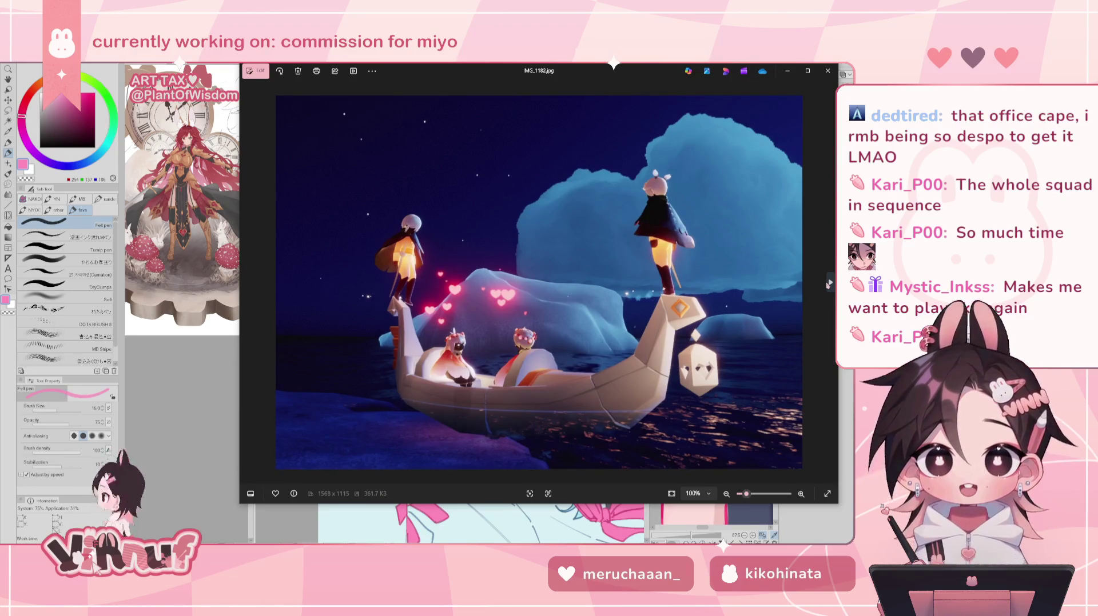
{"action": "left_click", "coordinate": [828, 283]}
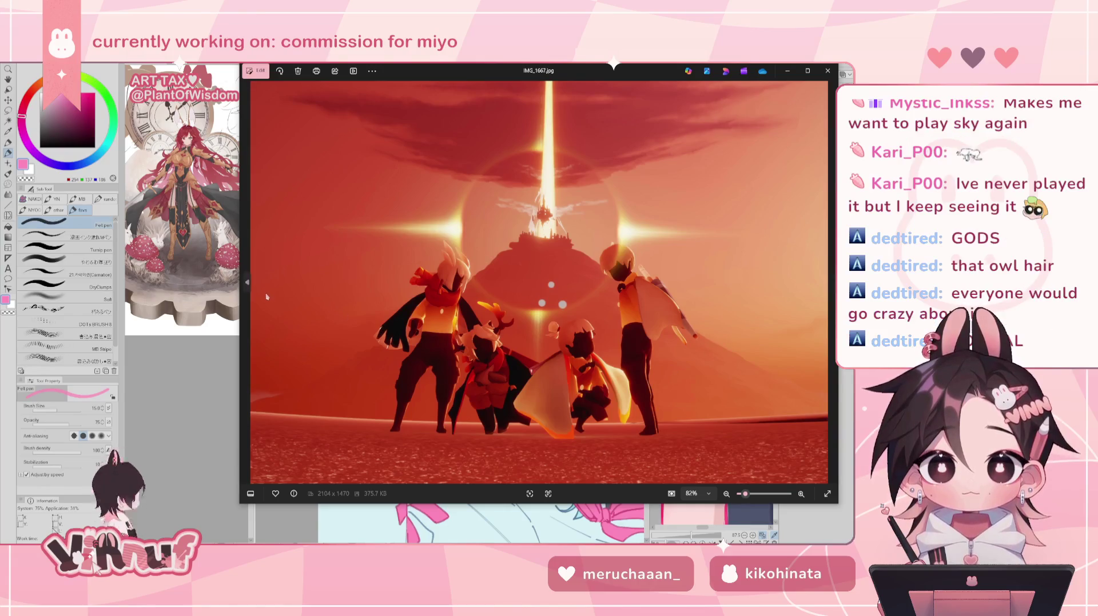
Step back through the screenshots to the dark tunnel screenshot.
{"action": "left_click", "coordinate": [247, 282]}
{"action": "left_click", "coordinate": [247, 282]}
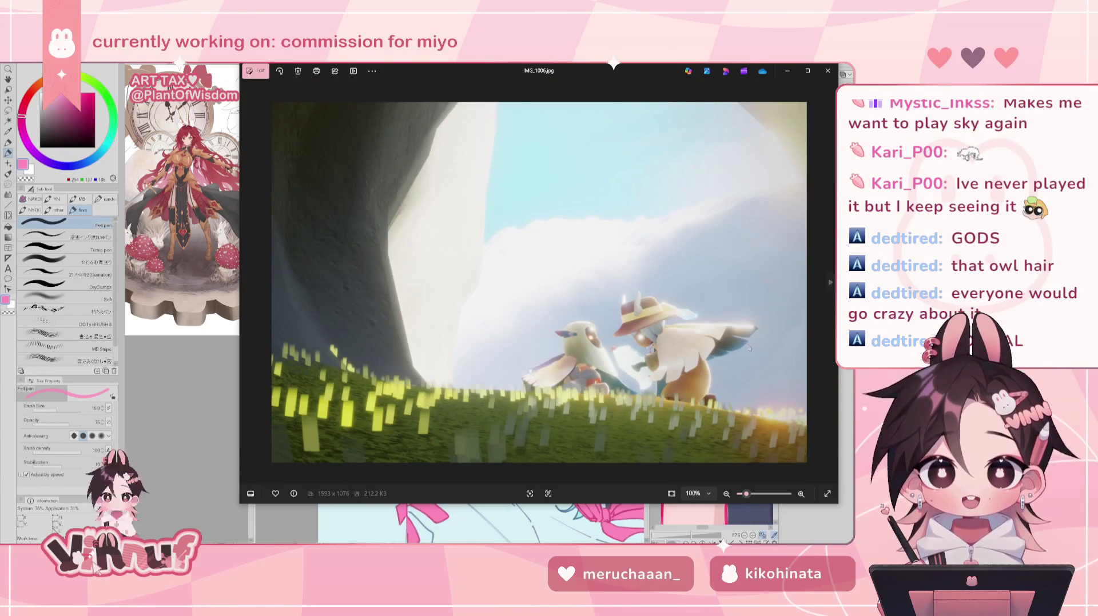
{"action": "left_click", "coordinate": [249, 285]}
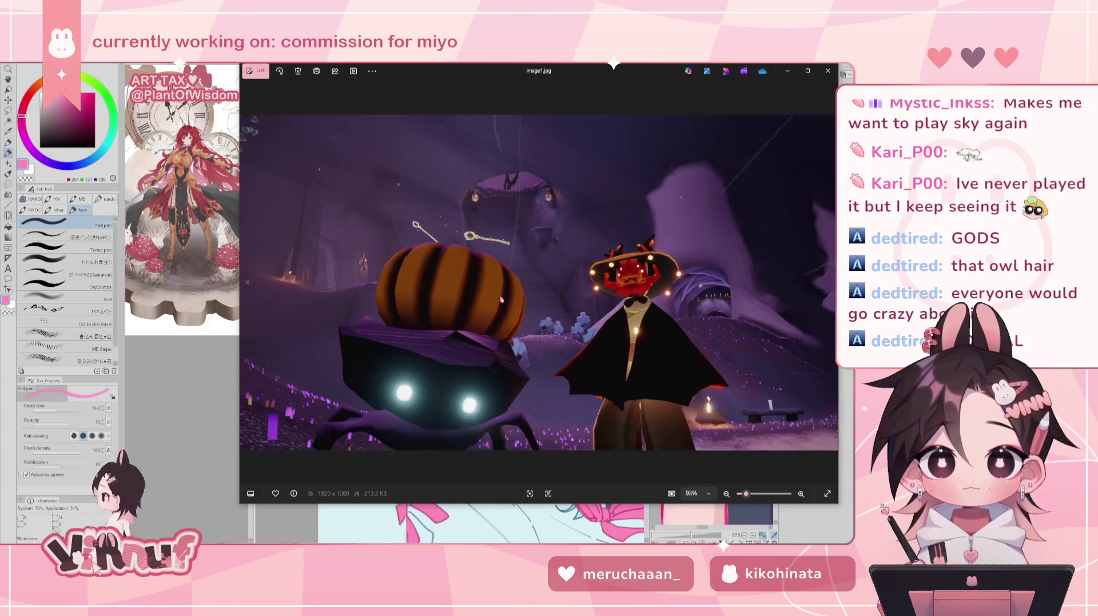
{"action": "left_click", "coordinate": [248, 284]}
{"action": "left_click", "coordinate": [248, 284]}
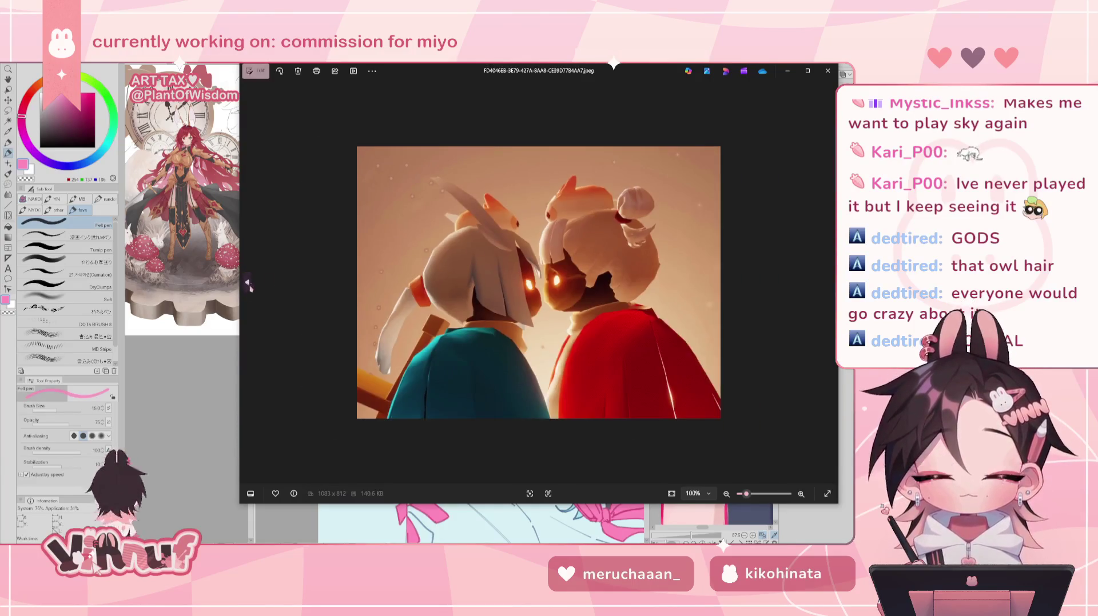
{"action": "left_click", "coordinate": [248, 284]}
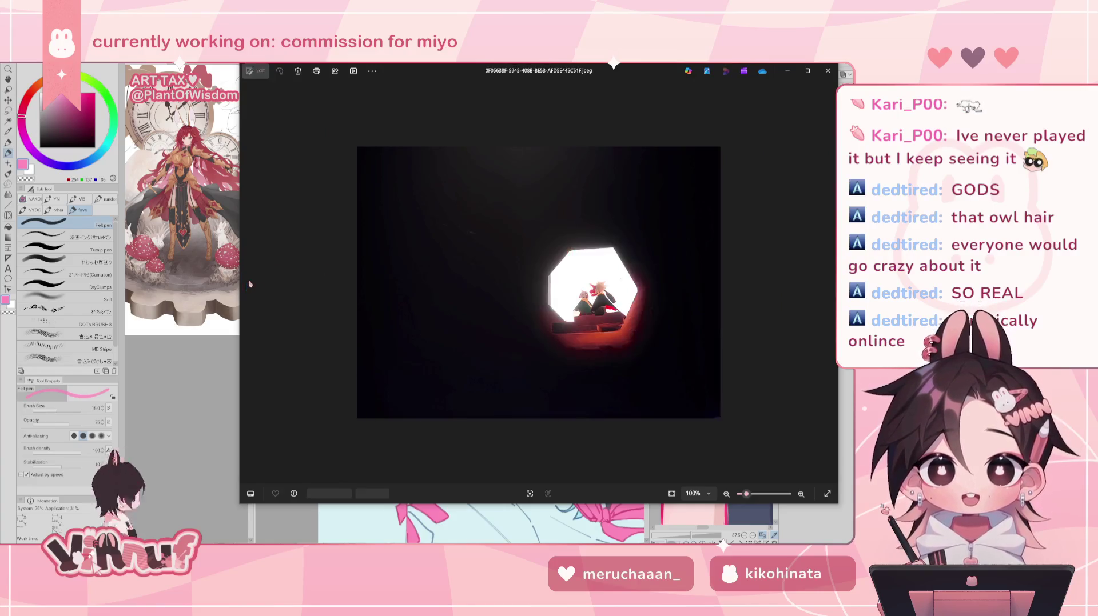
Page forward again past the boat and rainbow shots to the meadow screenshot.
{"action": "left_click", "coordinate": [829, 283]}
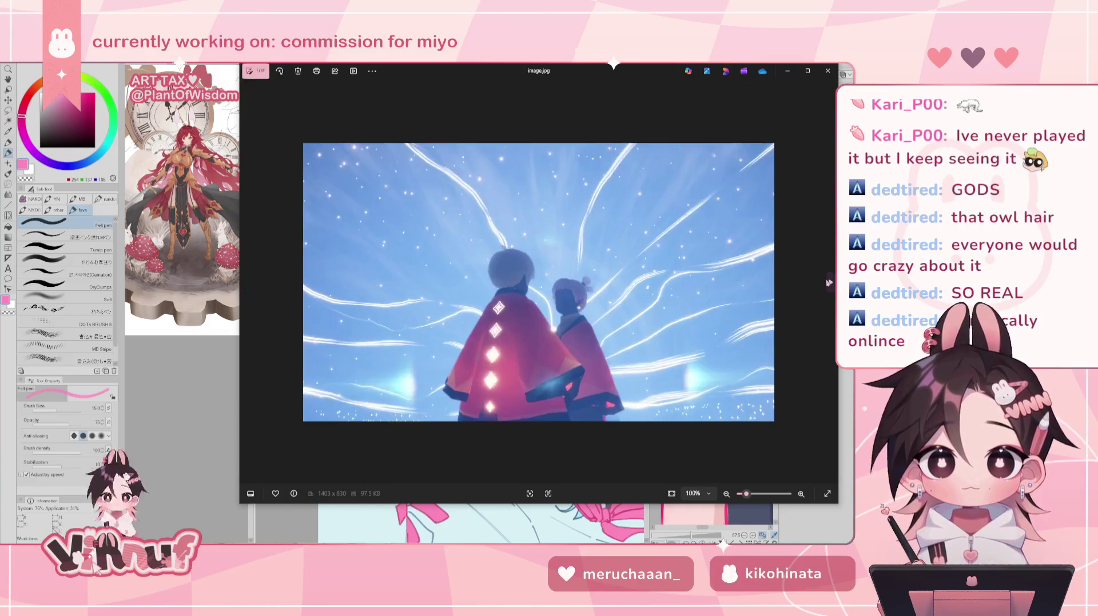
{"action": "left_click", "coordinate": [829, 283]}
{"action": "left_click", "coordinate": [829, 283]}
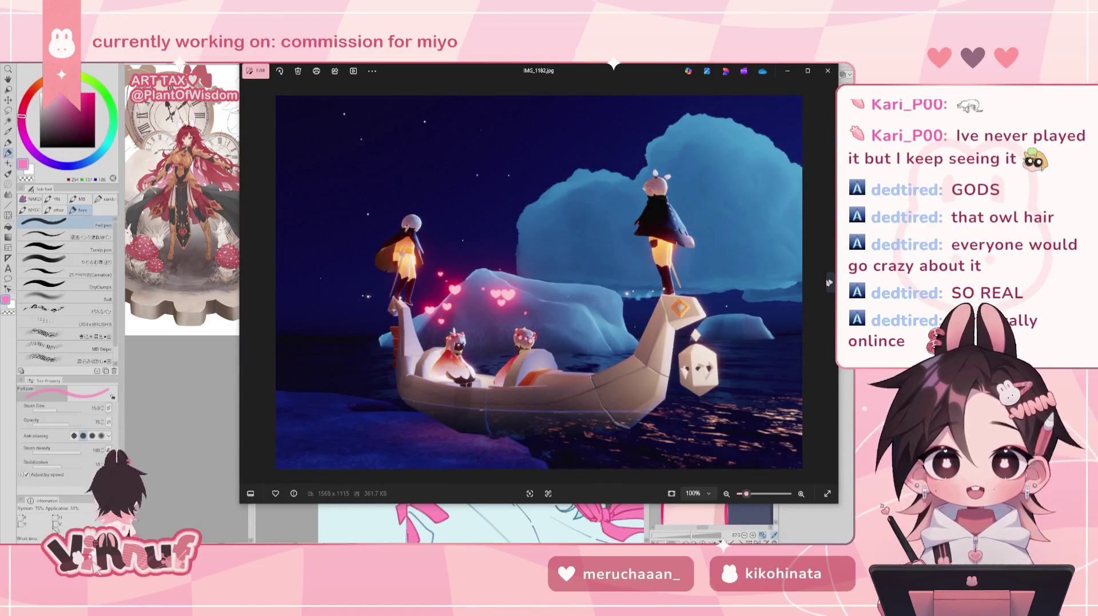
{"action": "left_click", "coordinate": [828, 283]}
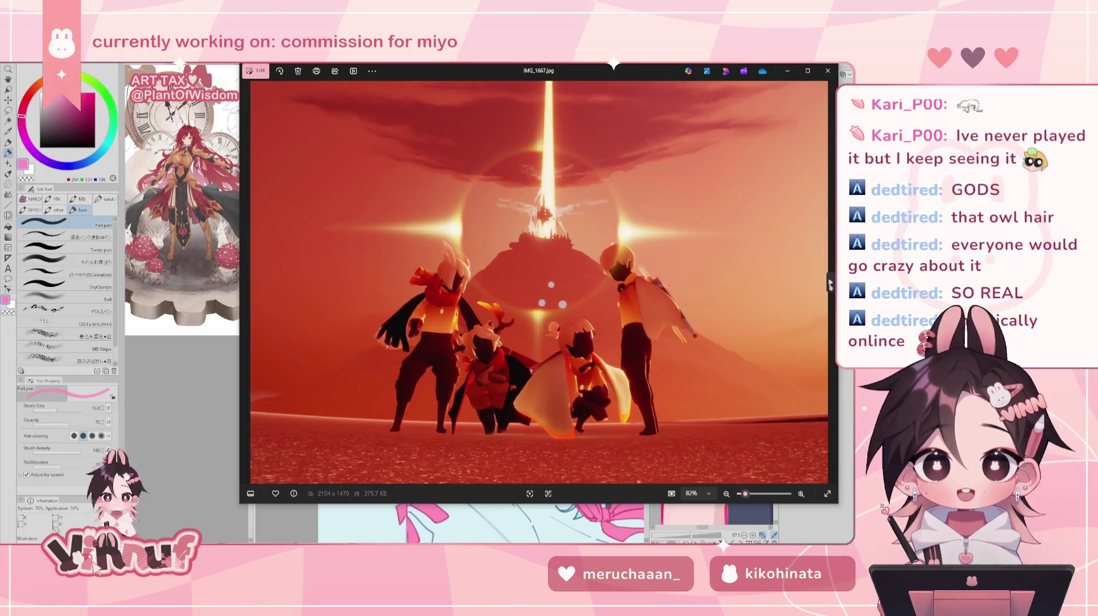
{"action": "left_click", "coordinate": [829, 284]}
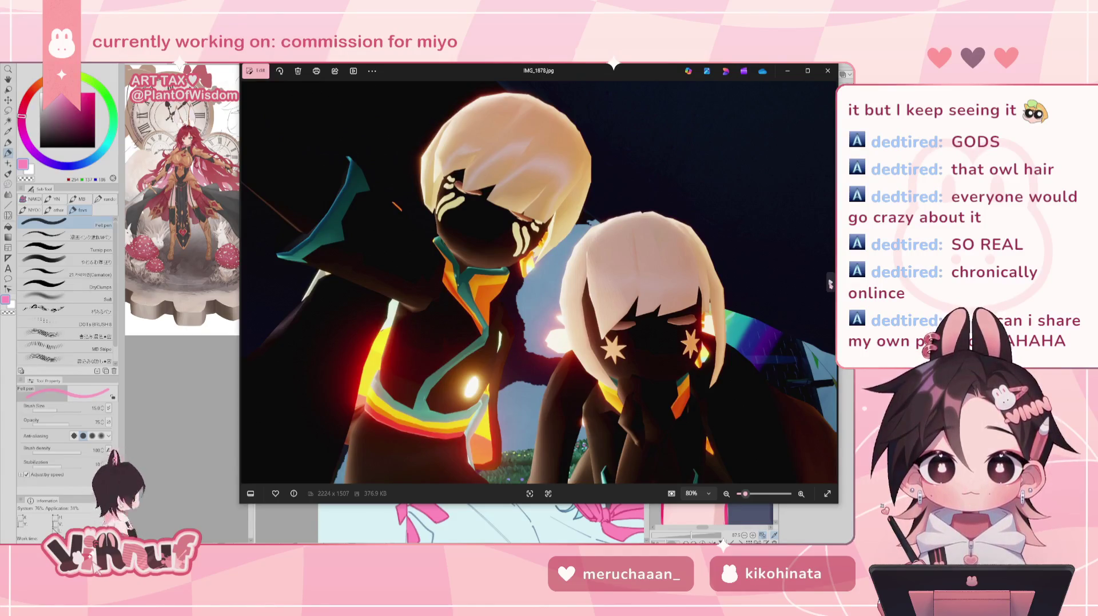
{"action": "left_click", "coordinate": [830, 283]}
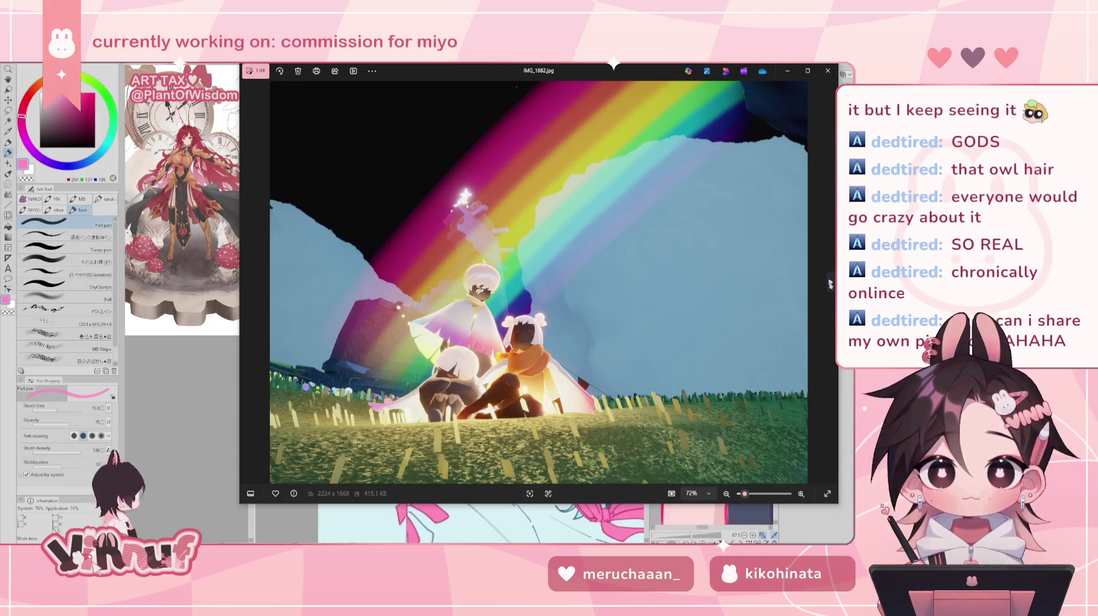
{"action": "left_click", "coordinate": [830, 284]}
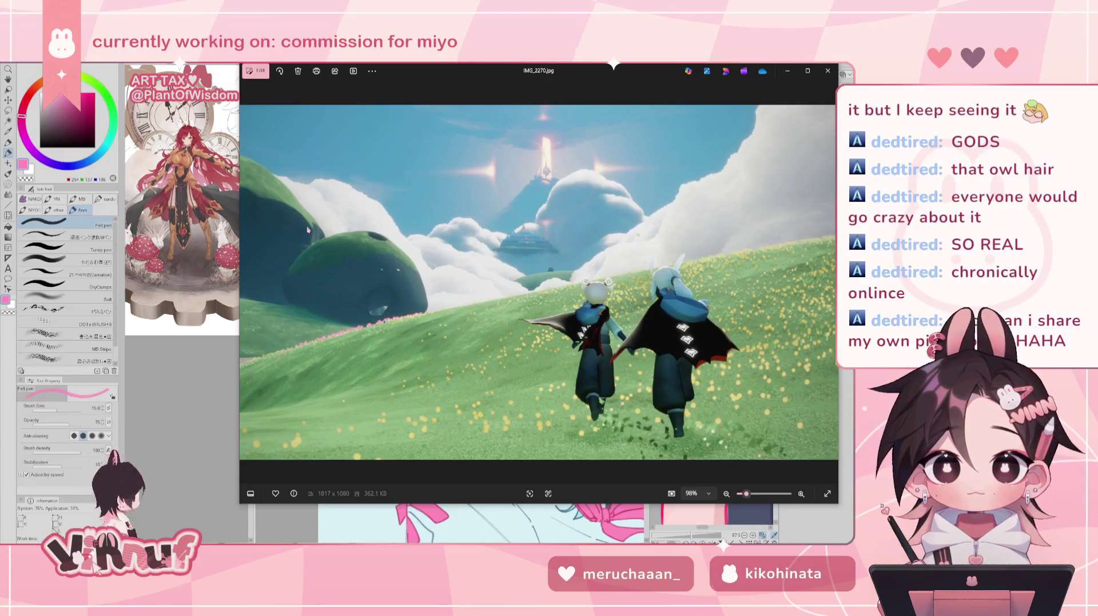
{"action": "scroll", "coordinate": [514, 278], "scroll_direction": "up", "scroll_amount": 3}
{"action": "scroll", "coordinate": [498, 257], "scroll_direction": "up", "scroll_amount": 3}
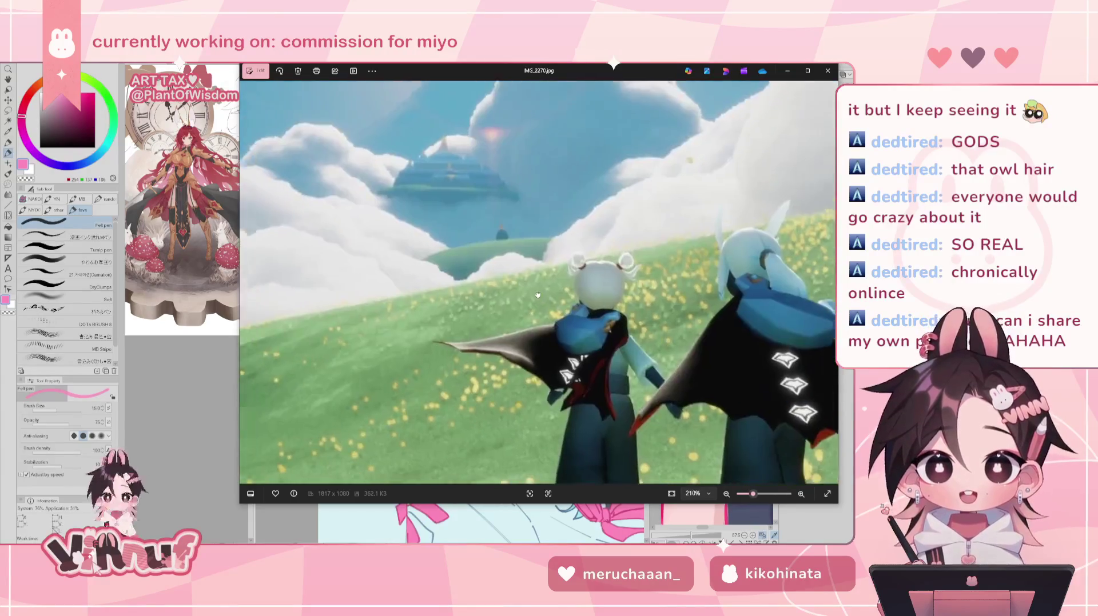
{"action": "scroll", "coordinate": [481, 235], "scroll_direction": "up", "scroll_amount": 2}
{"action": "scroll", "coordinate": [474, 227], "scroll_direction": "down", "scroll_amount": 3}
{"action": "scroll", "coordinate": [543, 286], "scroll_direction": "down", "scroll_amount": 3}
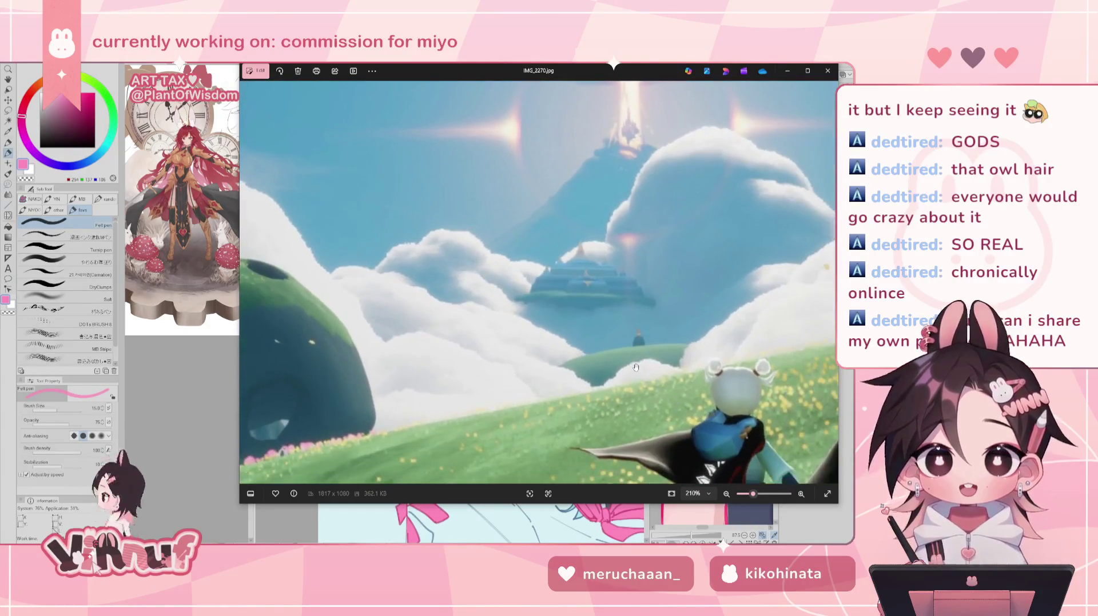
{"action": "scroll", "coordinate": [635, 367], "scroll_direction": "down", "scroll_amount": 1}
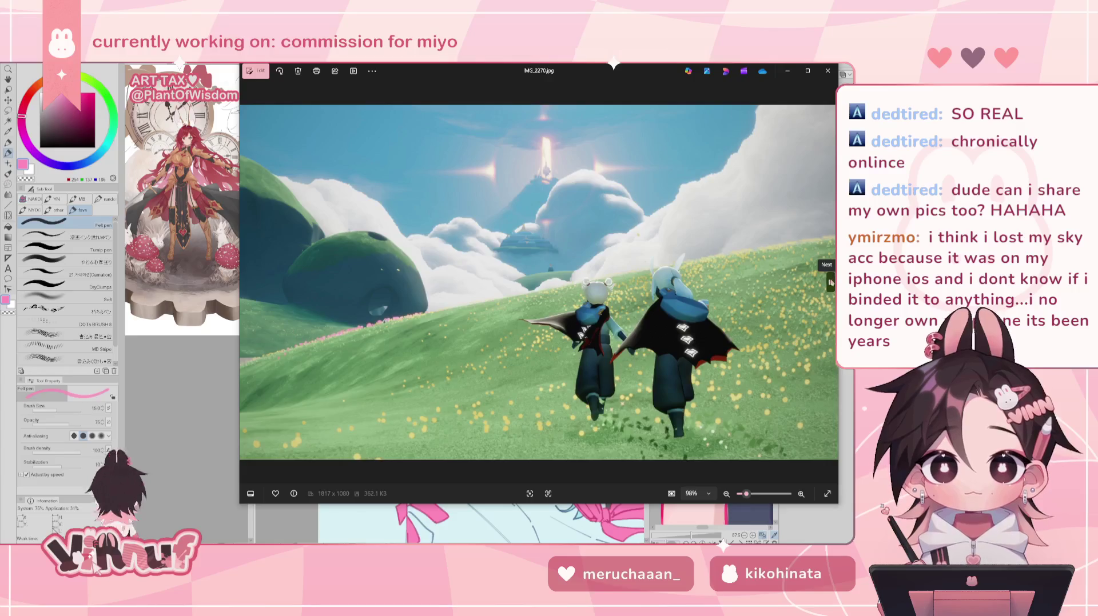
{"action": "left_click", "coordinate": [830, 282]}
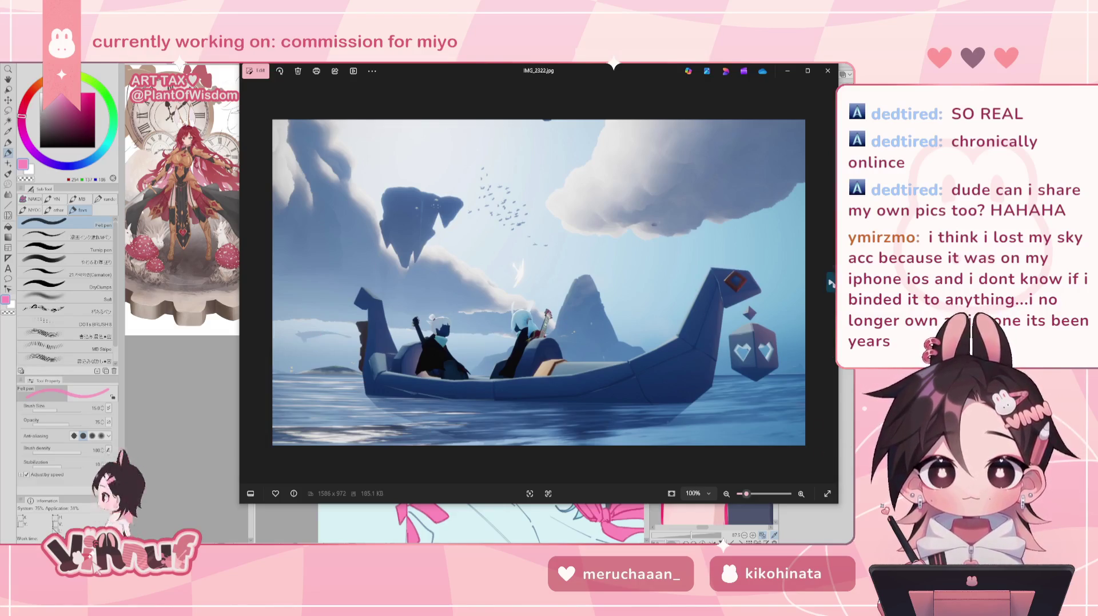
Page through the sunset boat, dancing, flying, desert and moonlit boat shots to the misty forest.
{"action": "left_click", "coordinate": [830, 283]}
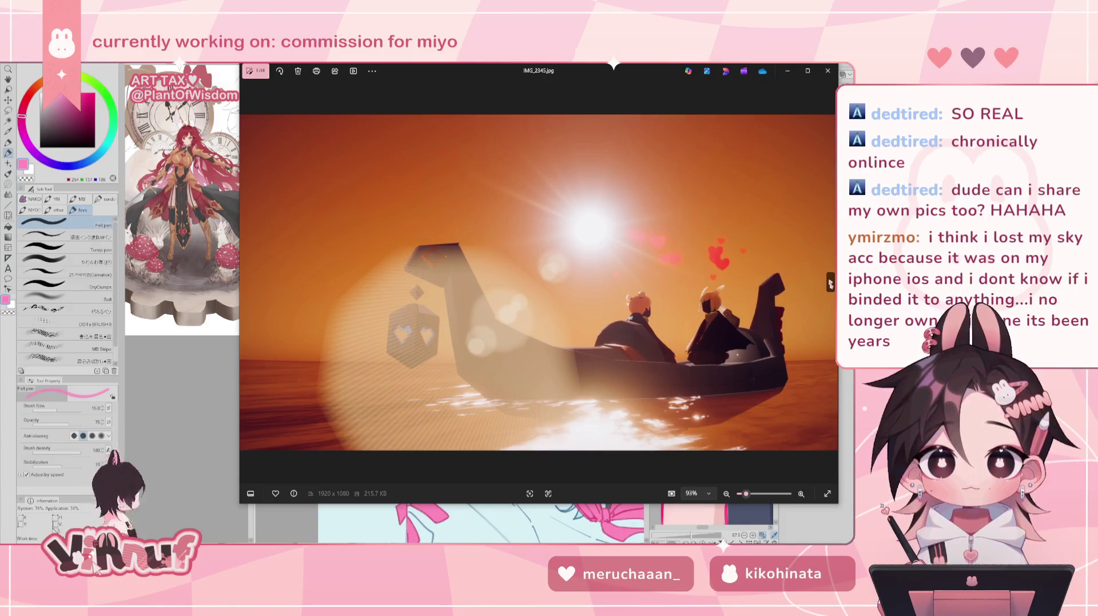
{"action": "left_click", "coordinate": [830, 282]}
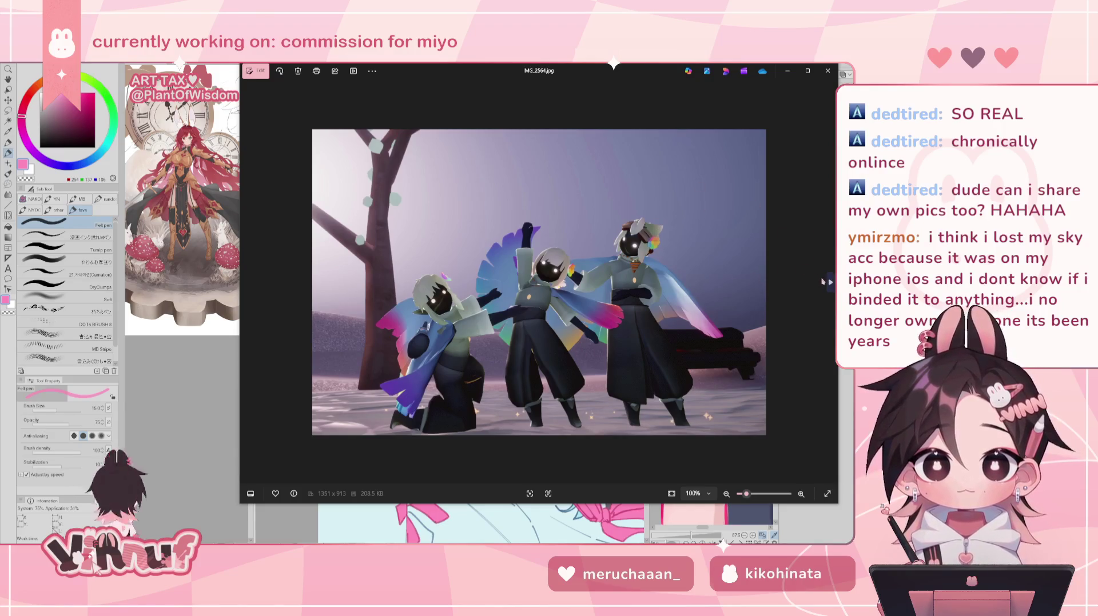
{"action": "left_click", "coordinate": [824, 281]}
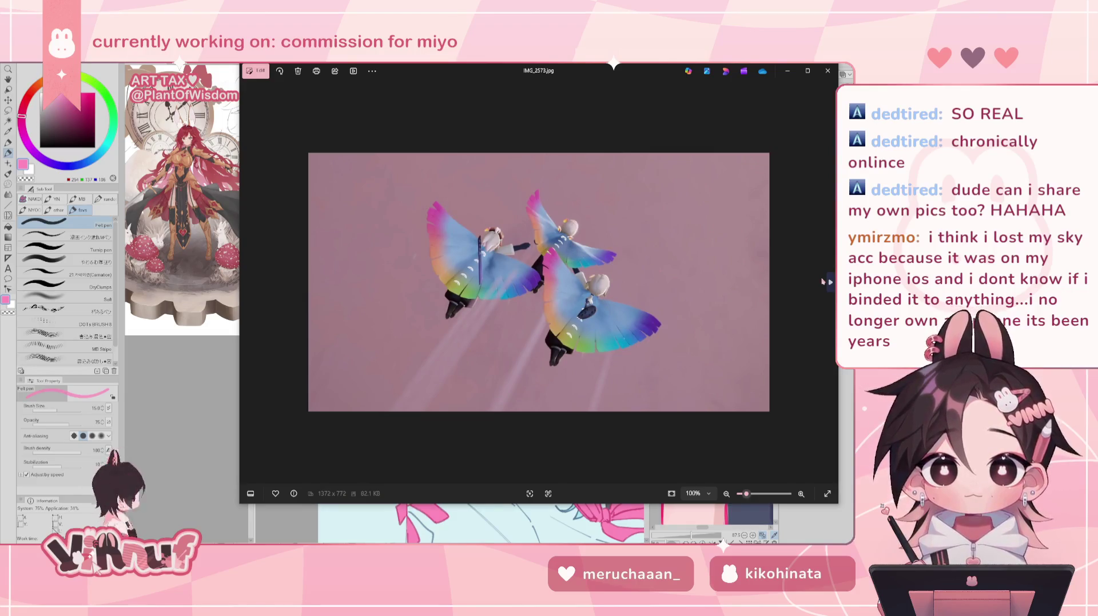
{"action": "left_click", "coordinate": [824, 281]}
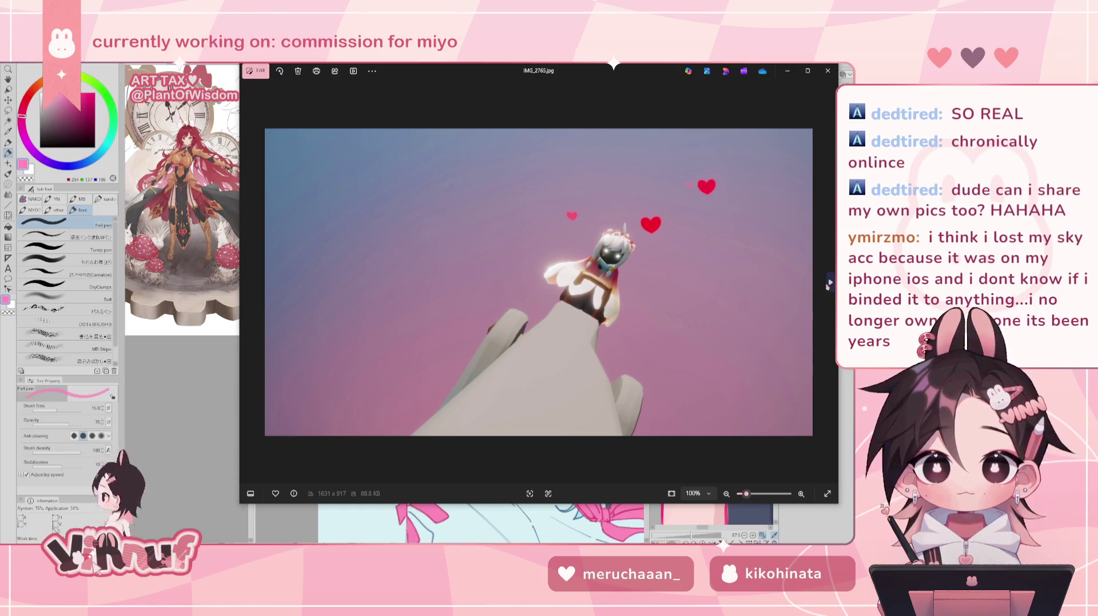
{"action": "left_click", "coordinate": [827, 284]}
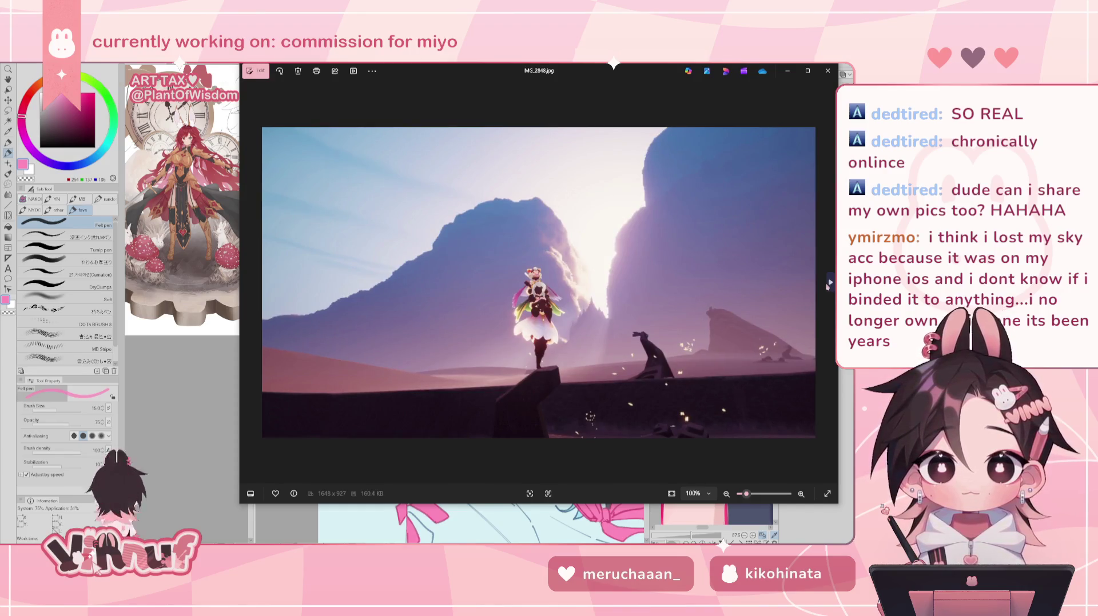
{"action": "left_click", "coordinate": [827, 284]}
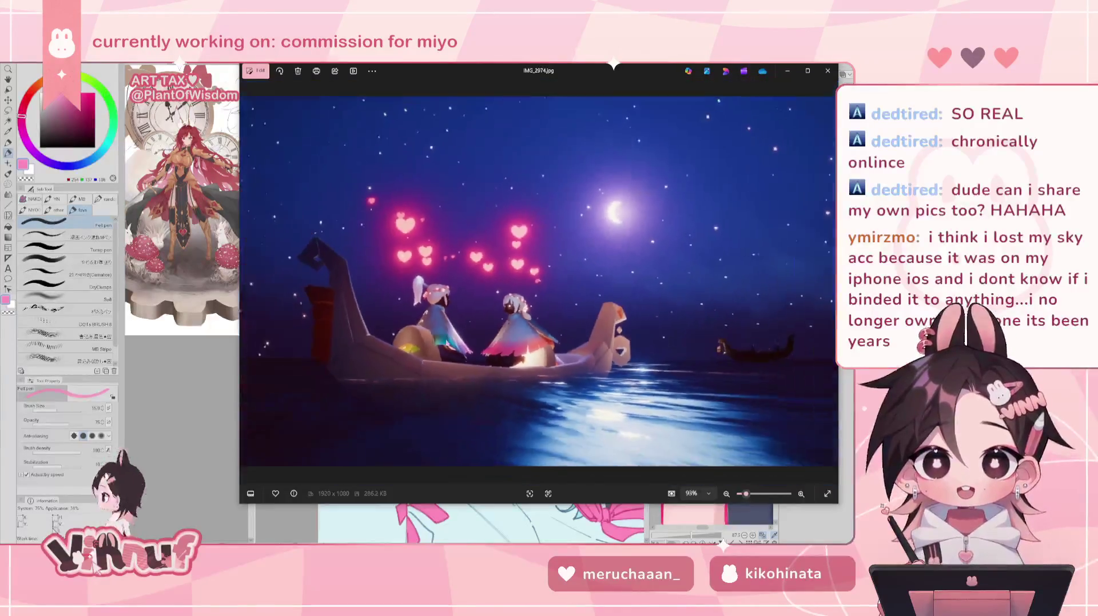
{"action": "left_click", "coordinate": [830, 283]}
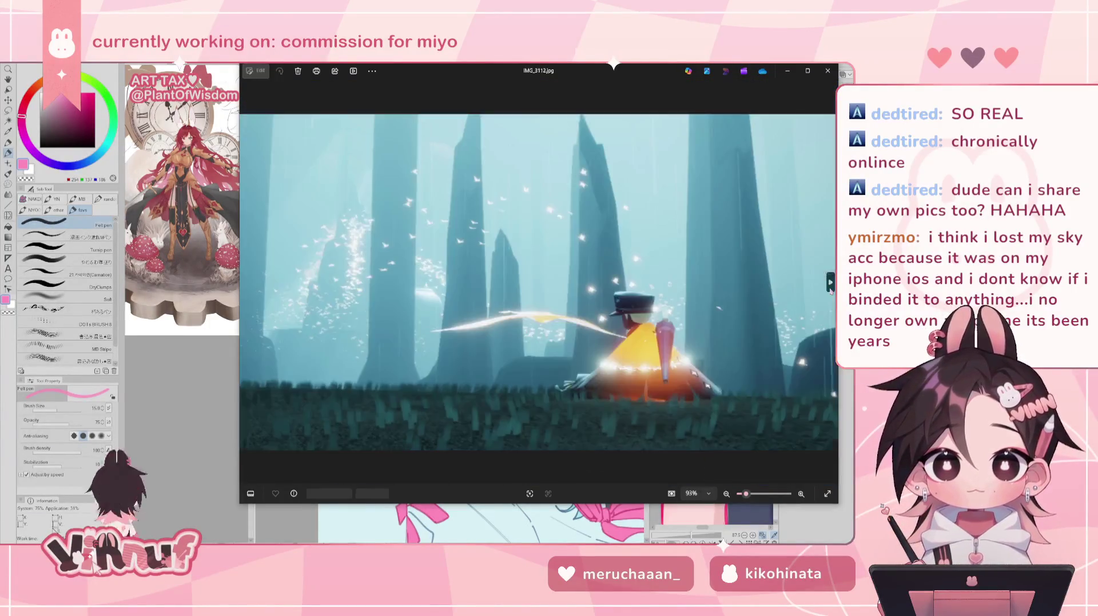
Zoom the forest shot in and out, then page past the night and umbrella-guitar scenes.
{"action": "scroll", "coordinate": [555, 330], "scroll_direction": "up", "scroll_amount": 5}
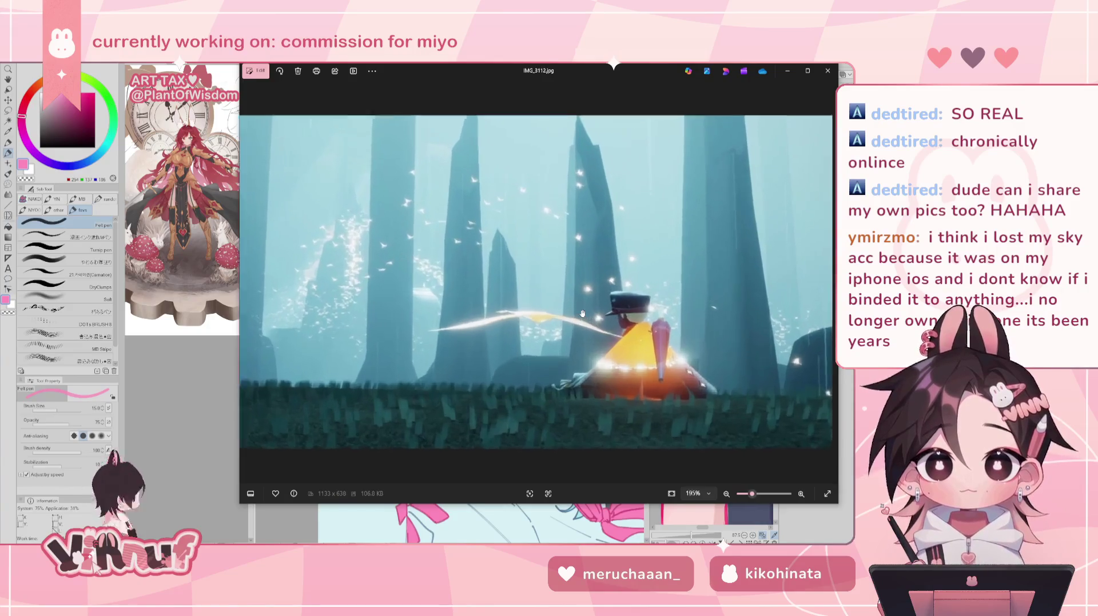
{"action": "scroll", "coordinate": [555, 330], "scroll_direction": "down", "scroll_amount": 5}
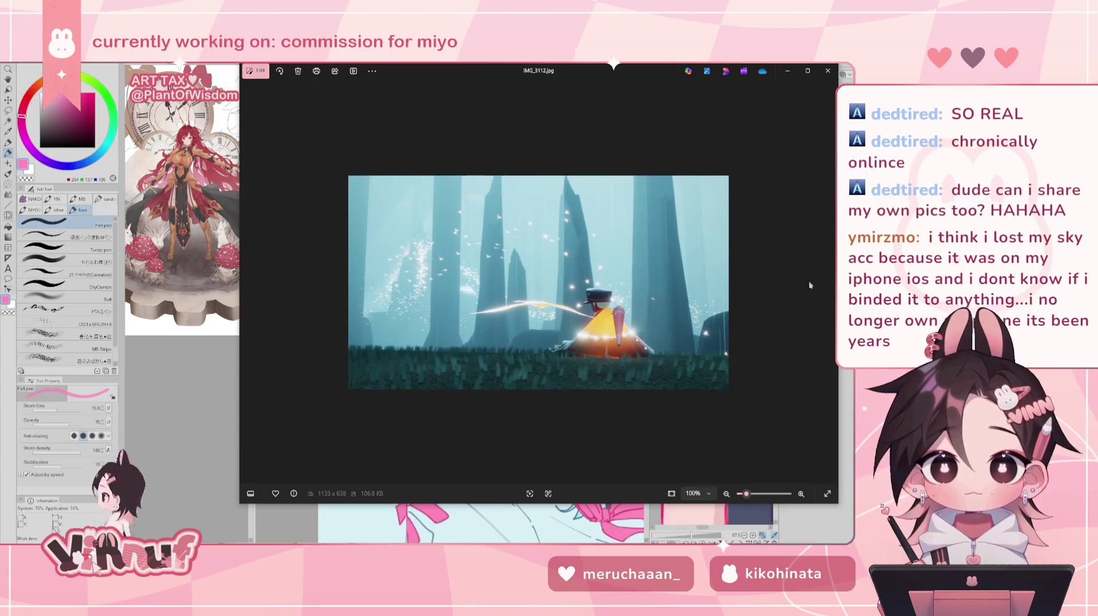
{"action": "left_click", "coordinate": [830, 283]}
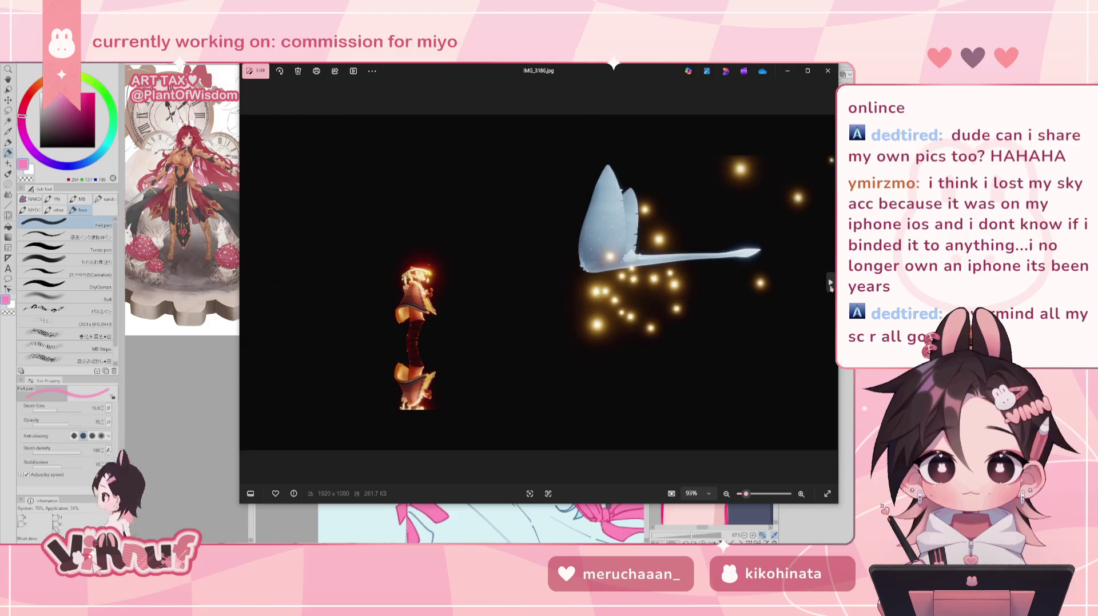
{"action": "left_click", "coordinate": [830, 283]}
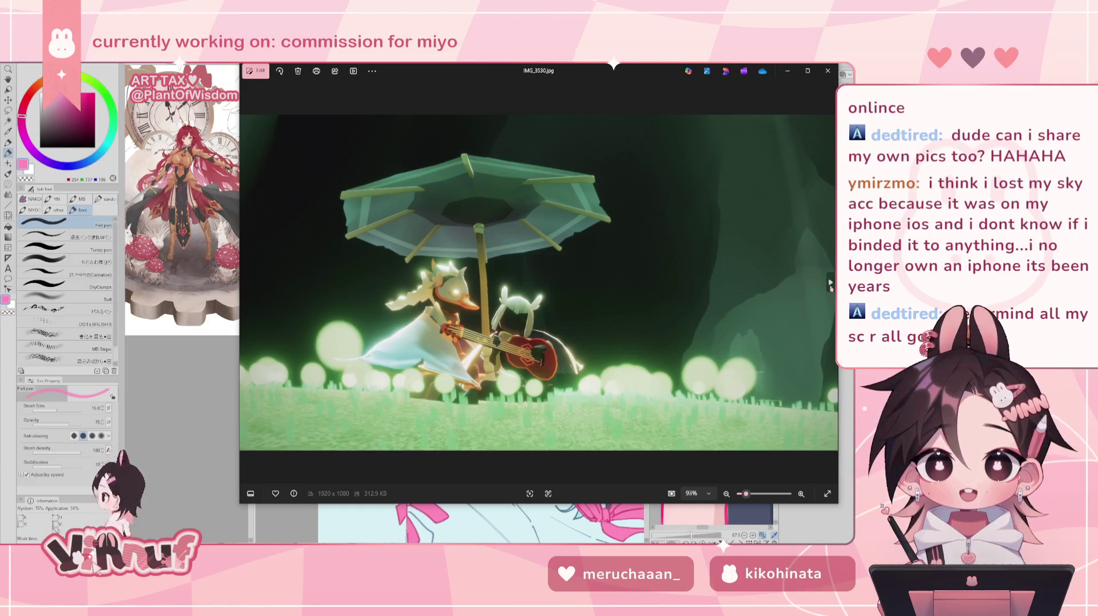
{"action": "left_click", "coordinate": [830, 284]}
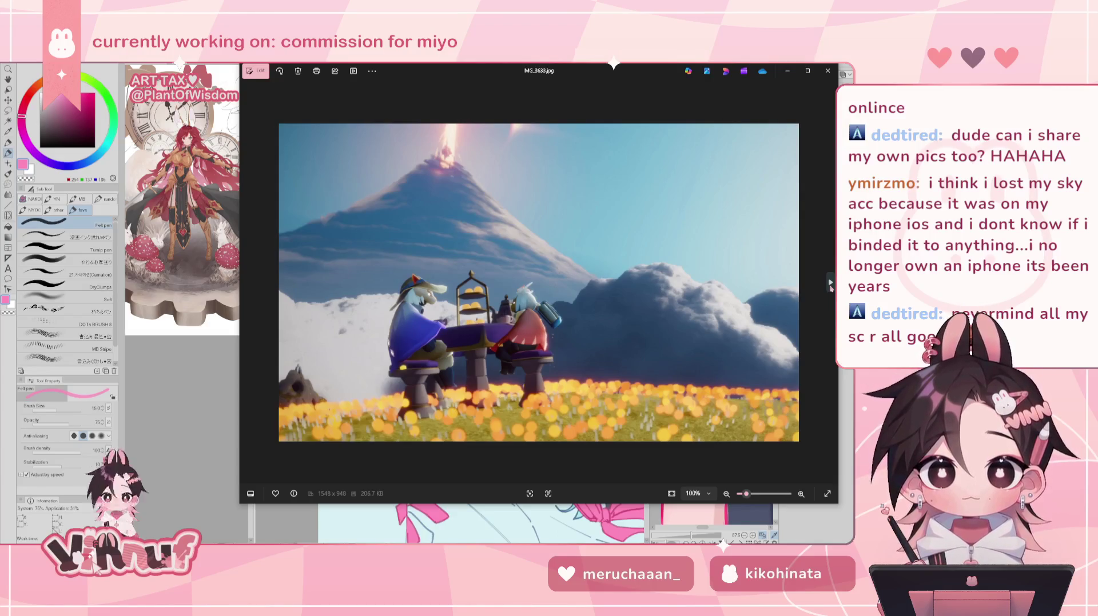
Page through sunset beach, rainbow guitar, pink canyon and starry-light shots to the lilac sky pair.
{"action": "left_click", "coordinate": [830, 284]}
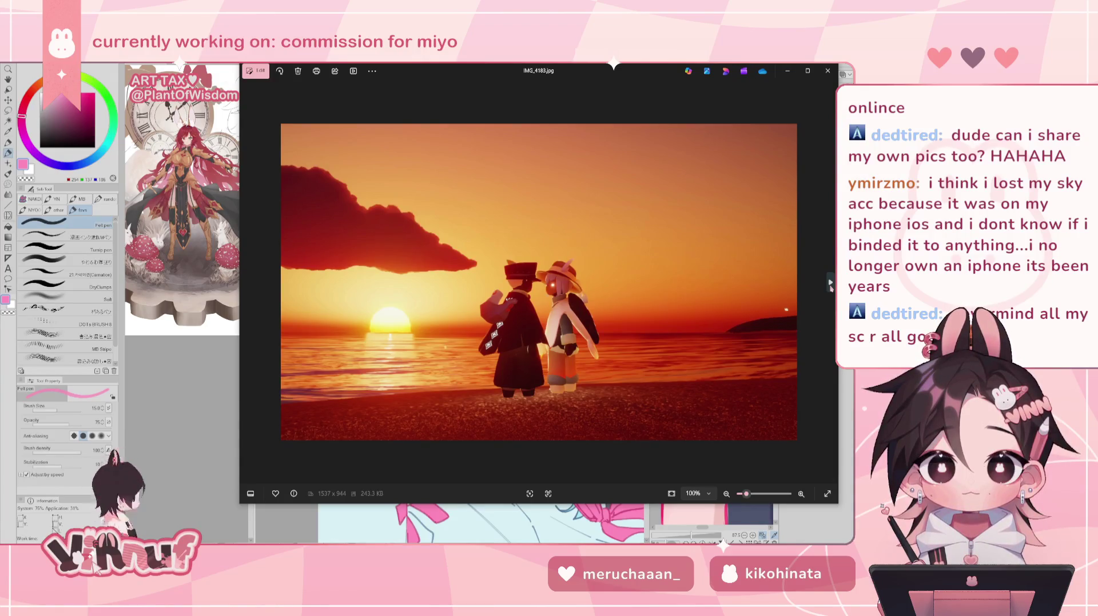
{"action": "left_click", "coordinate": [830, 284]}
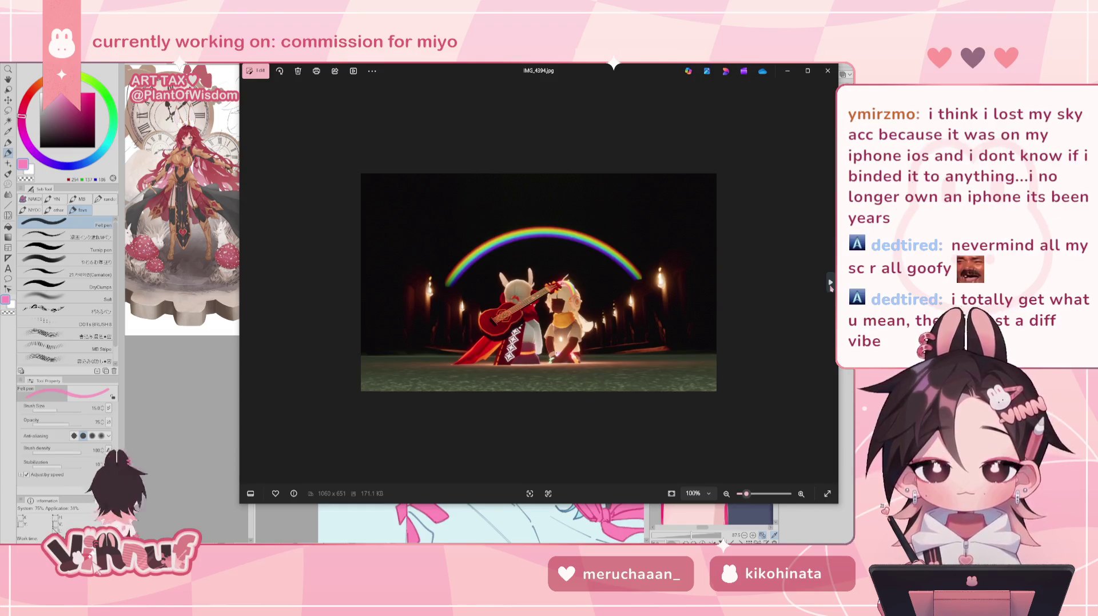
{"action": "left_click", "coordinate": [831, 283]}
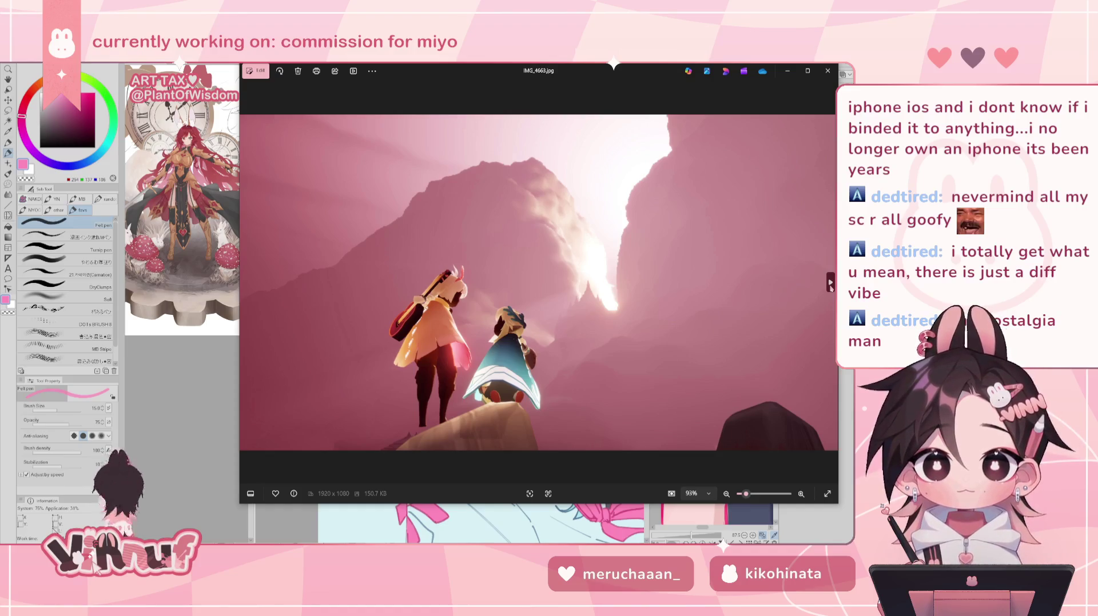
{"action": "left_click", "coordinate": [831, 282]}
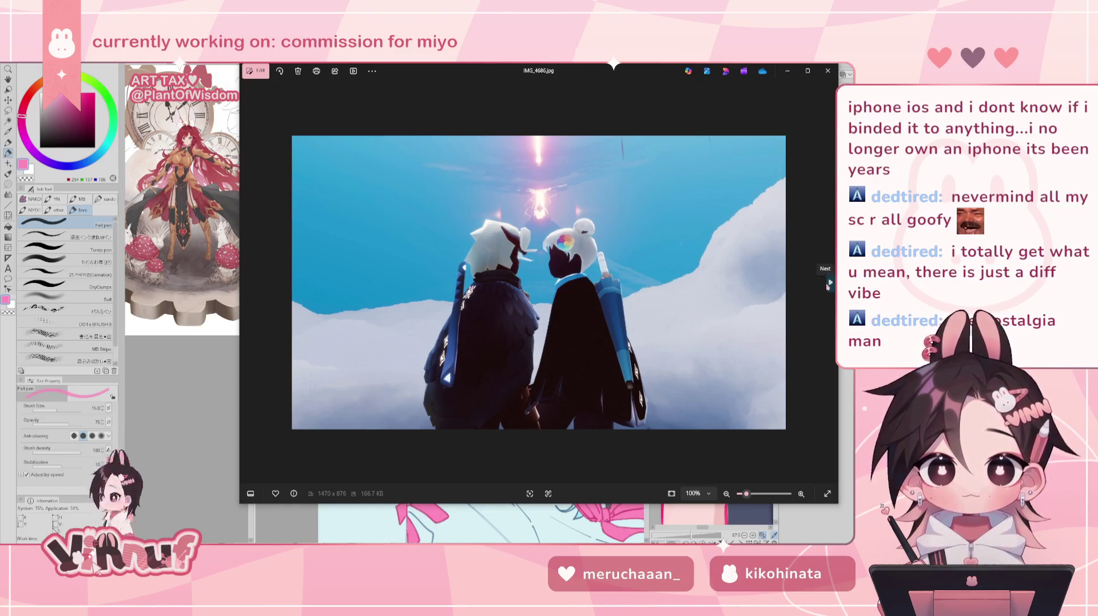
{"action": "left_click", "coordinate": [827, 285]}
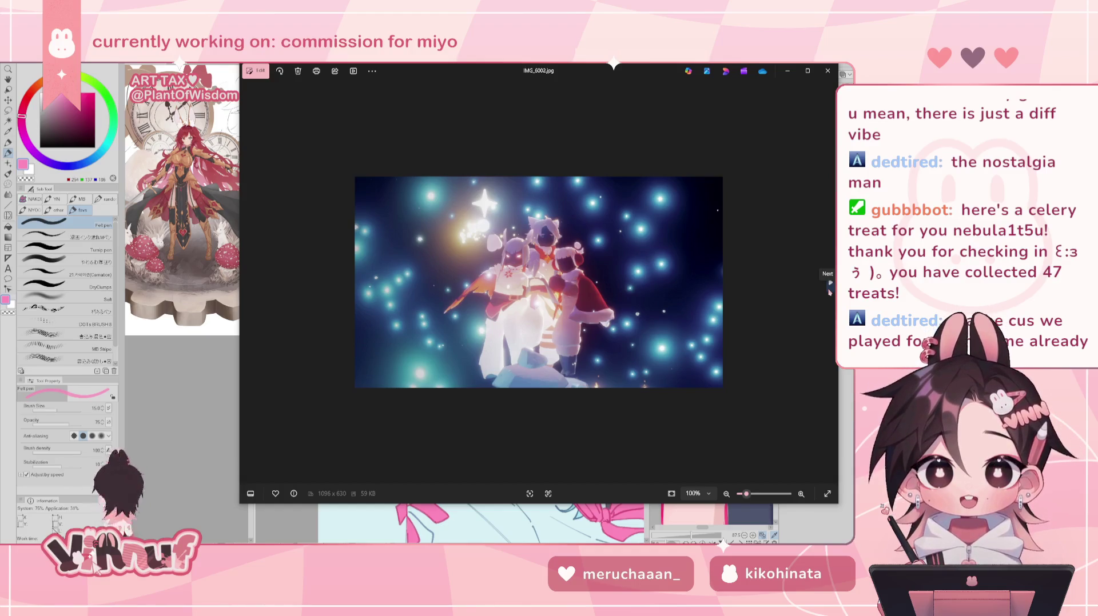
{"action": "left_click", "coordinate": [830, 289]}
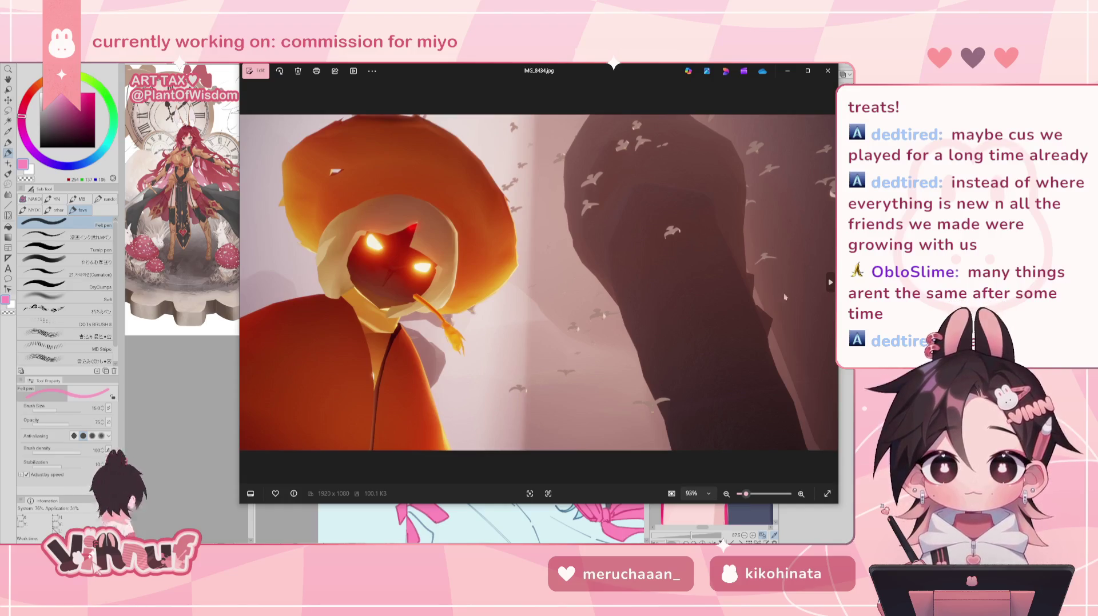
{"action": "left_click", "coordinate": [829, 281]}
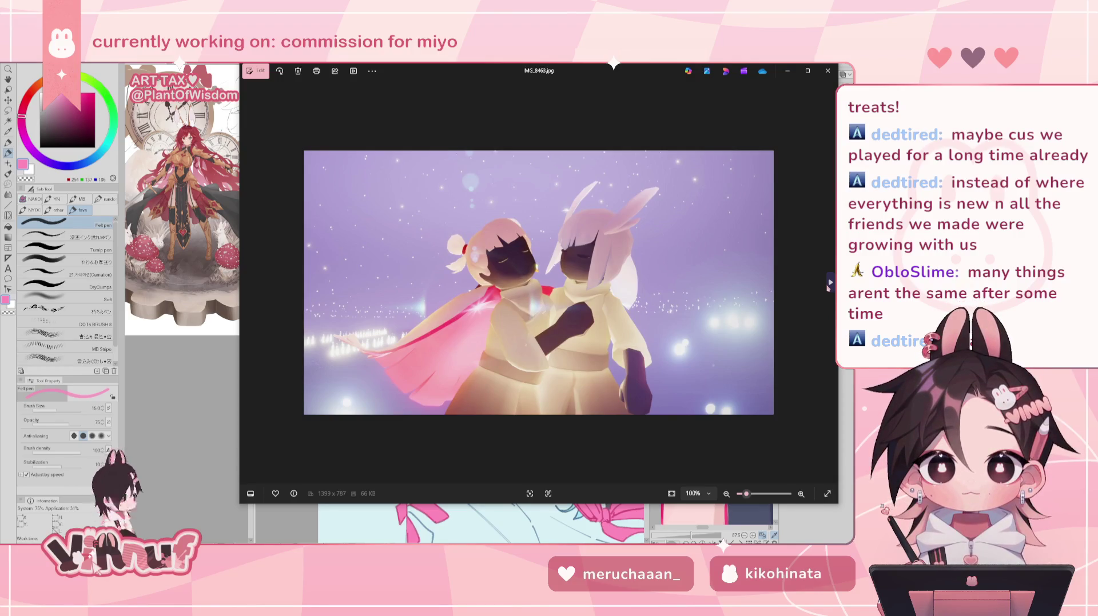
Page forward three photos and back two, then close Photos and switch windows.
{"action": "left_click", "coordinate": [829, 284]}
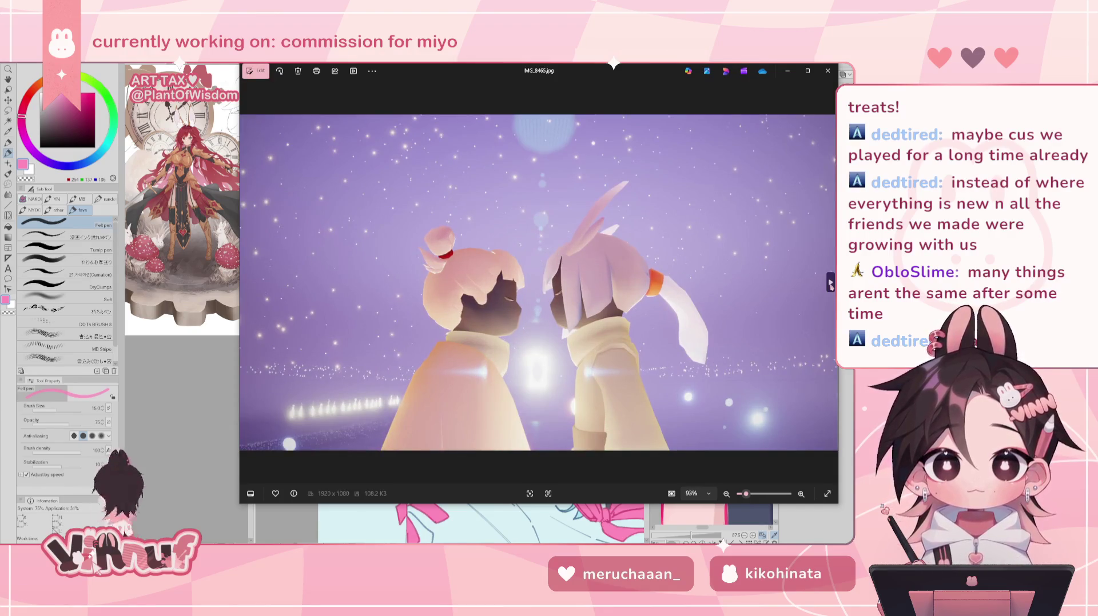
{"action": "left_click", "coordinate": [830, 283]}
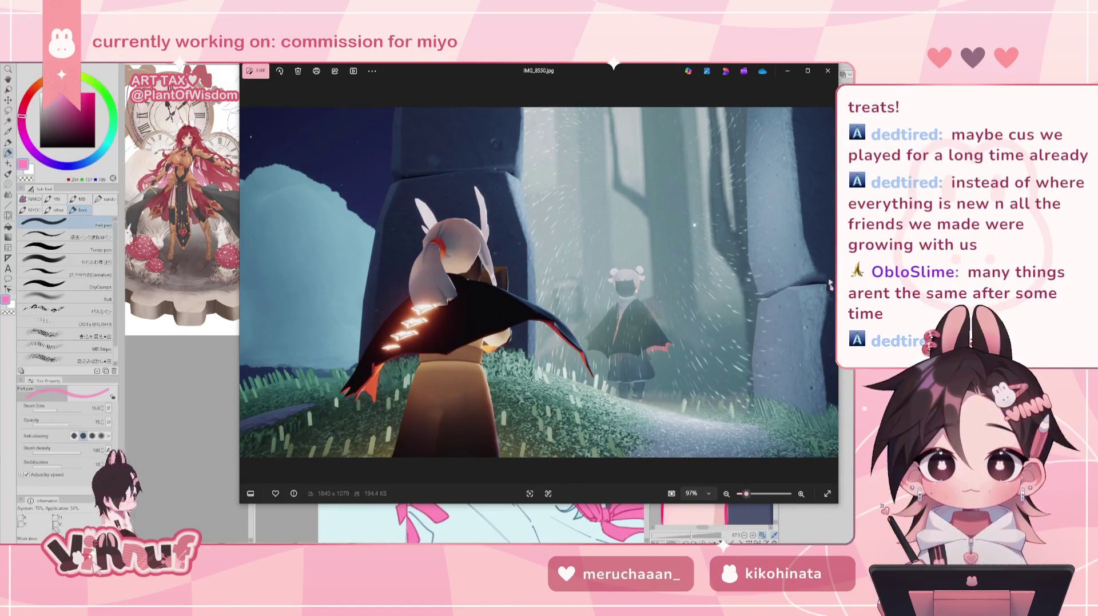
{"action": "left_click", "coordinate": [830, 284]}
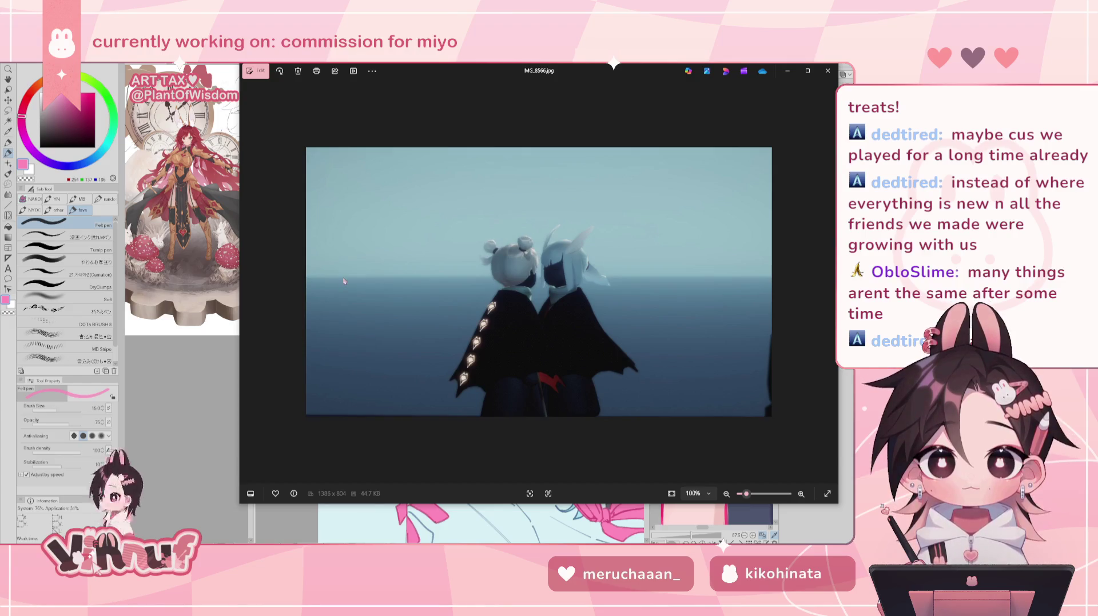
{"action": "left_click", "coordinate": [254, 298]}
{"action": "left_click", "coordinate": [255, 298]}
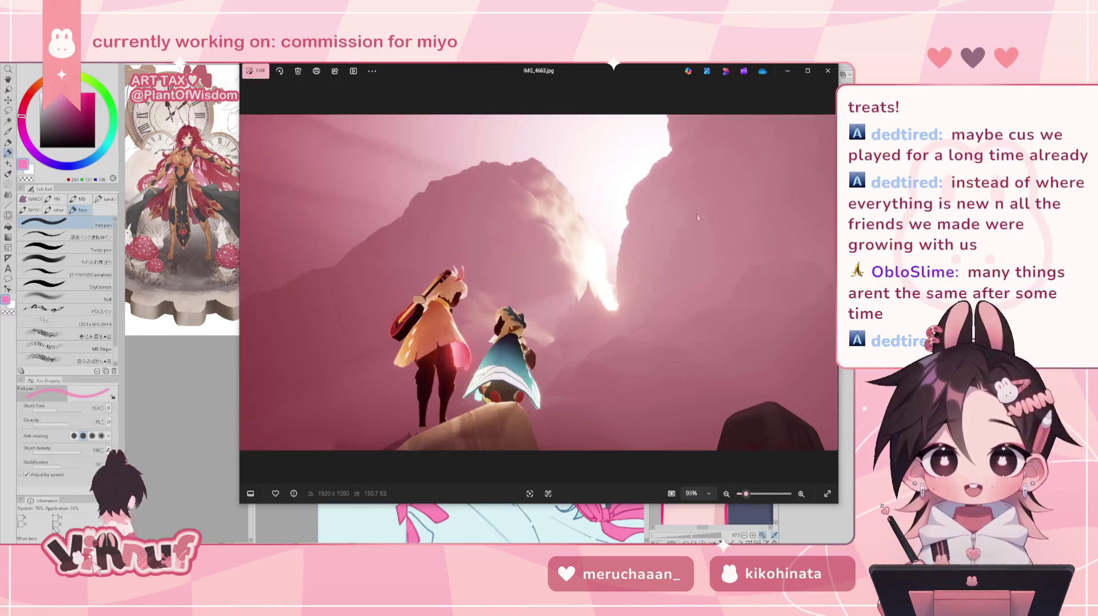
{"action": "left_click", "coordinate": [828, 71]}
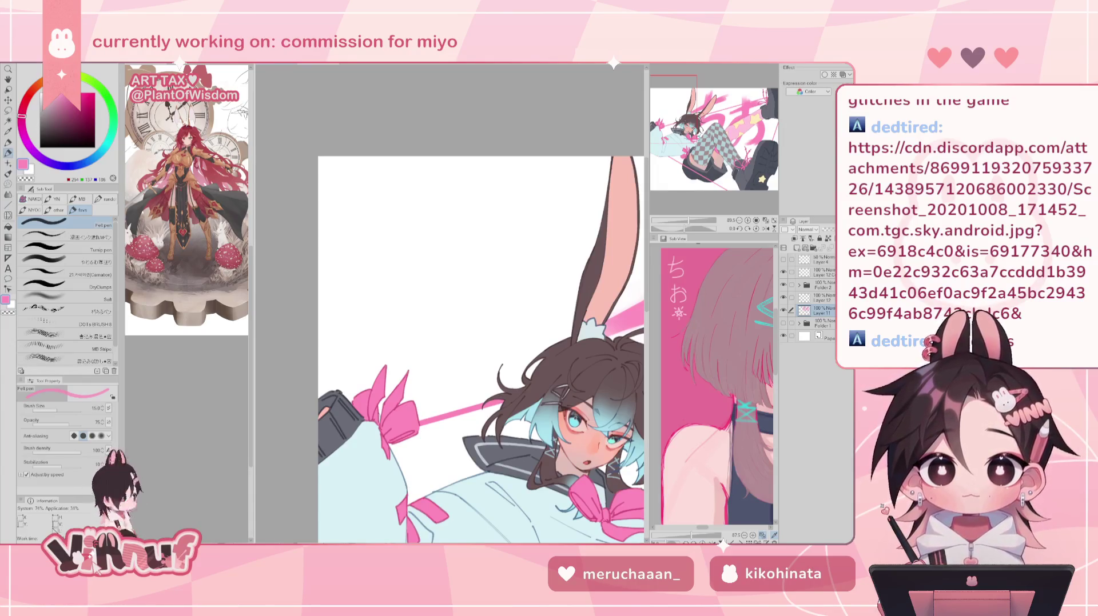
{"action": "key", "text": "alt+Tab"}
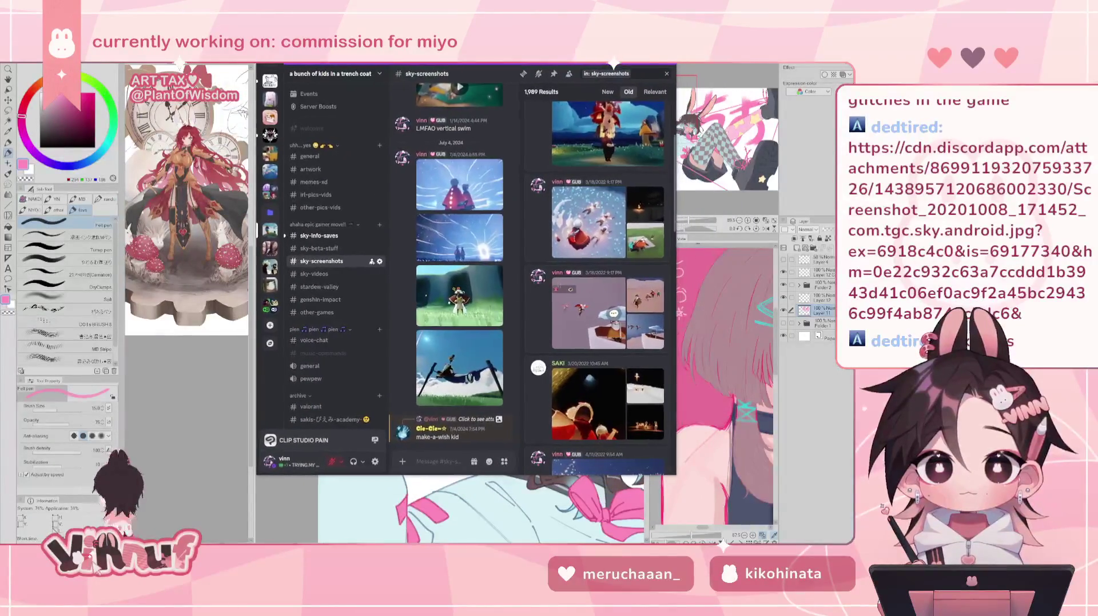
Widen and heighten the Discord window, then view the umbrella screenshot enlarged, zooming in and out.
{"action": "left_click_drag", "start_coordinate": [673, 212], "coordinate": [765, 243]}
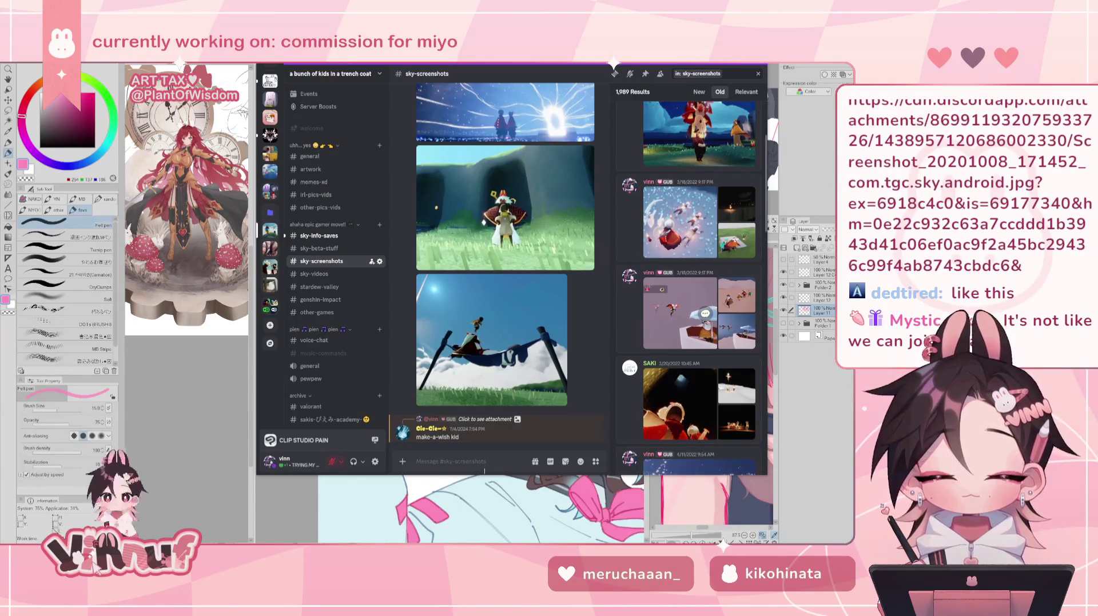
{"action": "left_click_drag", "start_coordinate": [484, 473], "coordinate": [485, 538]}
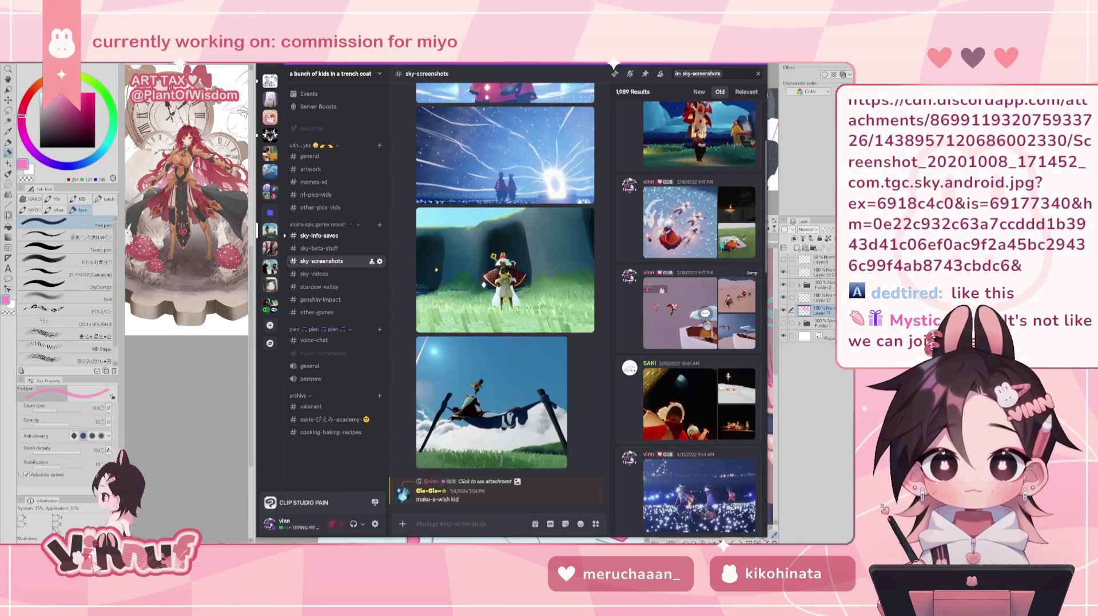
{"action": "left_click", "coordinate": [680, 313]}
{"action": "left_click", "coordinate": [529, 269]}
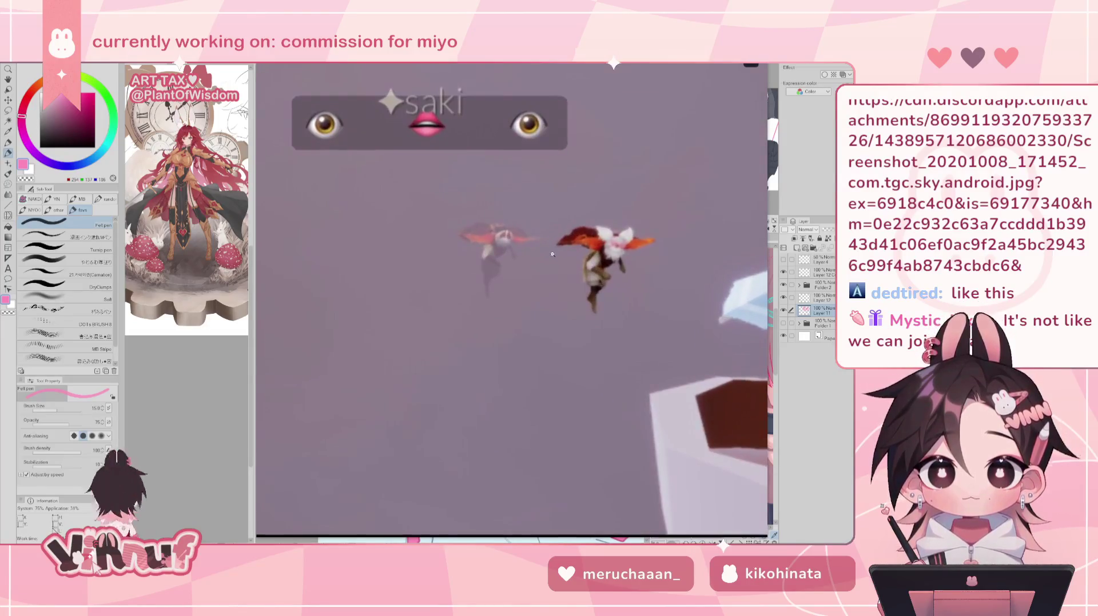
{"action": "left_click", "coordinate": [491, 315]}
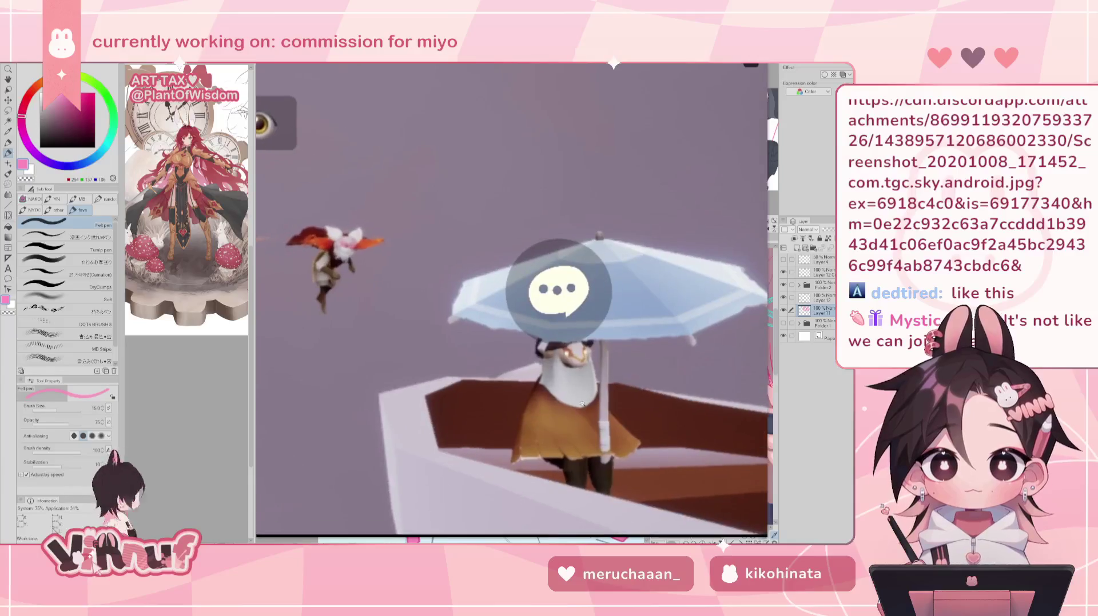
{"action": "left_click", "coordinate": [451, 357]}
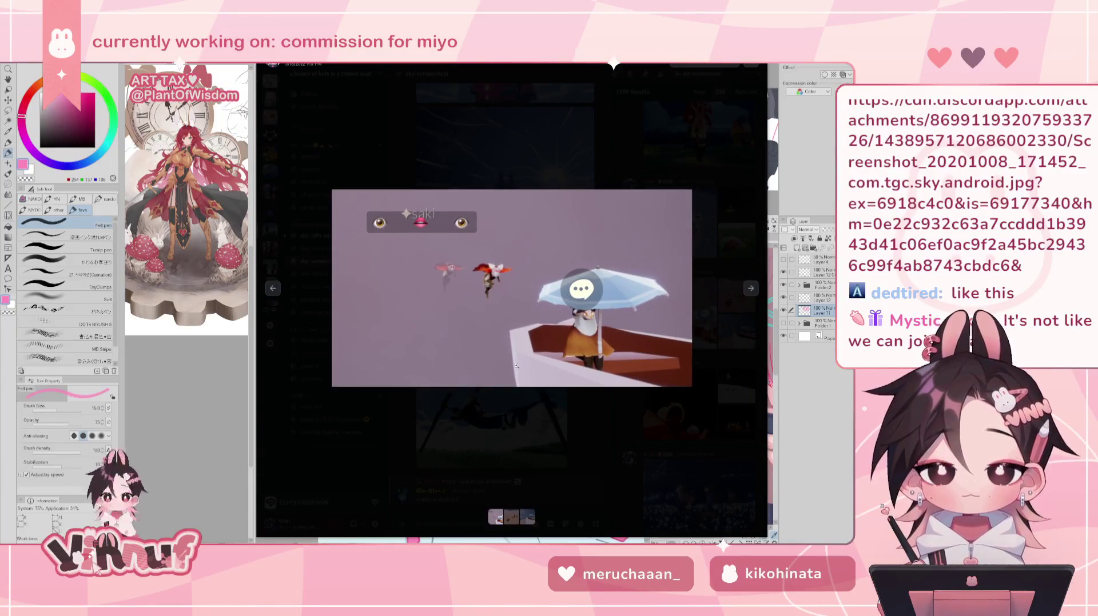
Flip to the sand and umbrella boat images, zoom on the flyers, then close the viewer.
{"action": "left_click", "coordinate": [751, 292]}
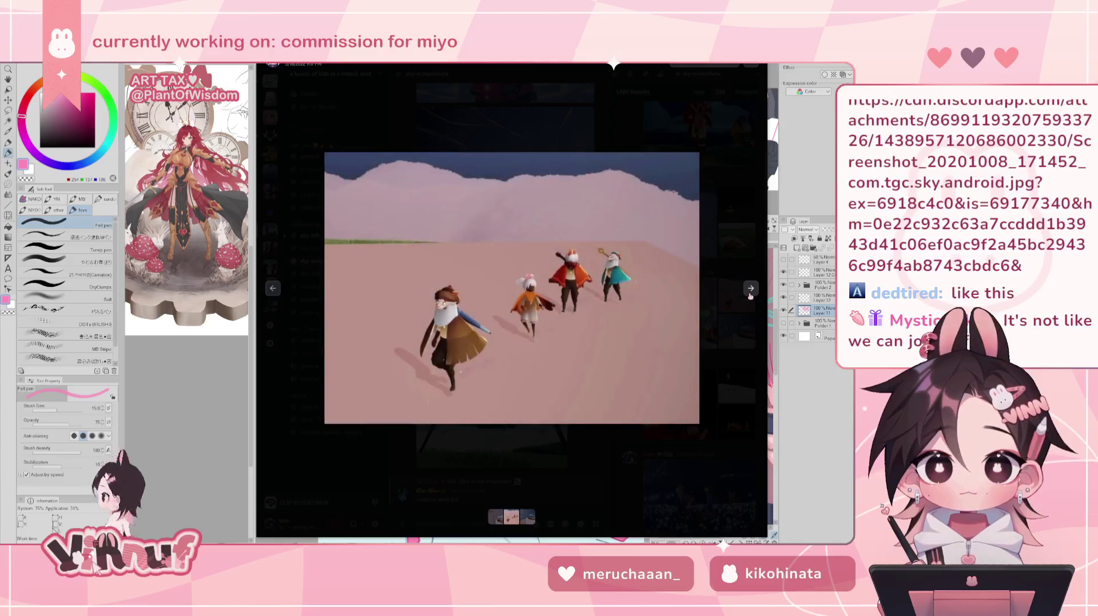
{"action": "left_click", "coordinate": [751, 290]}
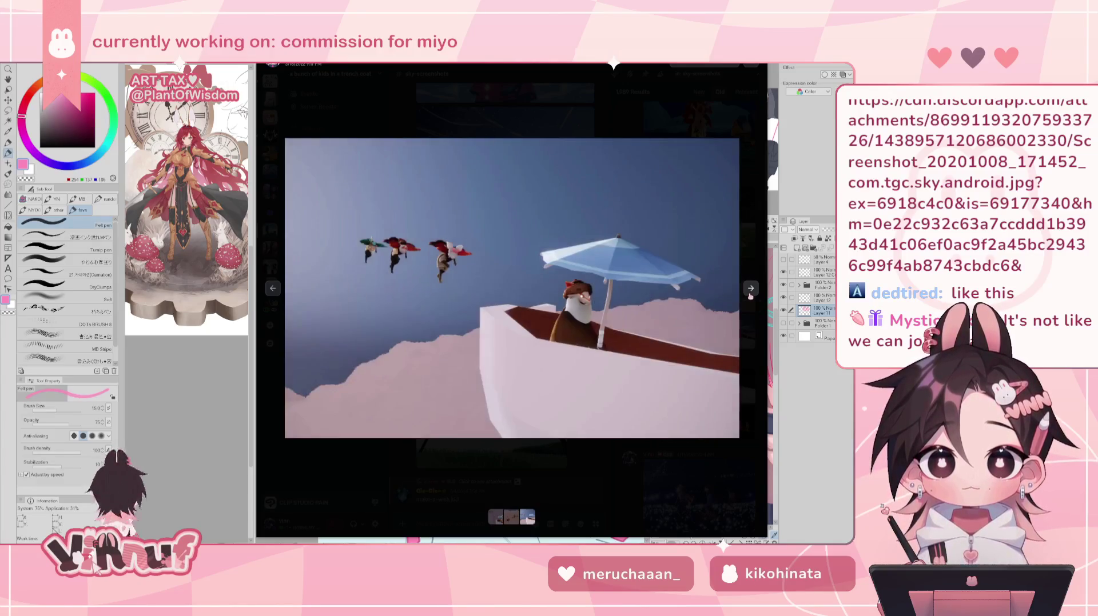
{"action": "left_click", "coordinate": [416, 255]}
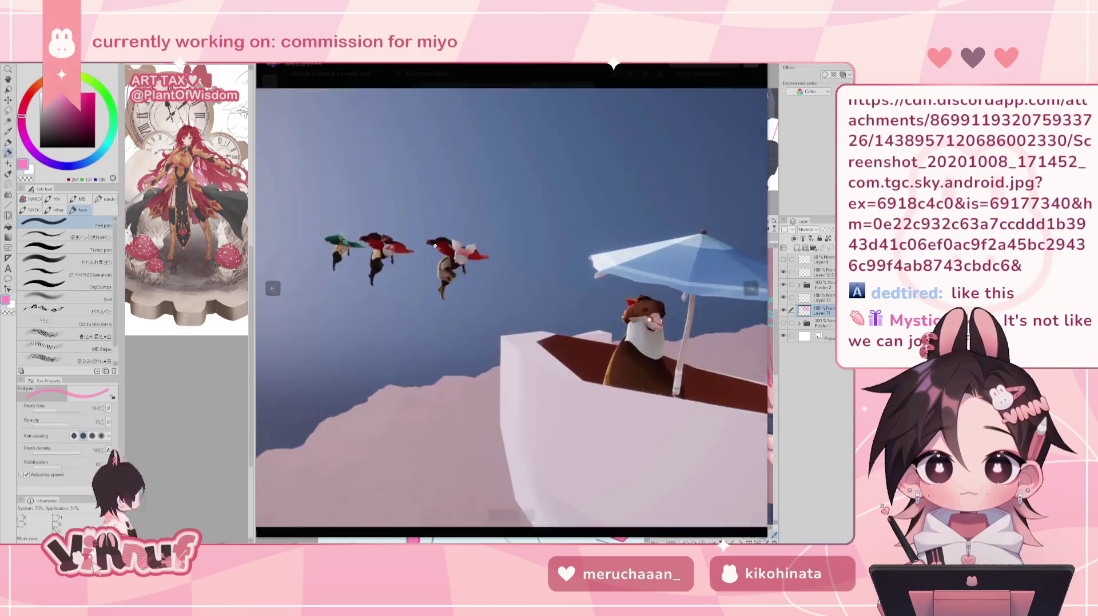
{"action": "left_click", "coordinate": [461, 230]}
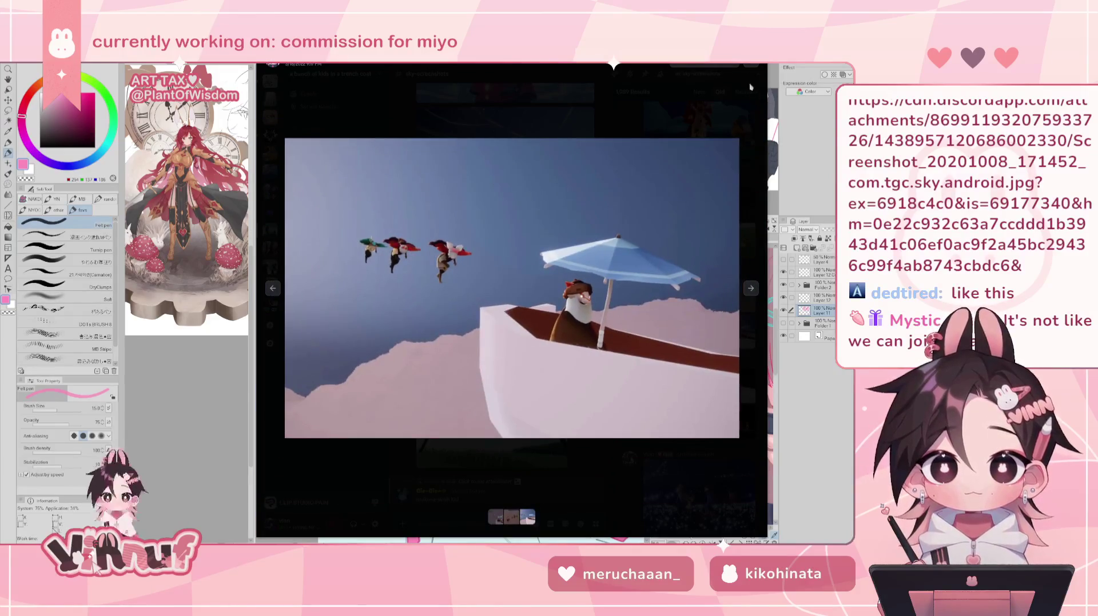
{"action": "left_click", "coordinate": [751, 87]}
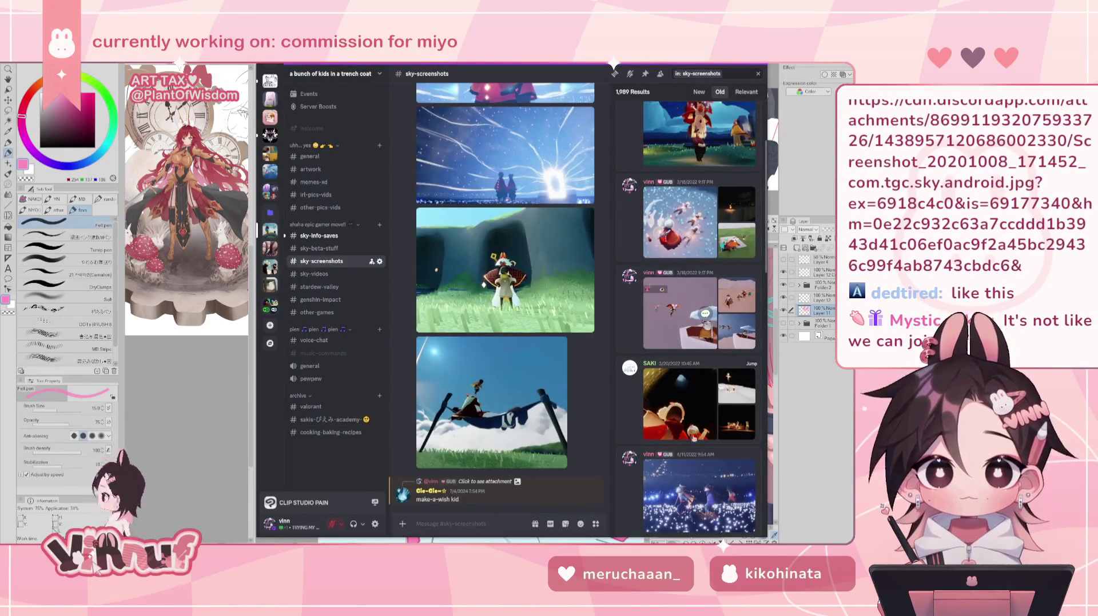
Briefly enlarge and close the dark candle scene and another search result.
{"action": "left_click", "coordinate": [743, 422]}
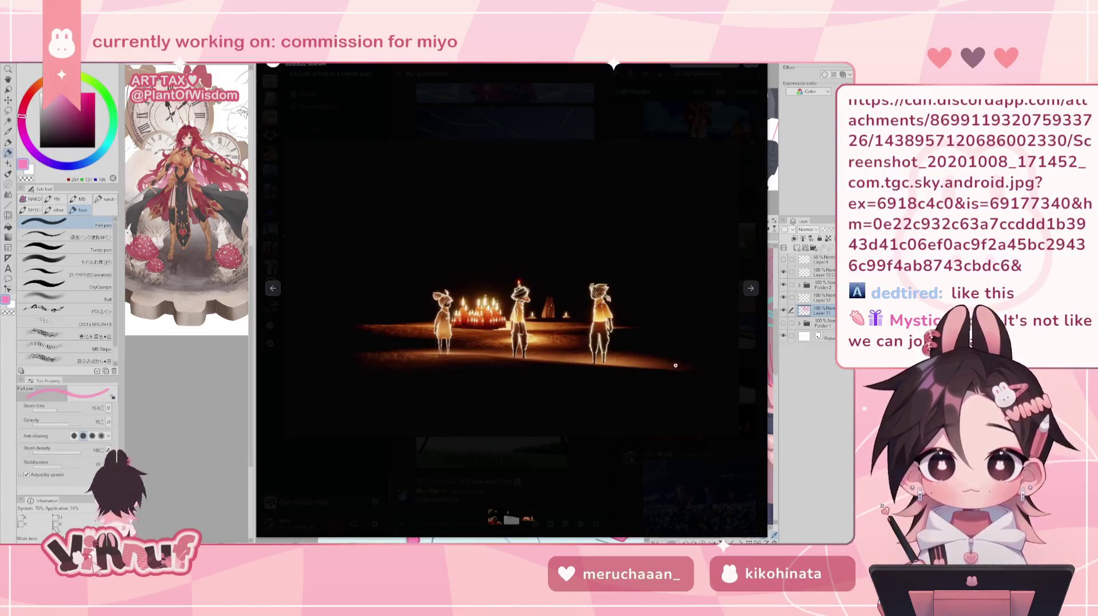
{"action": "left_click", "coordinate": [675, 365]}
{"action": "left_click", "coordinate": [690, 397]}
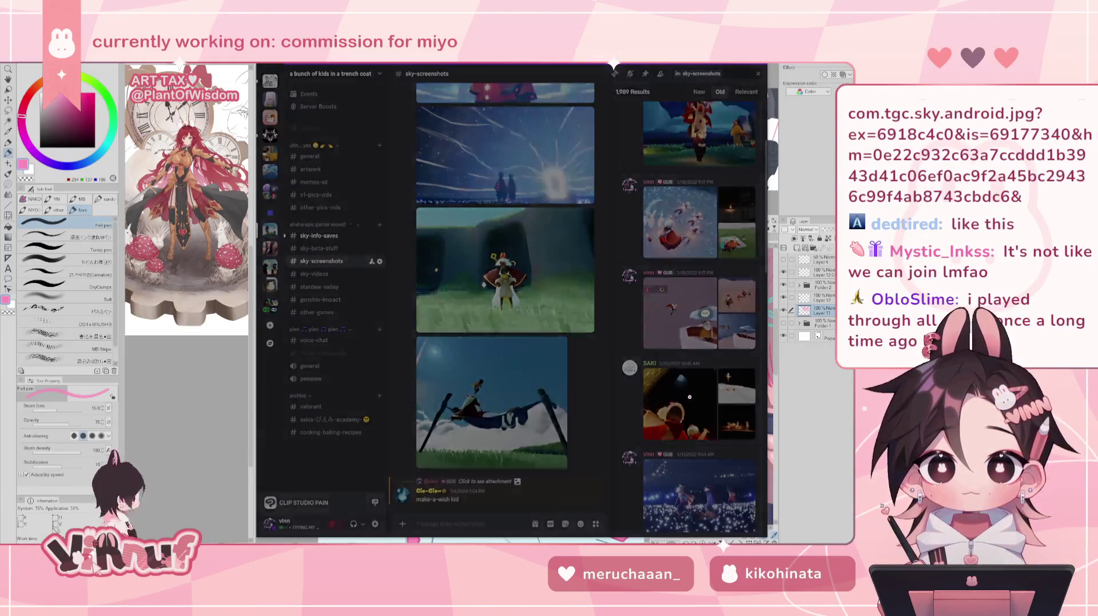
{"action": "key", "text": "Escape"}
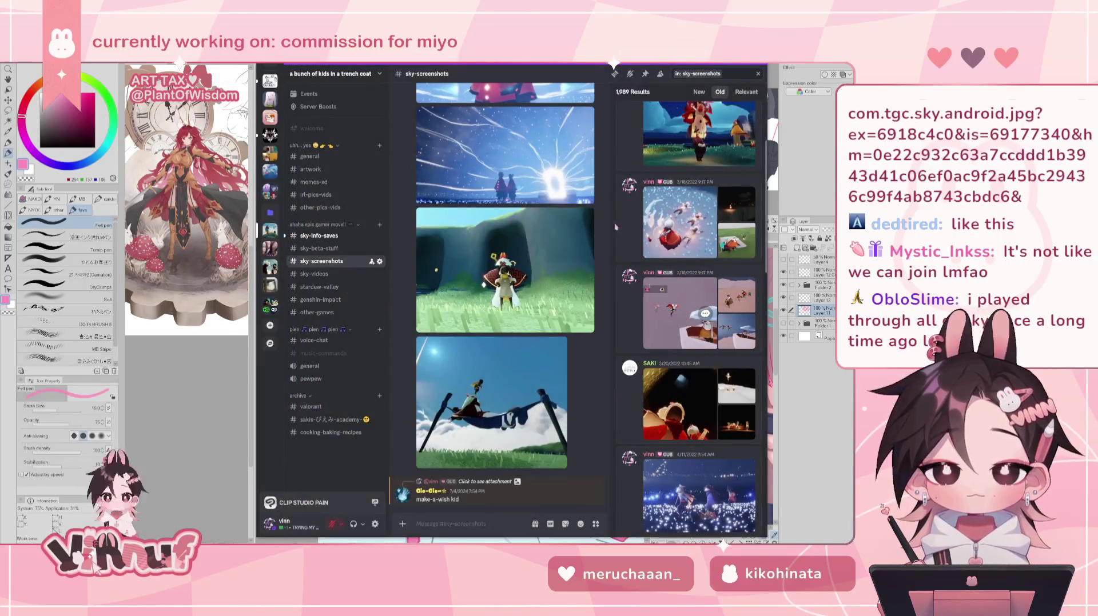
Scroll up to view the red-caped character night scene enlarged, then close it.
{"action": "scroll", "coordinate": [687, 228], "scroll_direction": "up", "scroll_amount": 1}
{"action": "left_click", "coordinate": [698, 148]}
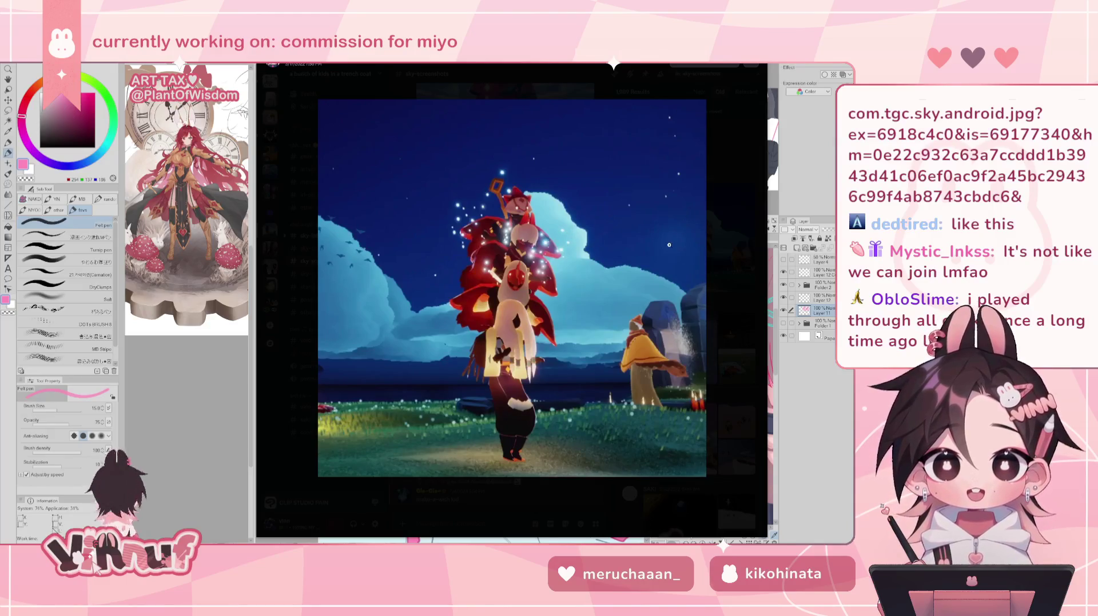
{"action": "left_click", "coordinate": [727, 189]}
{"action": "scroll", "coordinate": [686, 343], "scroll_direction": "down", "scroll_amount": 5}
{"action": "scroll", "coordinate": [675, 435], "scroll_direction": "down", "scroll_amount": 3}
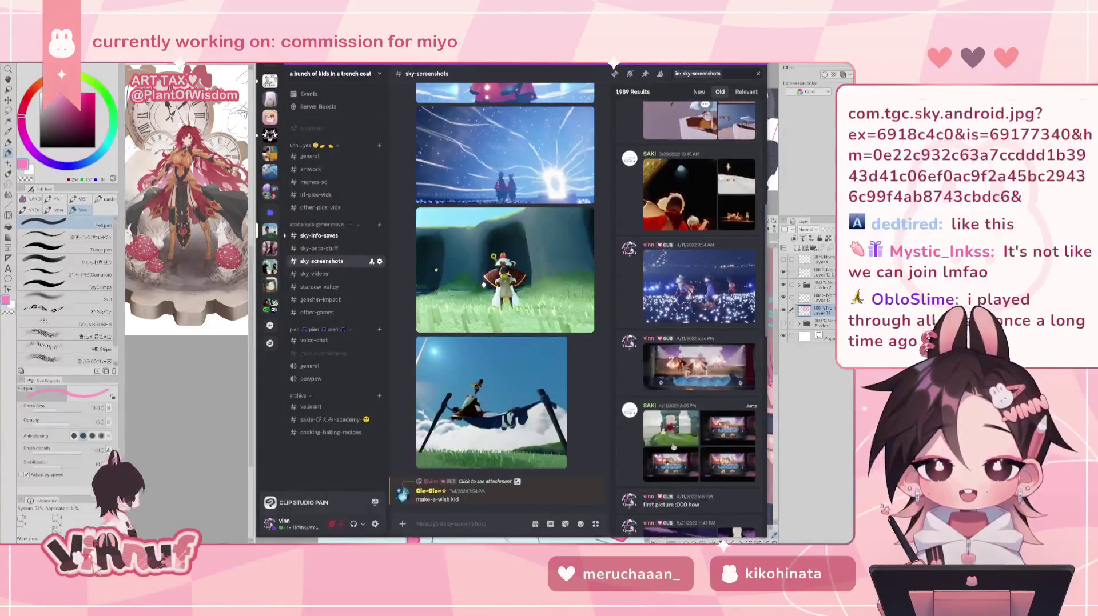
{"action": "scroll", "coordinate": [693, 463], "scroll_direction": "down", "scroll_amount": 3}
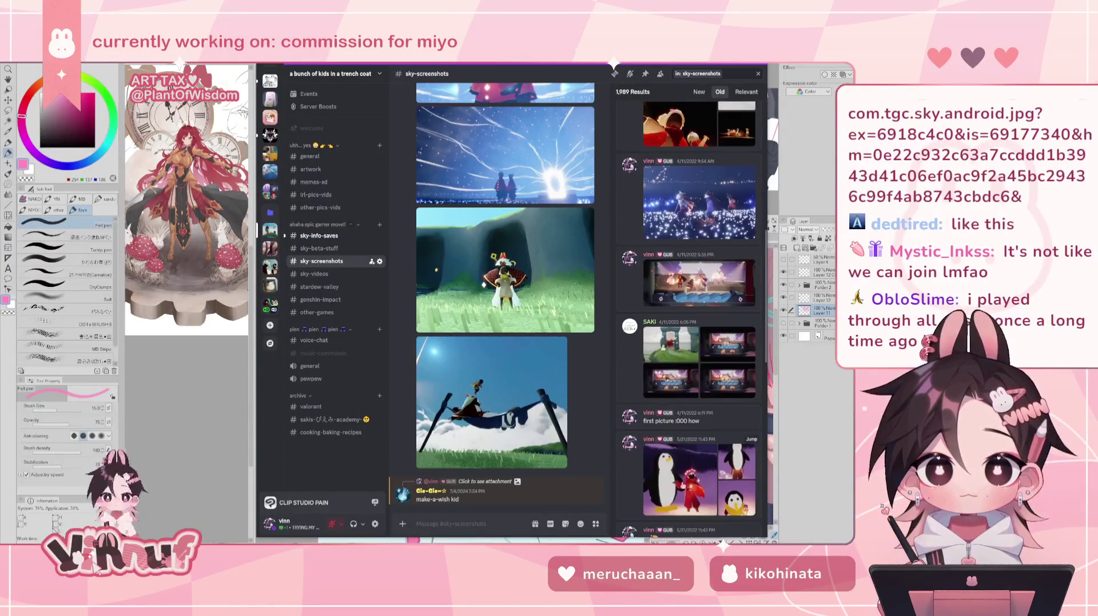
{"action": "scroll", "coordinate": [684, 490], "scroll_direction": "down", "scroll_amount": 3}
{"action": "left_click", "coordinate": [673, 329]}
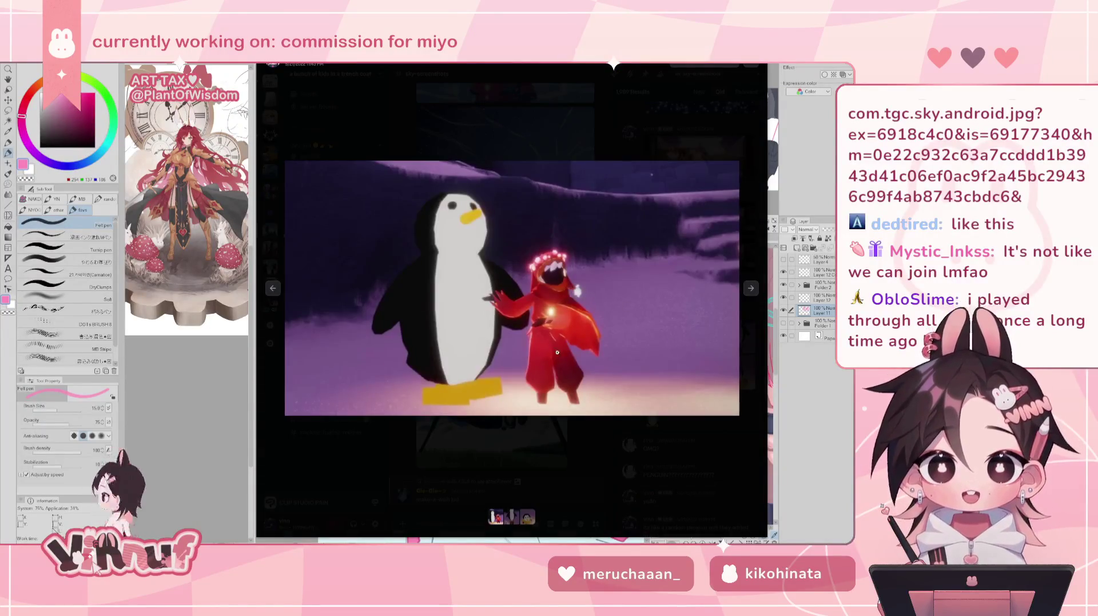
{"action": "left_click", "coordinate": [613, 453]}
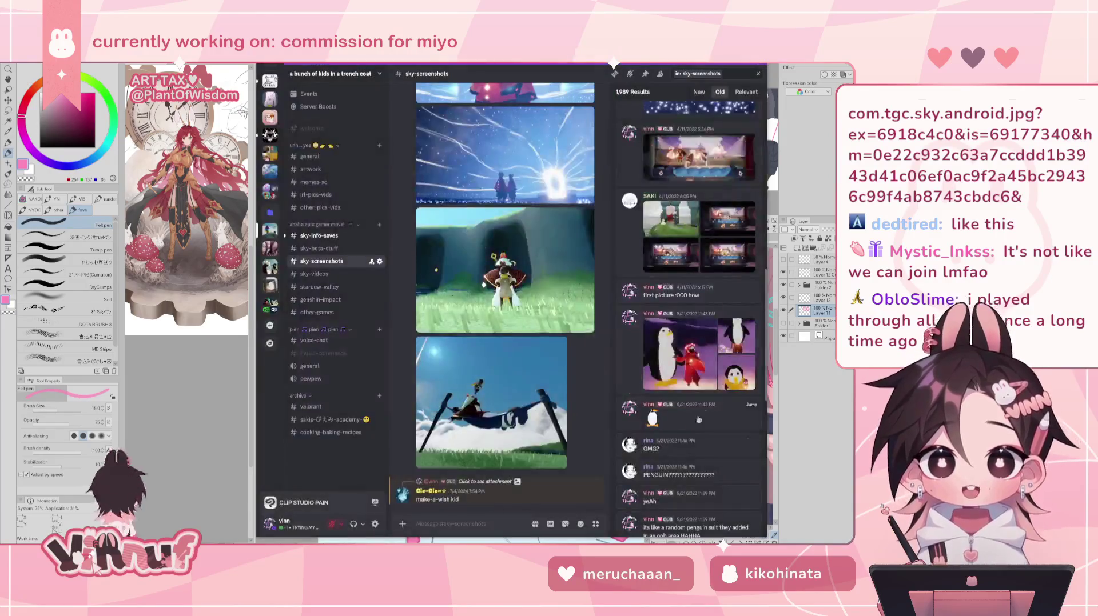
{"action": "left_click", "coordinate": [738, 344]}
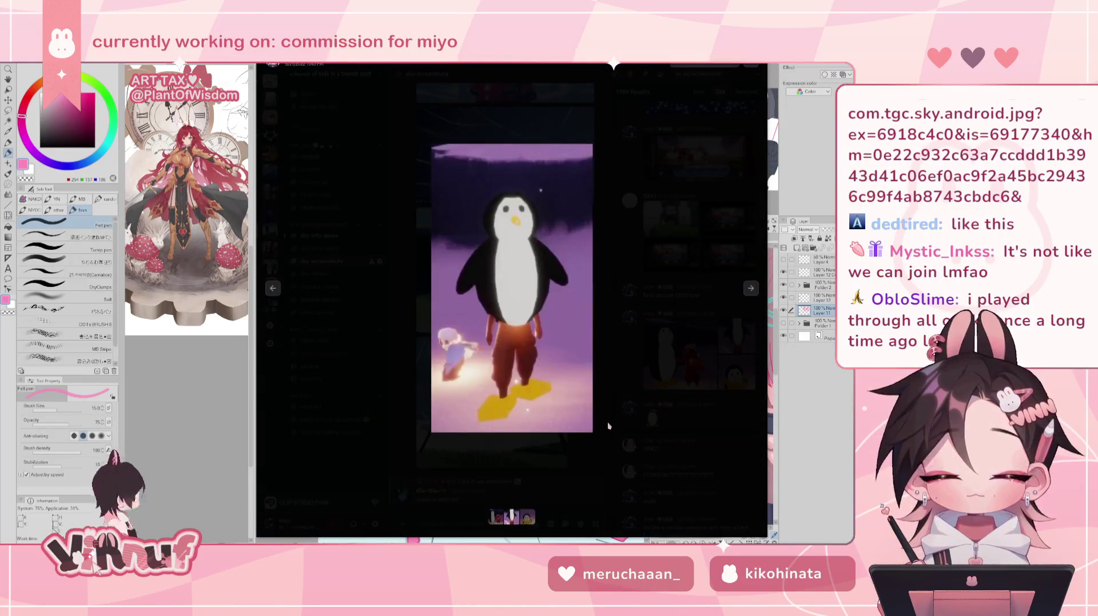
{"action": "left_click", "coordinate": [516, 312]}
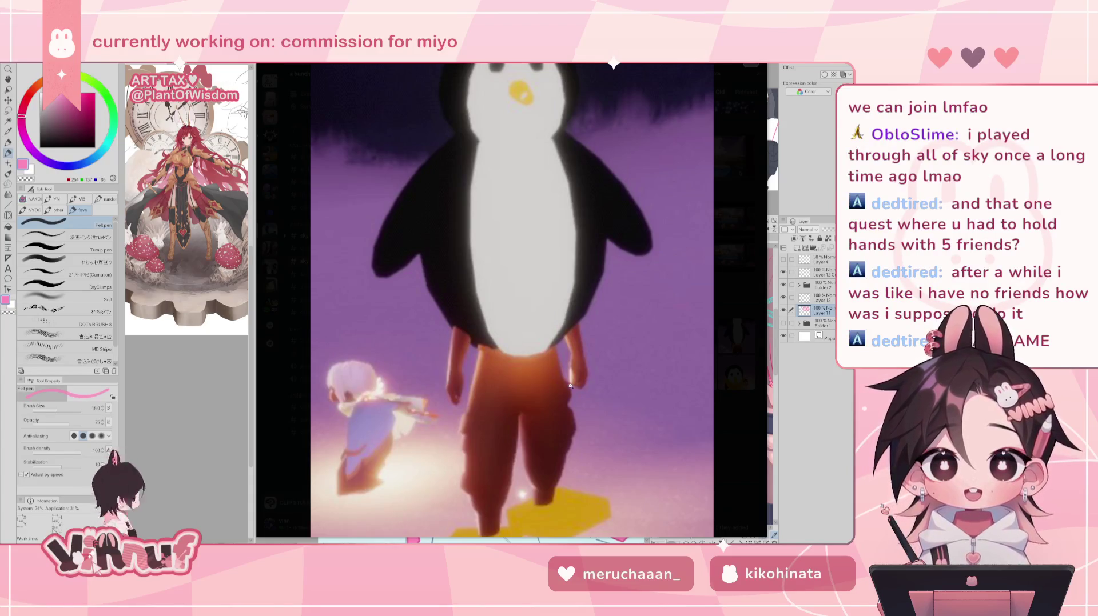
{"action": "key", "text": "Escape"}
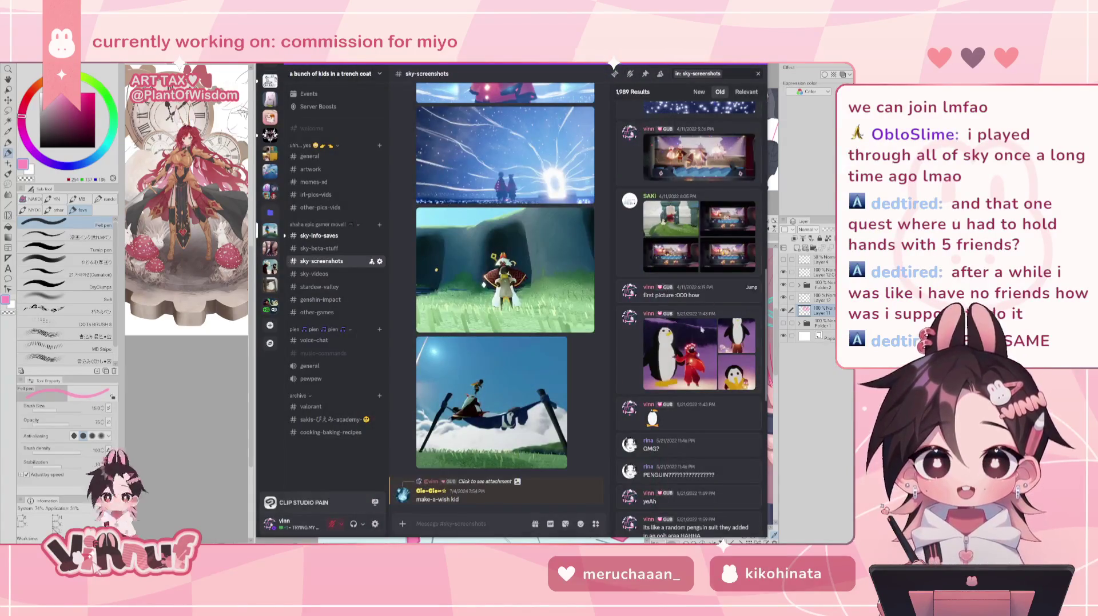
{"action": "scroll", "coordinate": [702, 330], "scroll_direction": "down", "scroll_amount": 1}
{"action": "scroll", "coordinate": [701, 329], "scroll_direction": "down", "scroll_amount": 1}
{"action": "scroll", "coordinate": [701, 329], "scroll_direction": "down", "scroll_amount": 2}
{"action": "scroll", "coordinate": [702, 330], "scroll_direction": "down", "scroll_amount": 1}
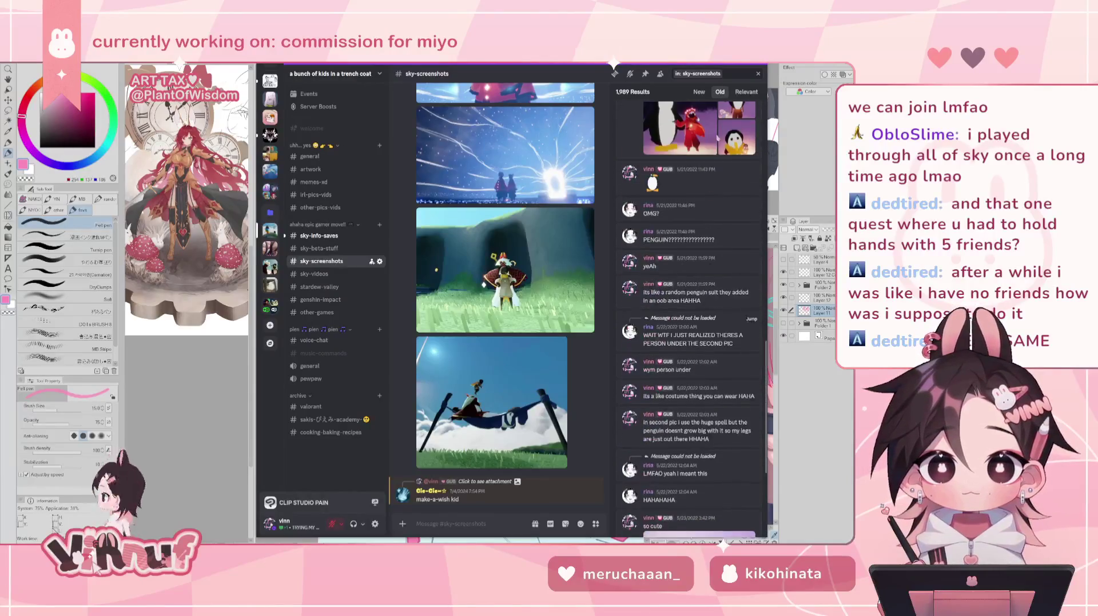
{"action": "left_click", "coordinate": [726, 74]}
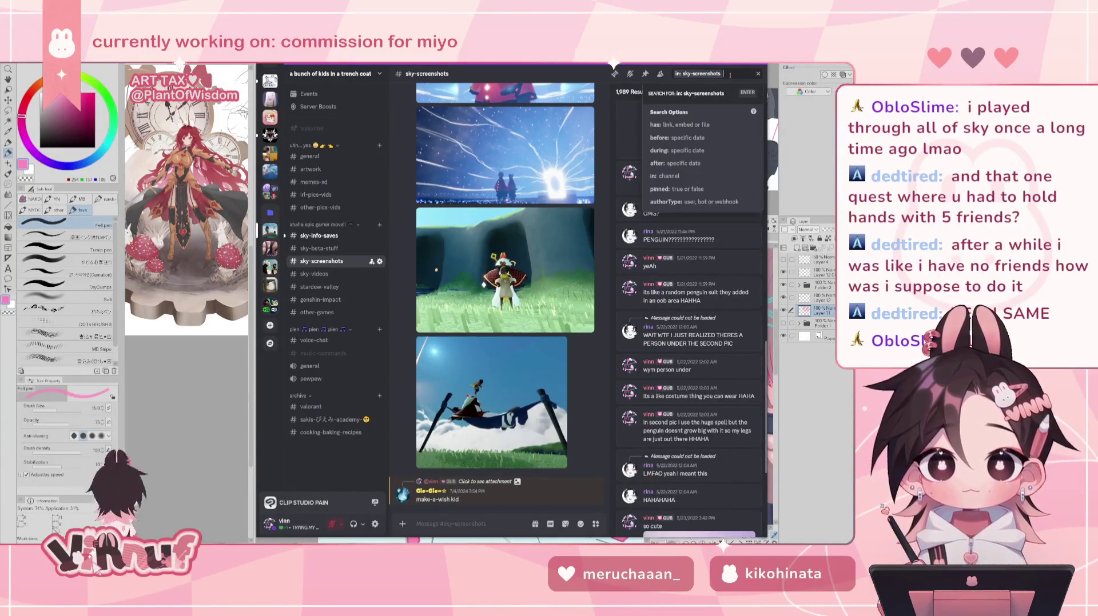
Filter the search to messages with images, then view and close the hammock screenshot.
{"action": "left_click", "coordinate": [695, 125]}
{"action": "left_click", "coordinate": [676, 163]}
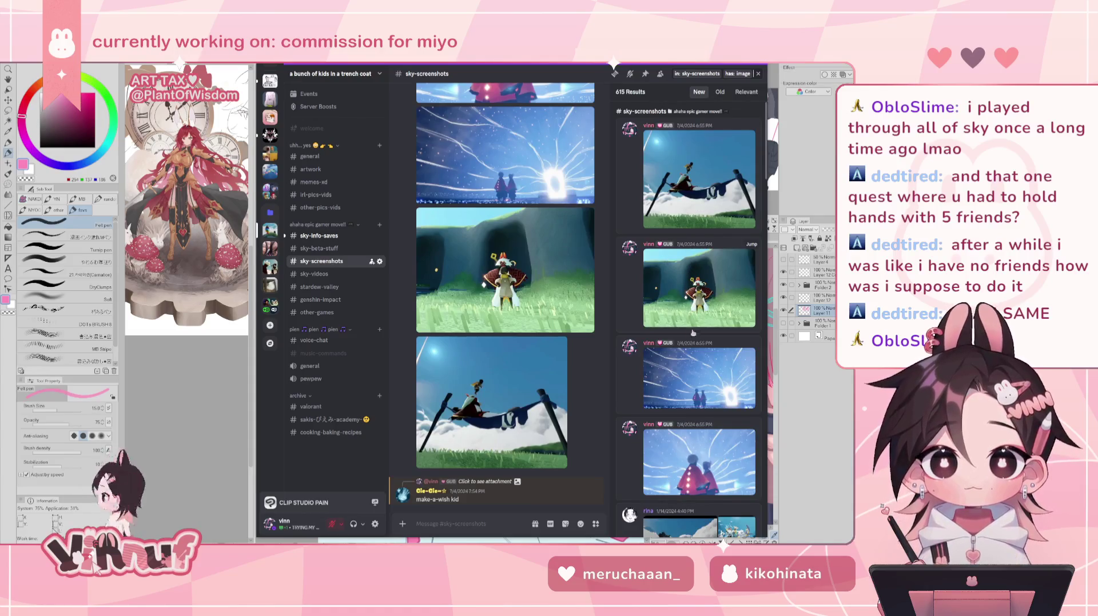
{"action": "left_click", "coordinate": [700, 157]}
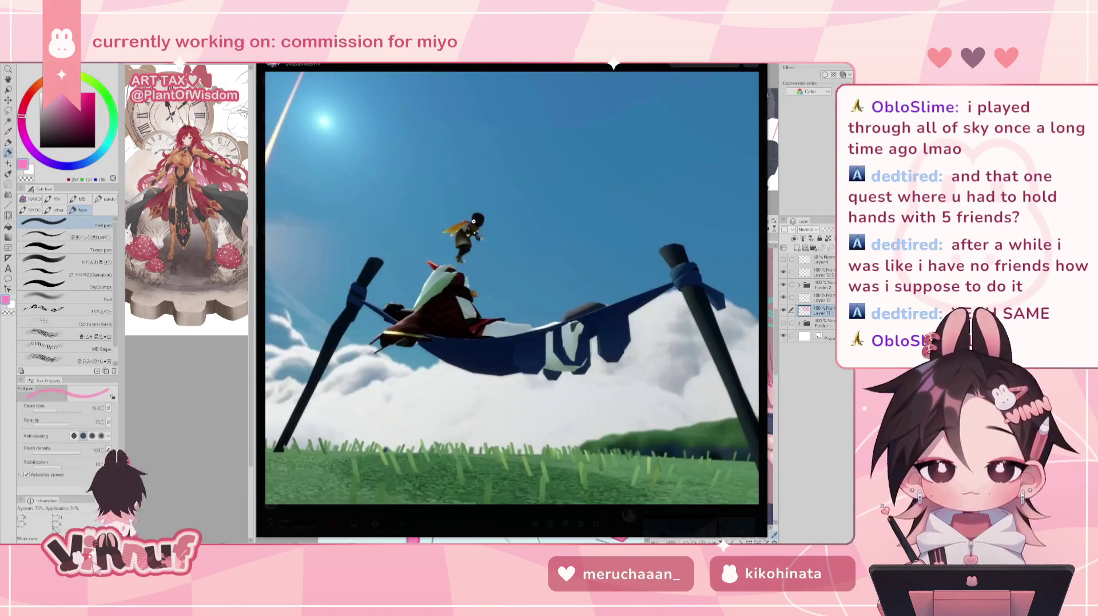
{"action": "left_click", "coordinate": [473, 220]}
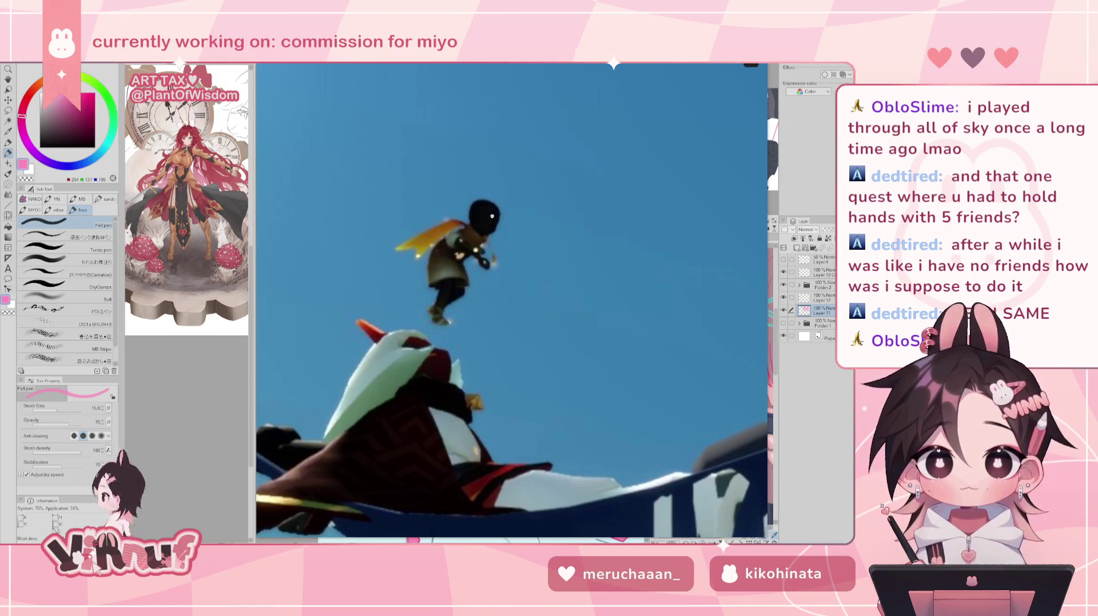
{"action": "key", "text": "Escape"}
{"action": "key", "text": "Escape"}
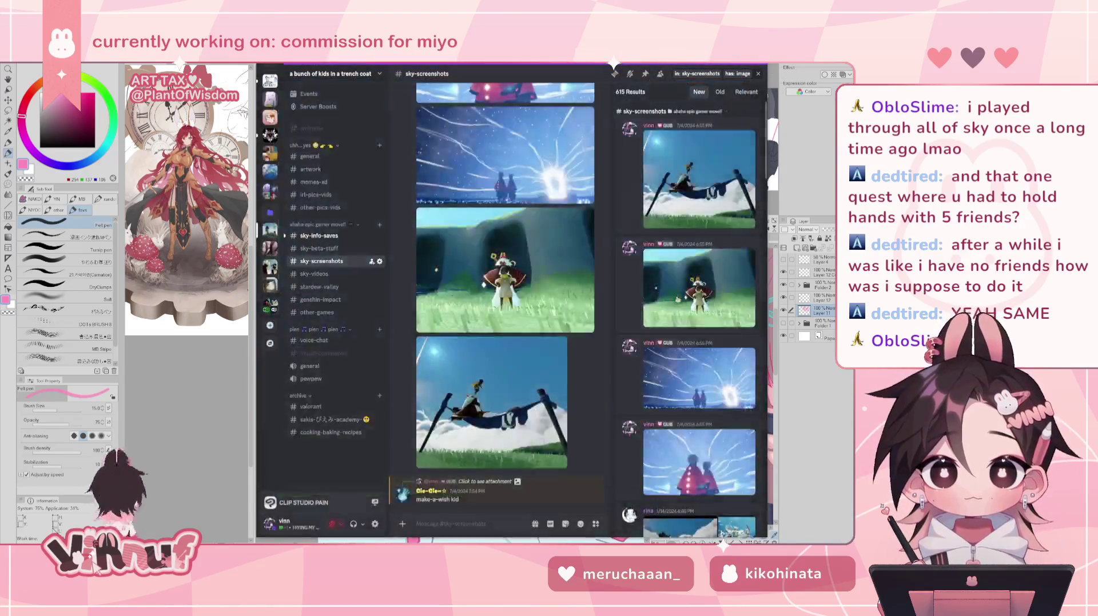
Scroll down the results, view the reindeer screenshot, then enlarge the starry-night scene.
{"action": "scroll", "coordinate": [677, 298], "scroll_direction": "down", "scroll_amount": 2}
{"action": "scroll", "coordinate": [673, 306], "scroll_direction": "down", "scroll_amount": 3}
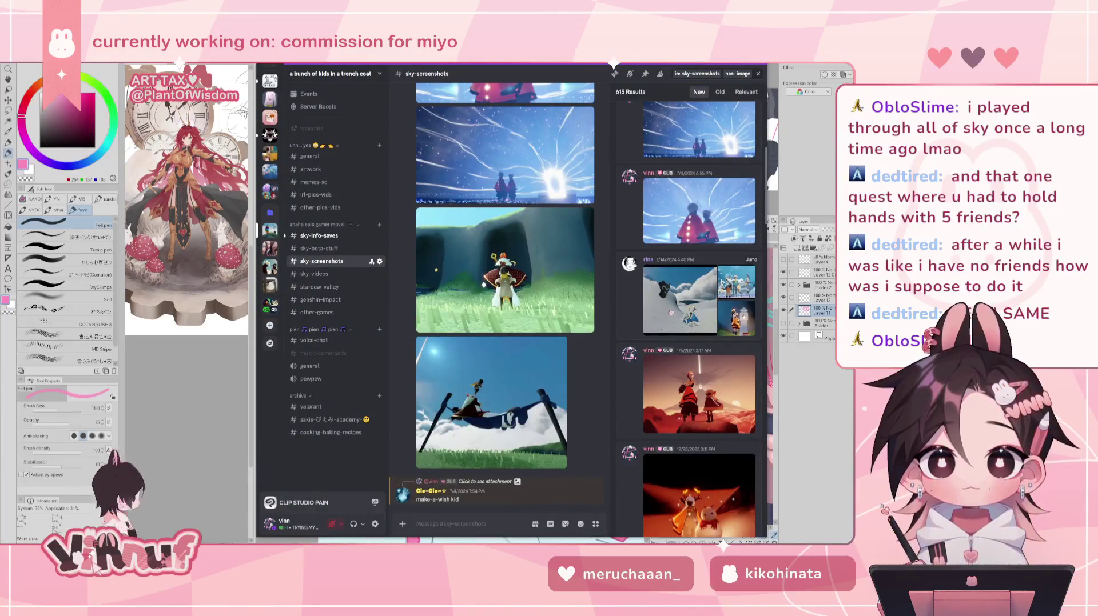
{"action": "mouse_move", "coordinate": [698, 390]}
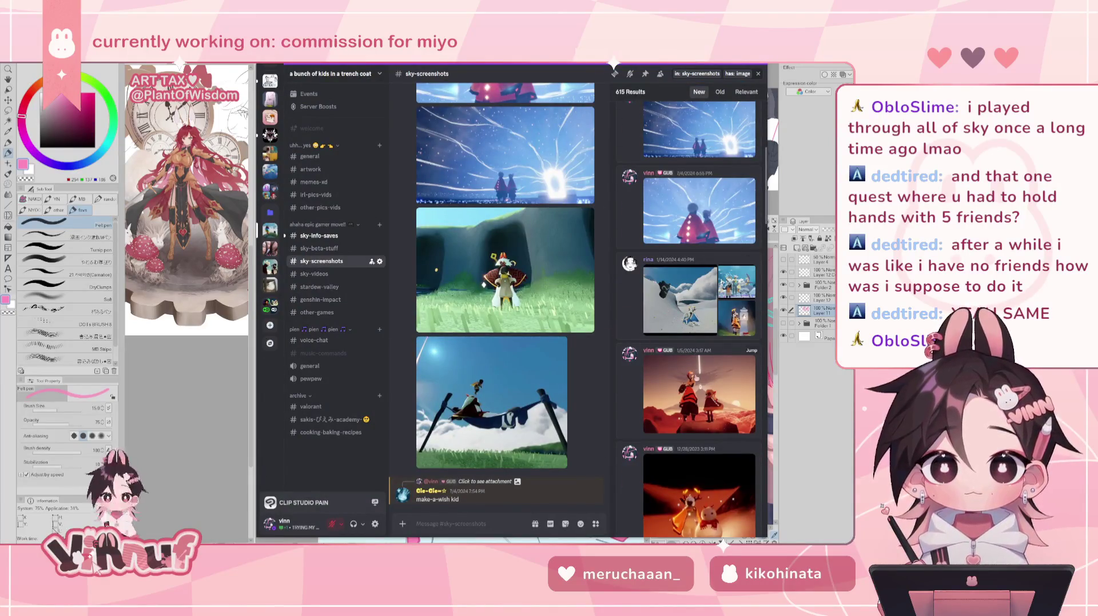
{"action": "scroll", "coordinate": [699, 375], "scroll_direction": "down", "scroll_amount": 3}
{"action": "scroll", "coordinate": [703, 401], "scroll_direction": "down", "scroll_amount": 3}
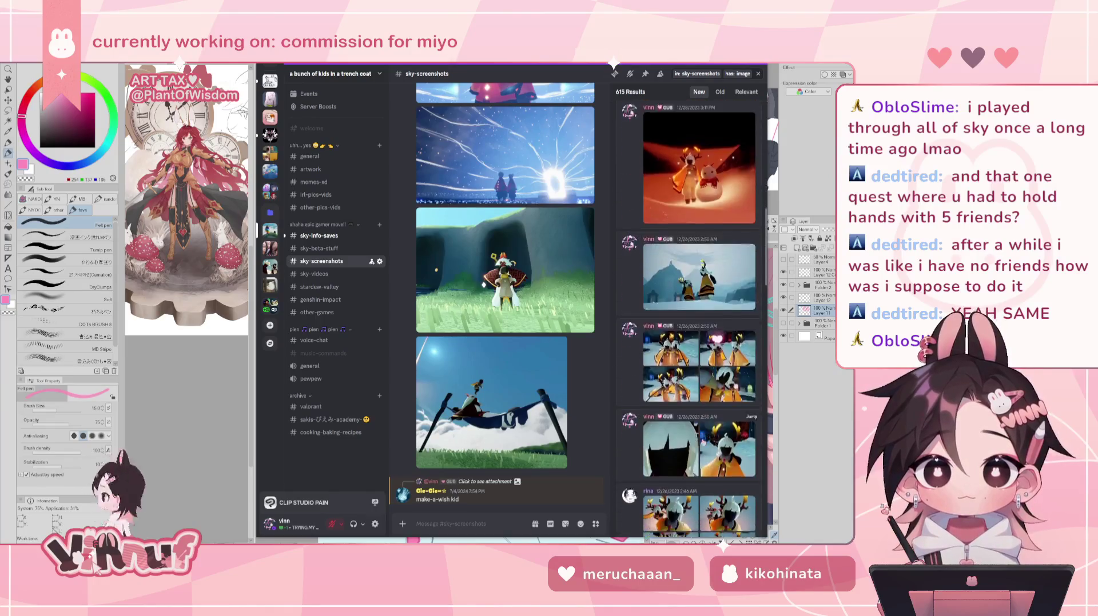
{"action": "scroll", "coordinate": [703, 441], "scroll_direction": "down", "scroll_amount": 3}
{"action": "scroll", "coordinate": [704, 440], "scroll_direction": "down", "scroll_amount": 2}
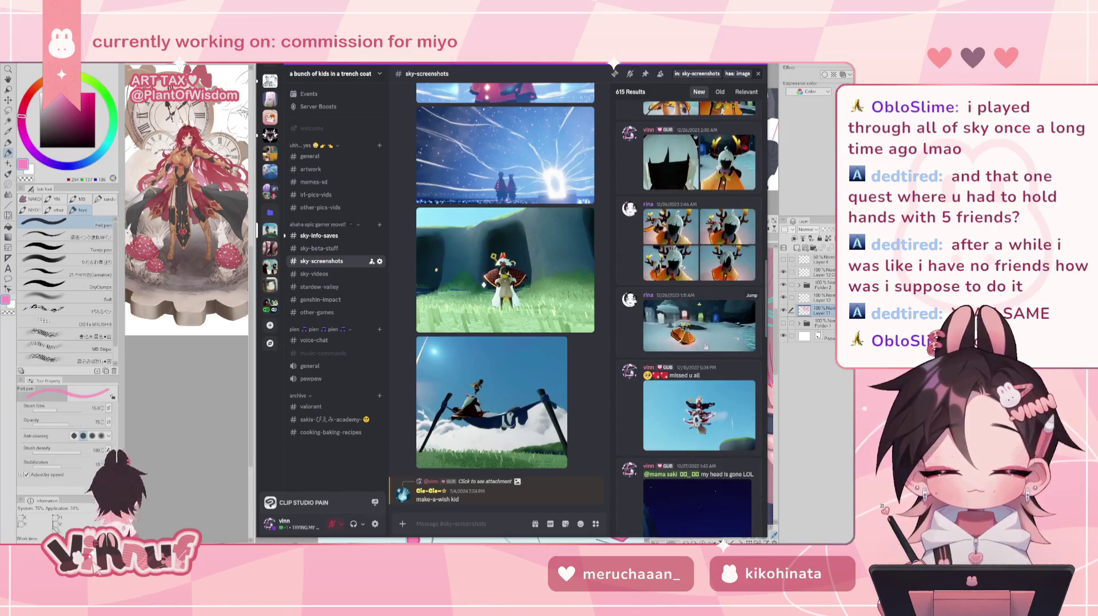
{"action": "left_click", "coordinate": [670, 224]}
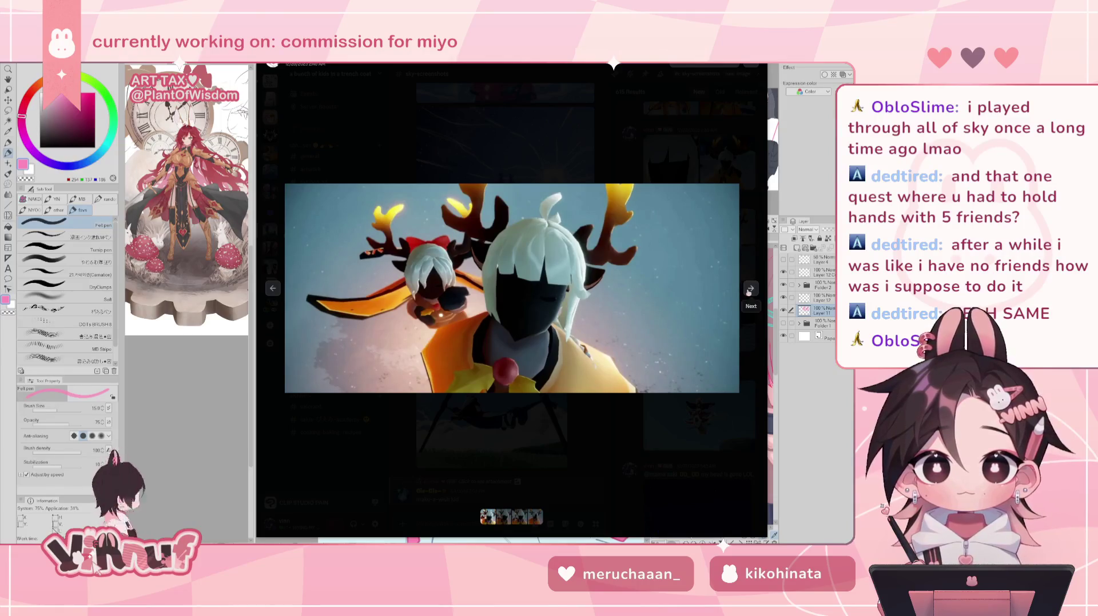
{"action": "left_click", "coordinate": [651, 409]}
{"action": "scroll", "coordinate": [673, 399], "scroll_direction": "down", "scroll_amount": 5}
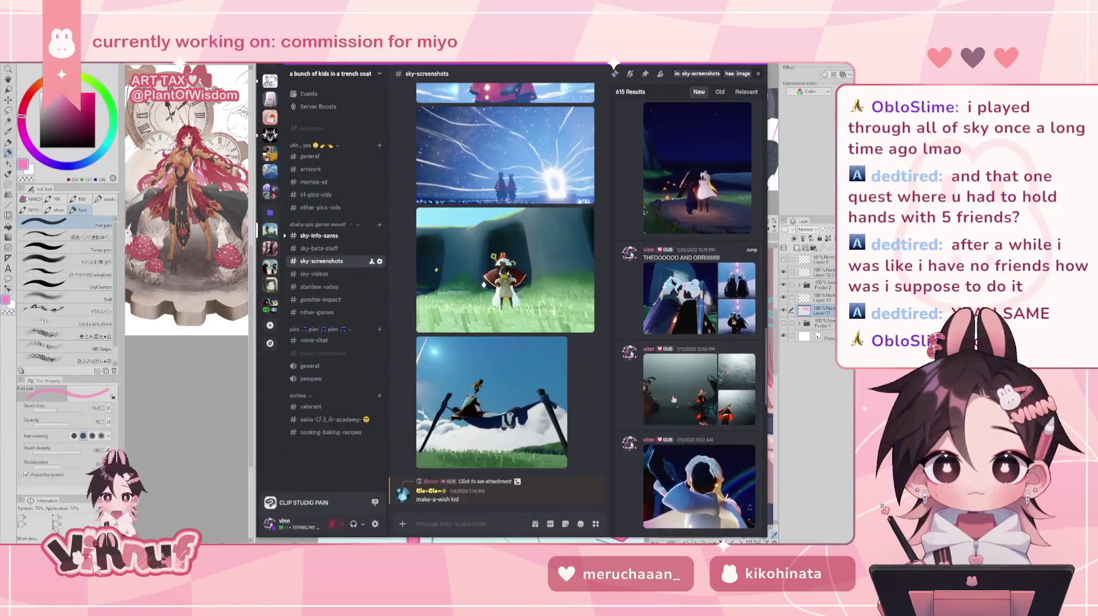
{"action": "left_click", "coordinate": [699, 170]}
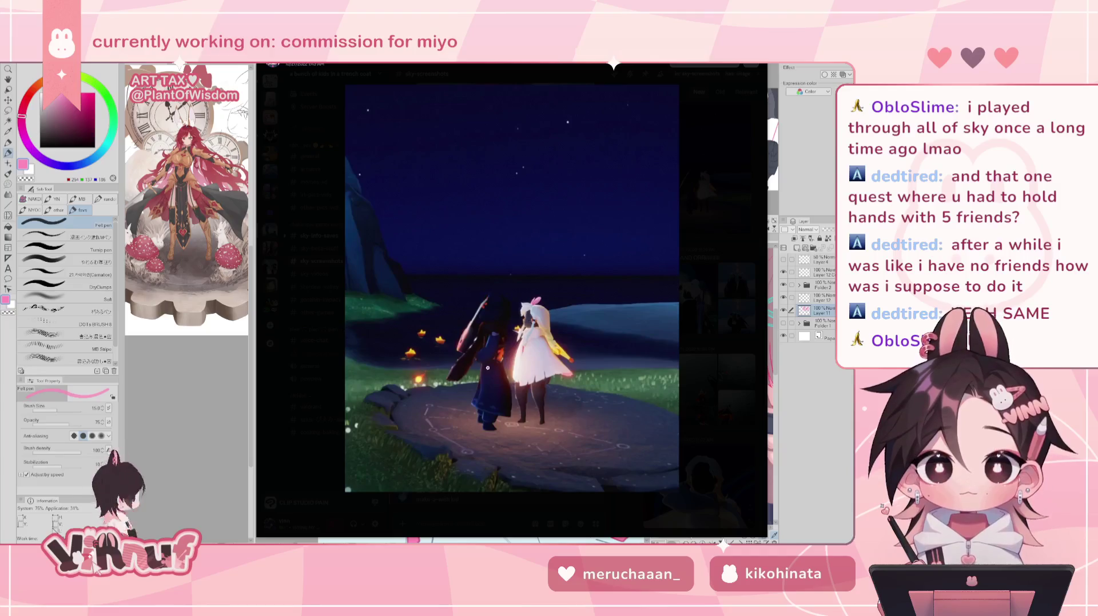
Close the starry-night screenshot and scroll down until the next results page loads.
{"action": "left_click", "coordinate": [716, 328]}
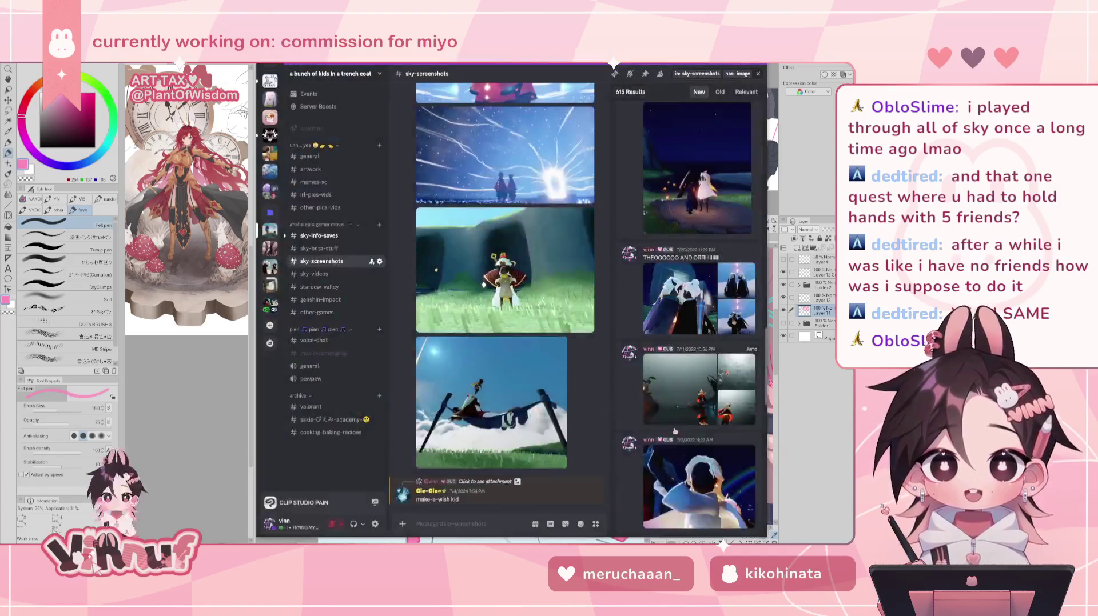
{"action": "scroll", "coordinate": [683, 407], "scroll_direction": "down", "scroll_amount": 2}
{"action": "scroll", "coordinate": [683, 408], "scroll_direction": "down", "scroll_amount": 3}
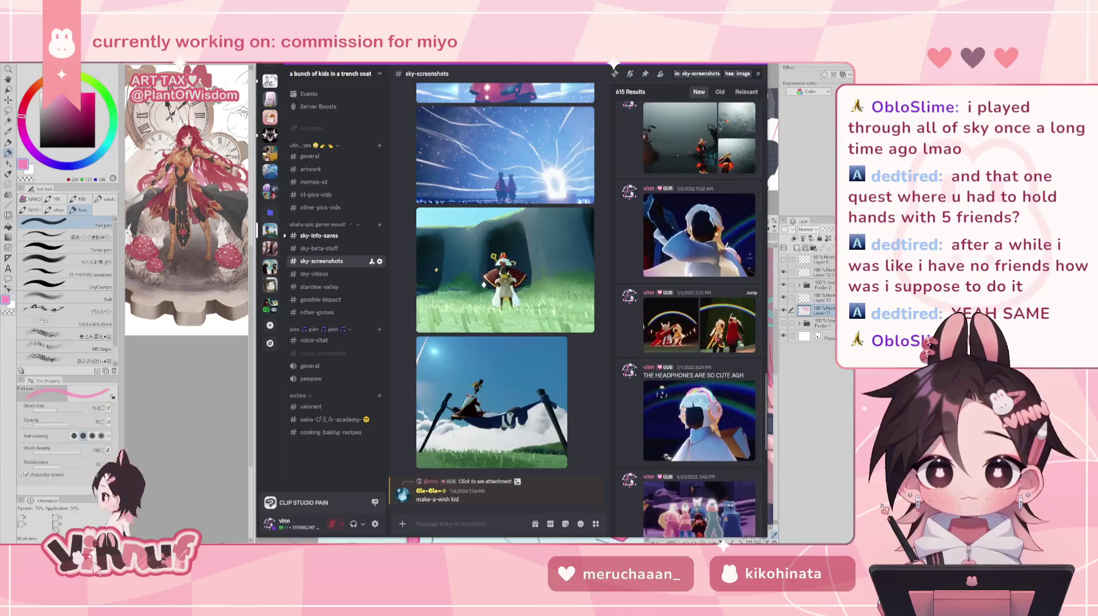
{"action": "scroll", "coordinate": [684, 407], "scroll_direction": "down", "scroll_amount": 3}
{"action": "scroll", "coordinate": [683, 408], "scroll_direction": "down", "scroll_amount": 3}
{"action": "scroll", "coordinate": [683, 409], "scroll_direction": "down", "scroll_amount": 3}
{"action": "scroll", "coordinate": [684, 409], "scroll_direction": "down", "scroll_amount": 3}
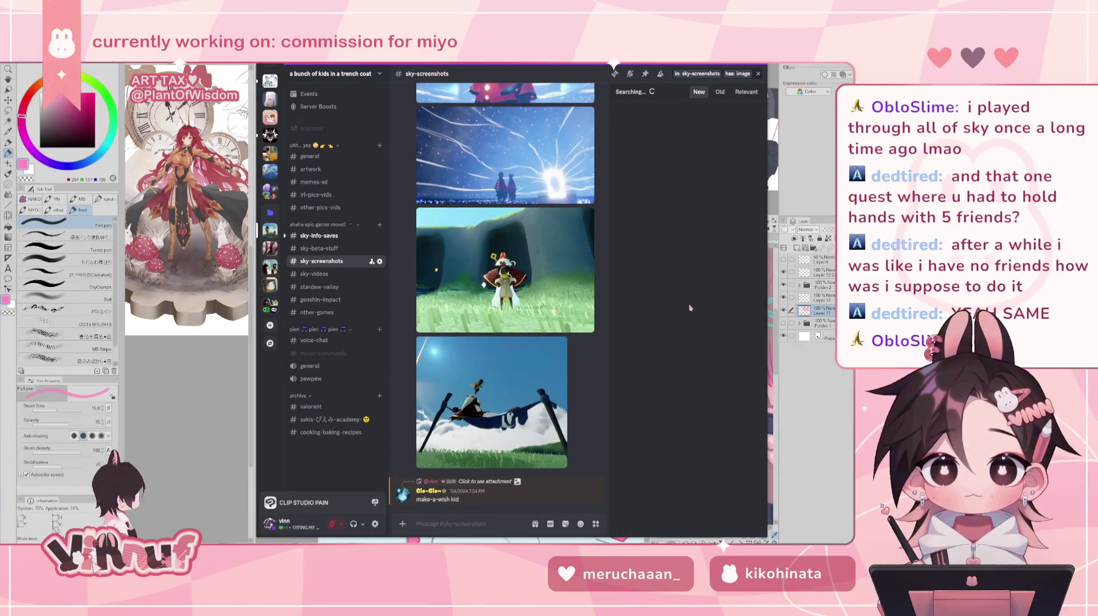
{"action": "scroll", "coordinate": [683, 286], "scroll_direction": "down", "scroll_amount": 2}
{"action": "scroll", "coordinate": [675, 268], "scroll_direction": "down", "scroll_amount": 2}
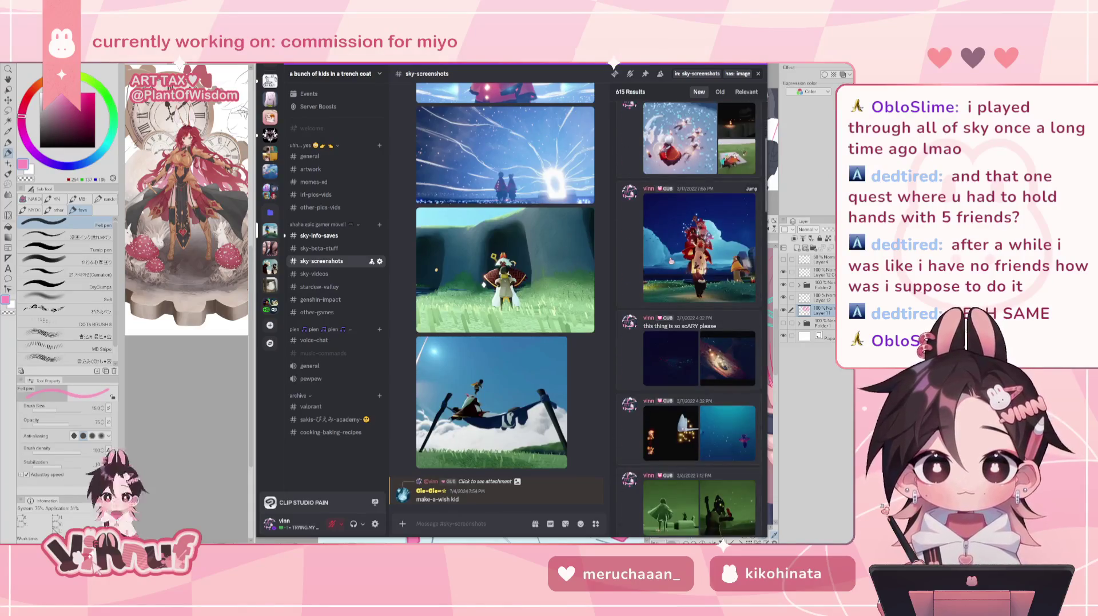
{"action": "scroll", "coordinate": [671, 260], "scroll_direction": "down", "scroll_amount": 2}
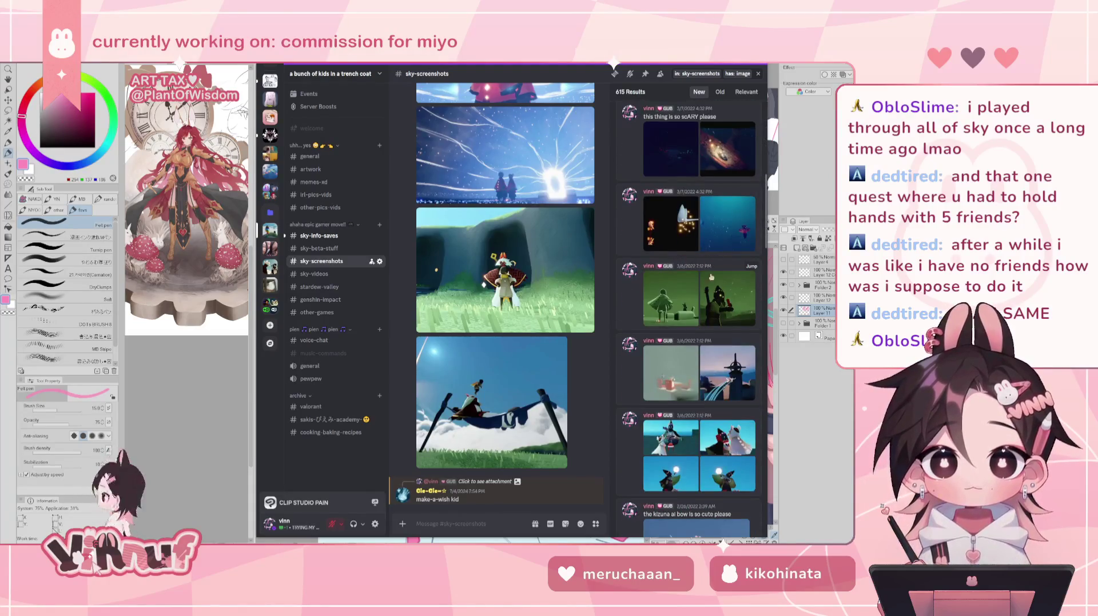
{"action": "left_click", "coordinate": [727, 373]}
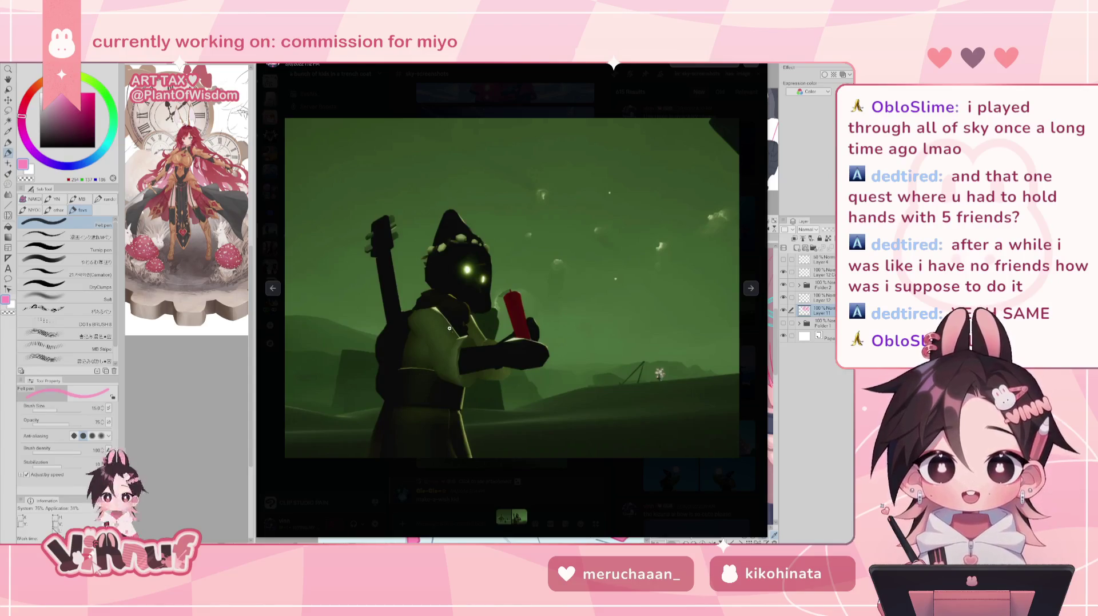
{"action": "key", "text": "Right"}
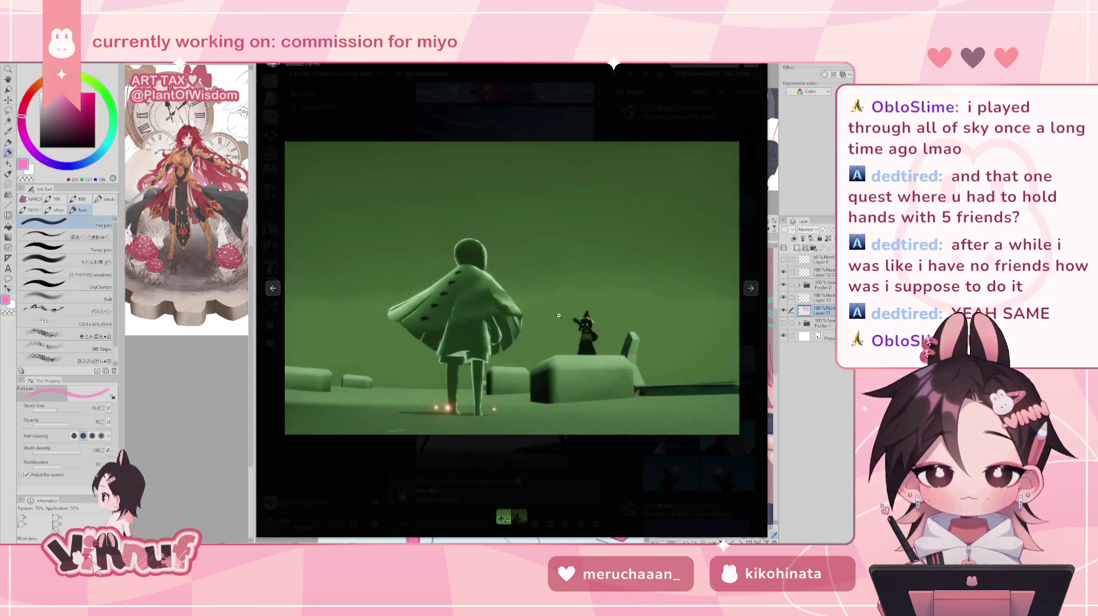
{"action": "left_click", "coordinate": [592, 327]}
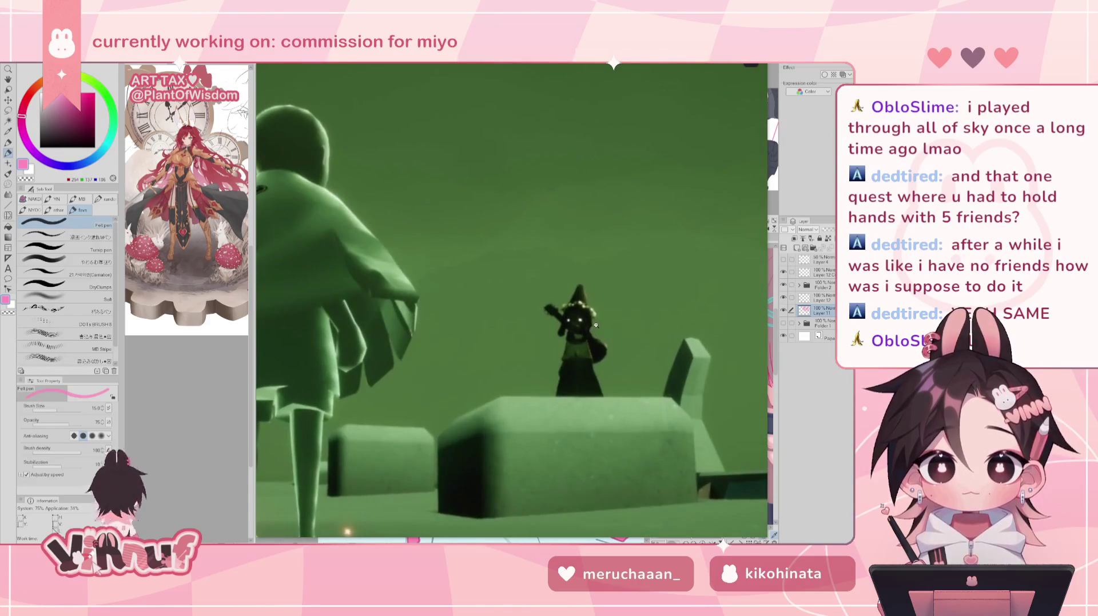
{"action": "left_click", "coordinate": [586, 323]}
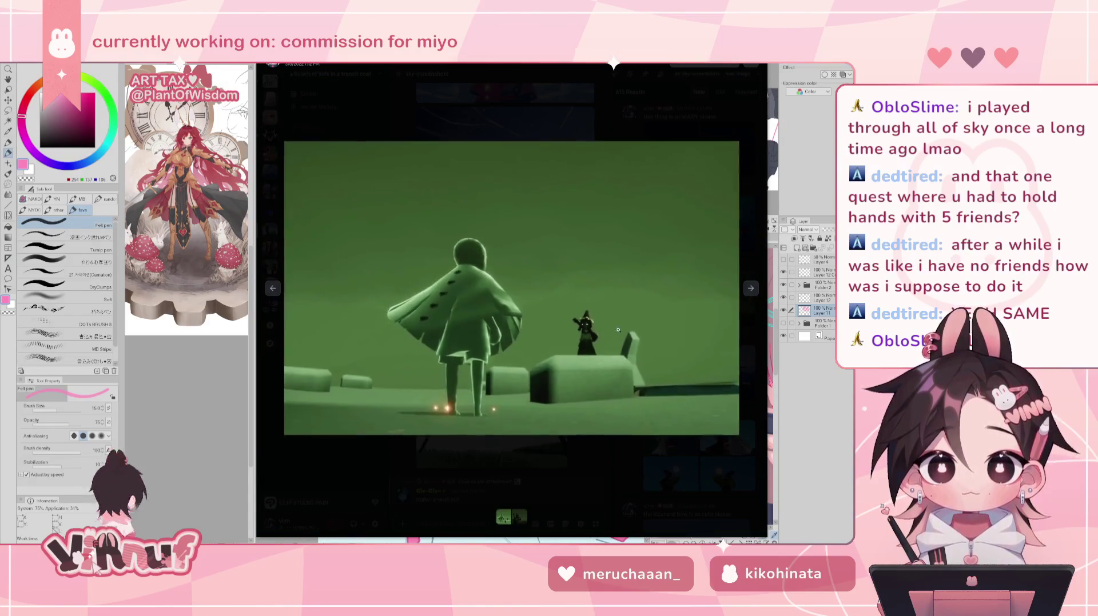
{"action": "left_click", "coordinate": [750, 289]}
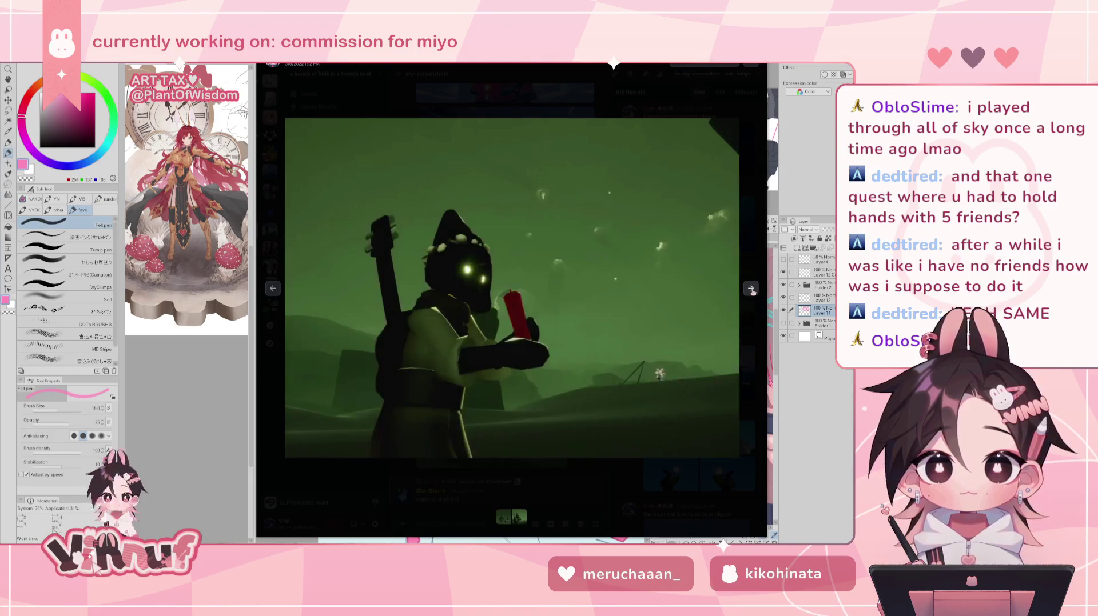
{"action": "left_click", "coordinate": [744, 76]}
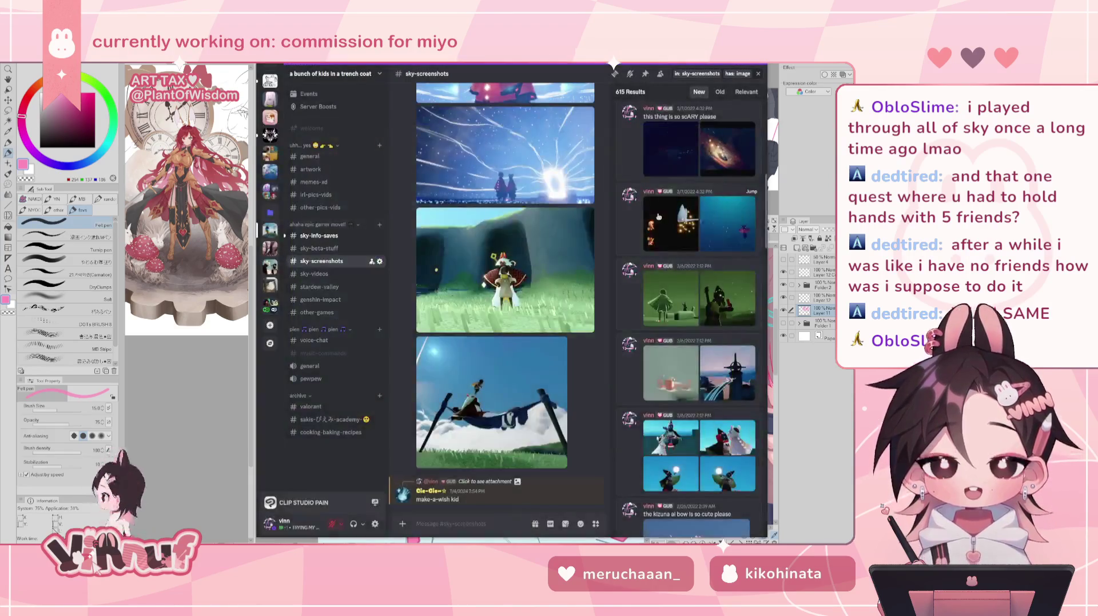
{"action": "left_click", "coordinate": [670, 373]}
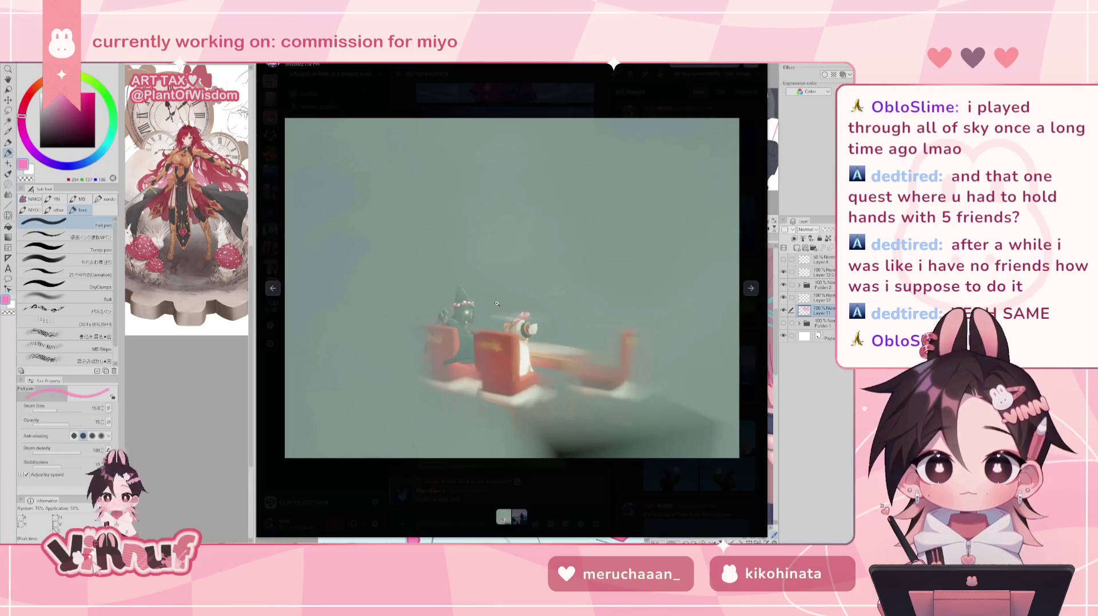
{"action": "left_click", "coordinate": [752, 288]}
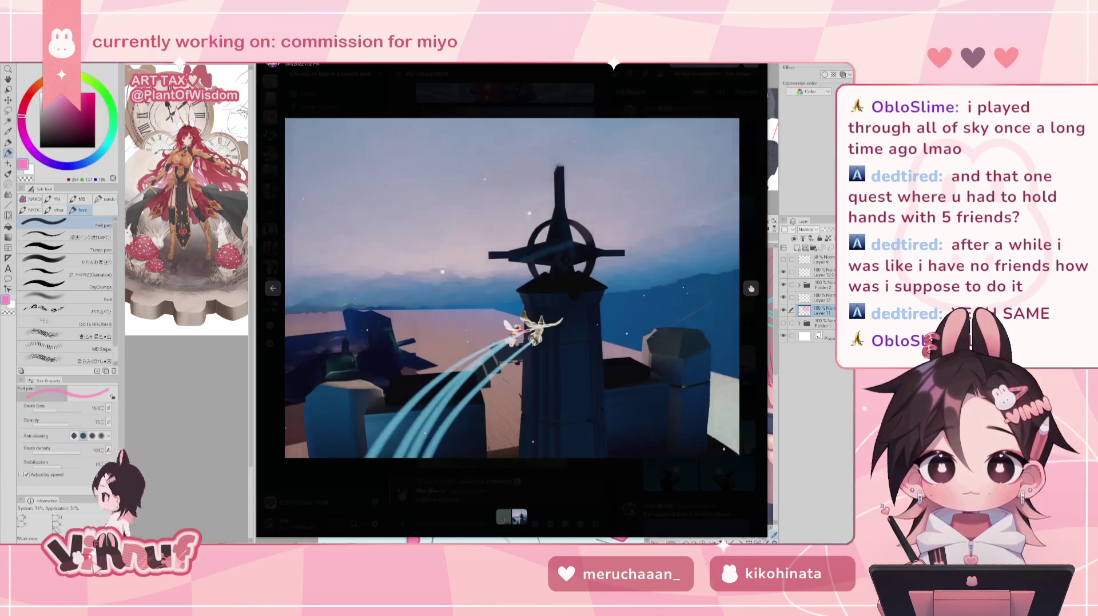
{"action": "left_click", "coordinate": [749, 65]}
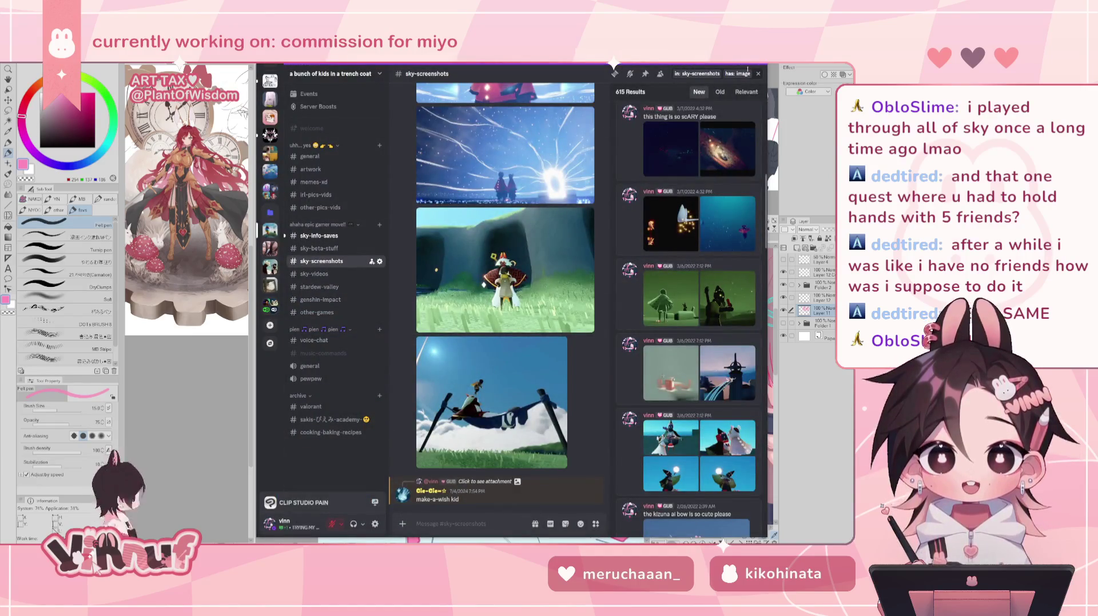
{"action": "mouse_move", "coordinate": [699, 451]}
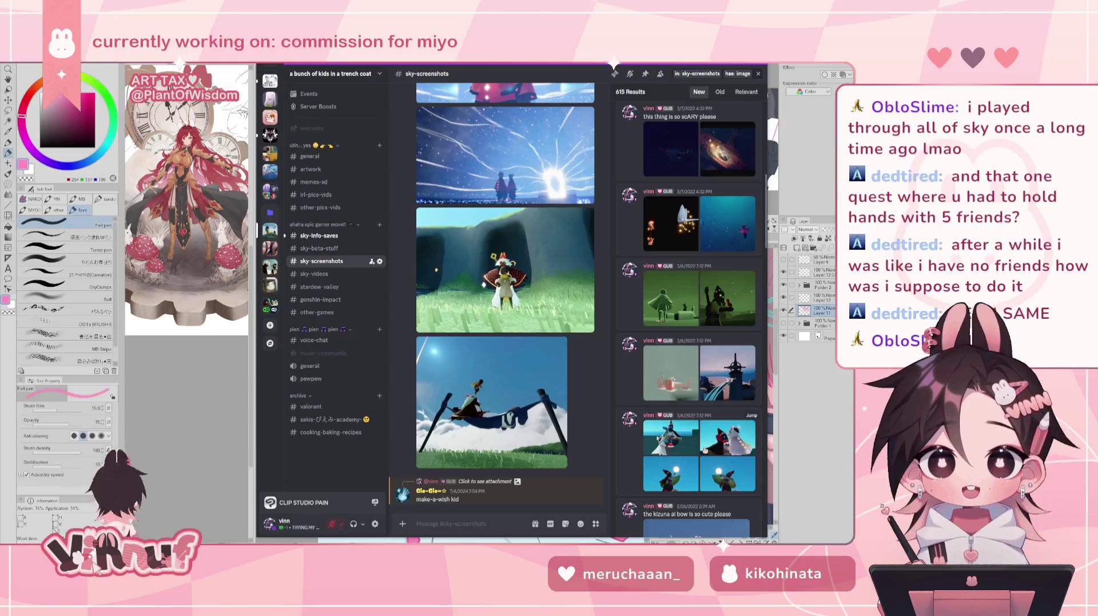
{"action": "scroll", "coordinate": [717, 406], "scroll_direction": "down", "scroll_amount": 1}
{"action": "left_click", "coordinate": [717, 403]}
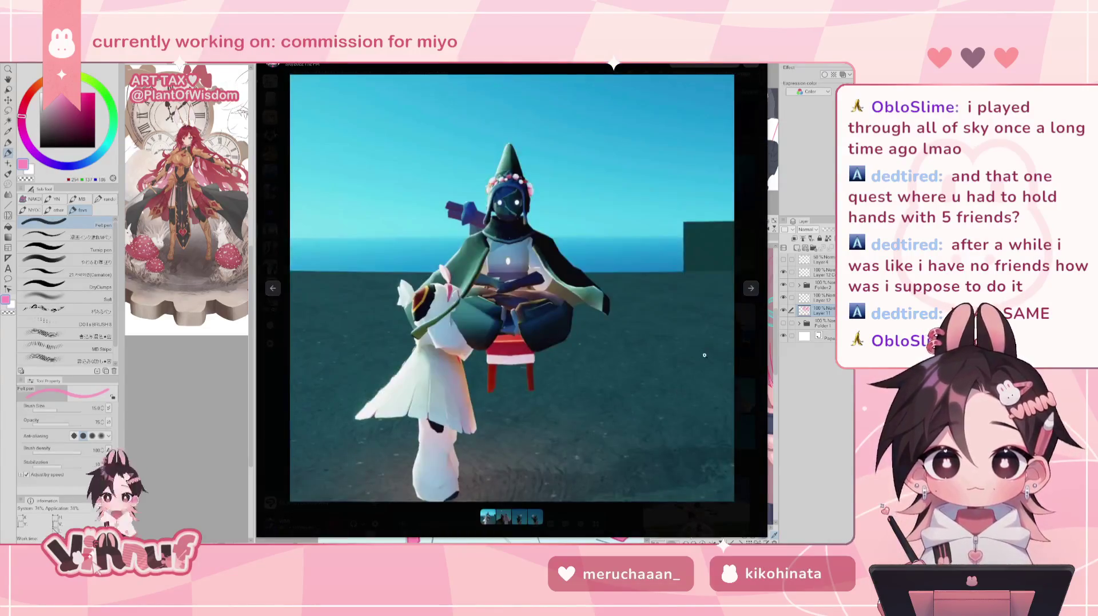
{"action": "left_click", "coordinate": [751, 289]}
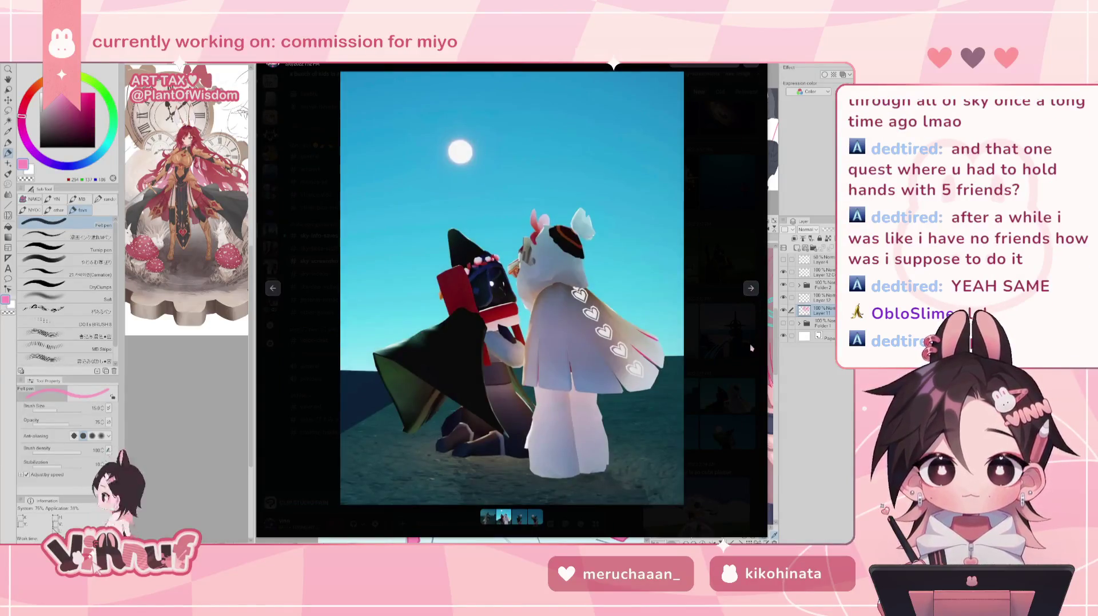
{"action": "left_click", "coordinate": [751, 348]}
{"action": "scroll", "coordinate": [725, 459], "scroll_direction": "down", "scroll_amount": 1}
{"action": "left_click", "coordinate": [688, 392]}
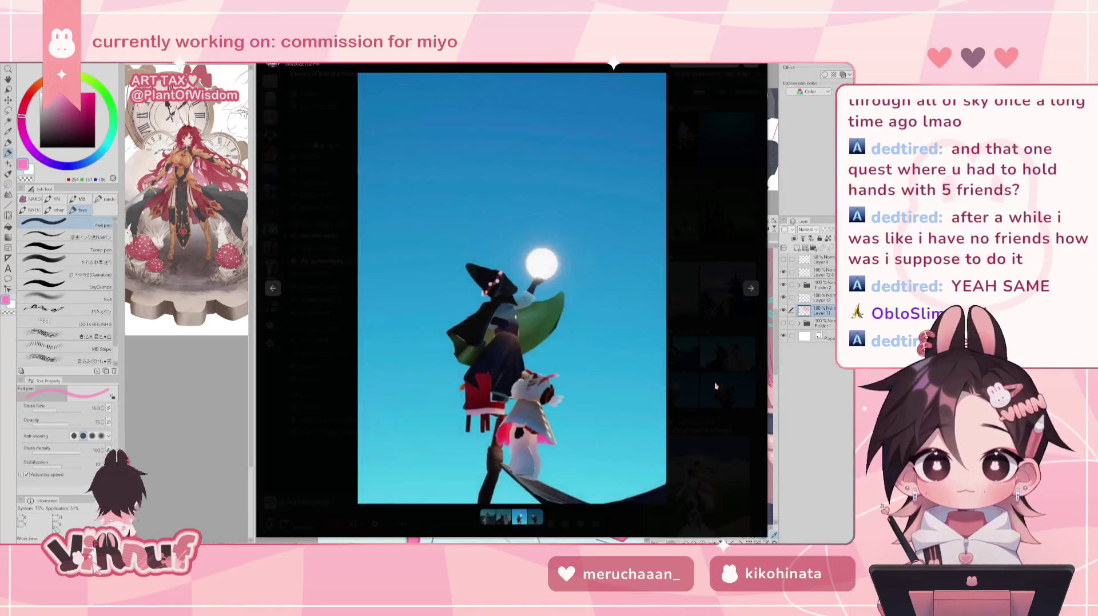
{"action": "left_click", "coordinate": [731, 412]}
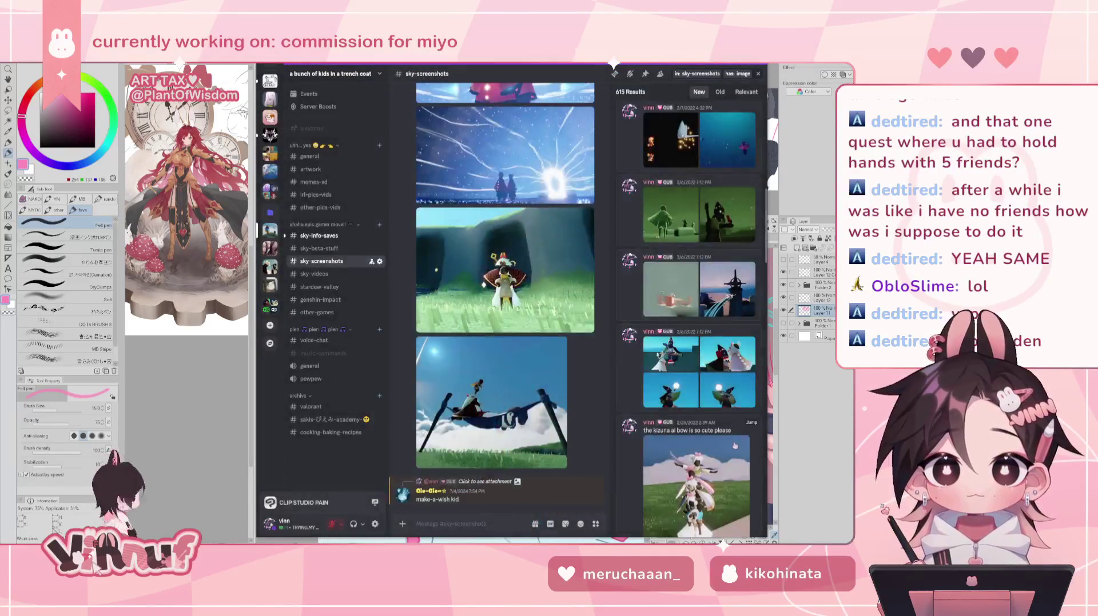
{"action": "scroll", "coordinate": [731, 412], "scroll_direction": "down", "scroll_amount": 1}
{"action": "left_click", "coordinate": [707, 324]}
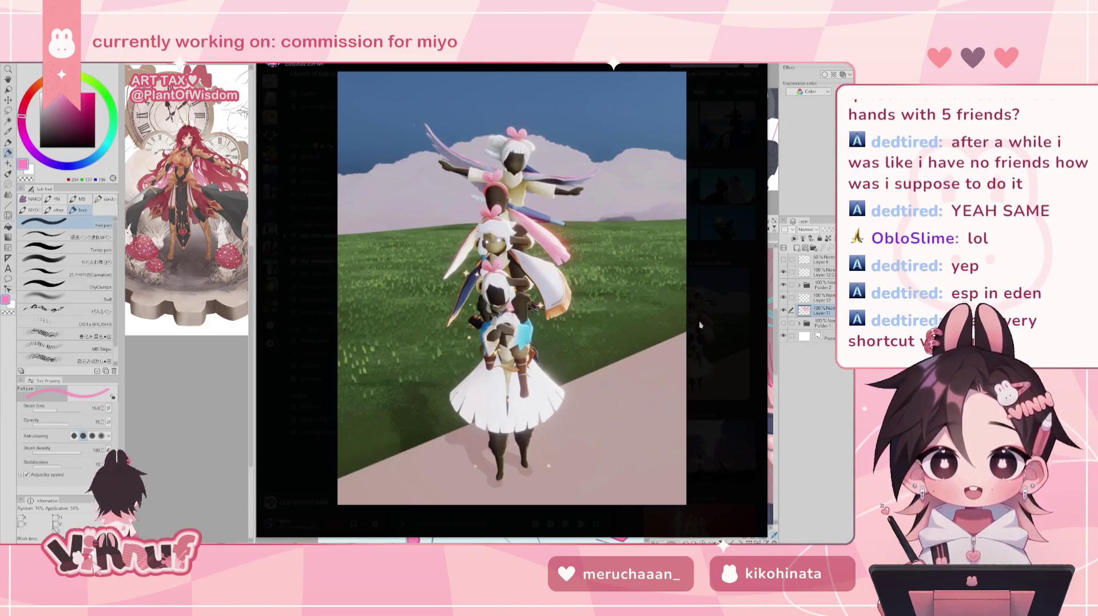
Close the stacked-characters screenshot and scroll down the image results.
{"action": "left_click", "coordinate": [699, 321]}
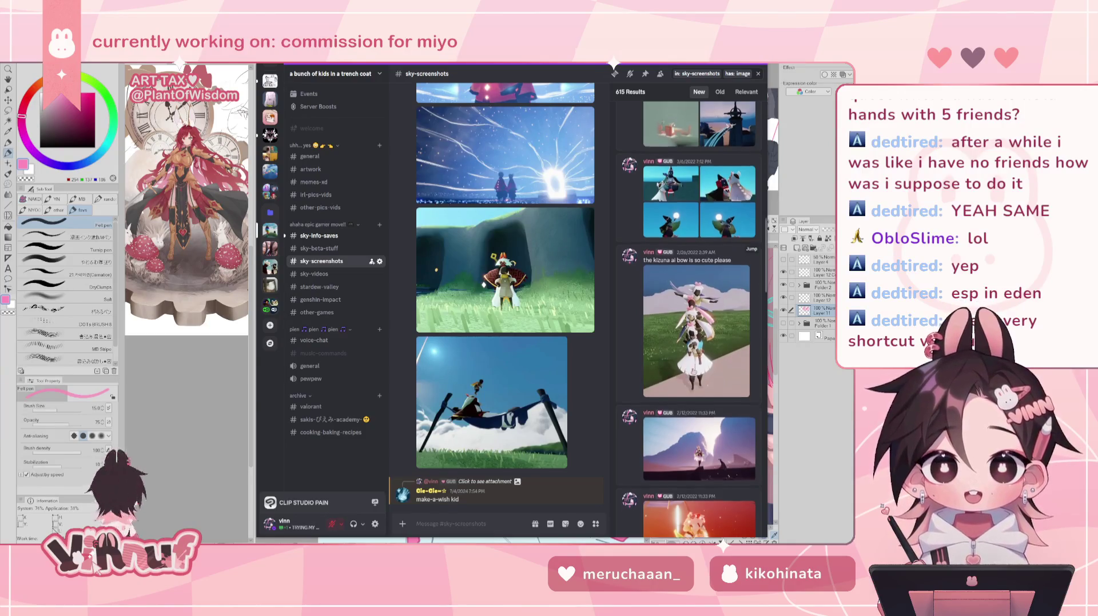
{"action": "scroll", "coordinate": [692, 372], "scroll_direction": "down", "scroll_amount": 3}
{"action": "scroll", "coordinate": [693, 370], "scroll_direction": "down", "scroll_amount": 2}
{"action": "mouse_move", "coordinate": [698, 326]}
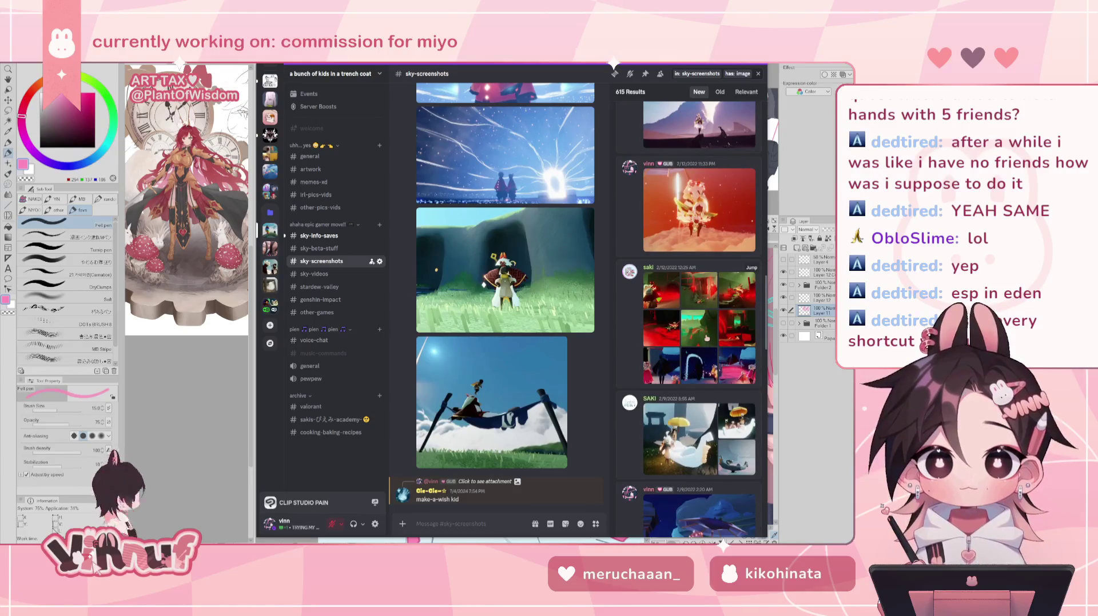
{"action": "scroll", "coordinate": [706, 339], "scroll_direction": "down", "scroll_amount": 2}
{"action": "scroll", "coordinate": [706, 339], "scroll_direction": "down", "scroll_amount": 2}
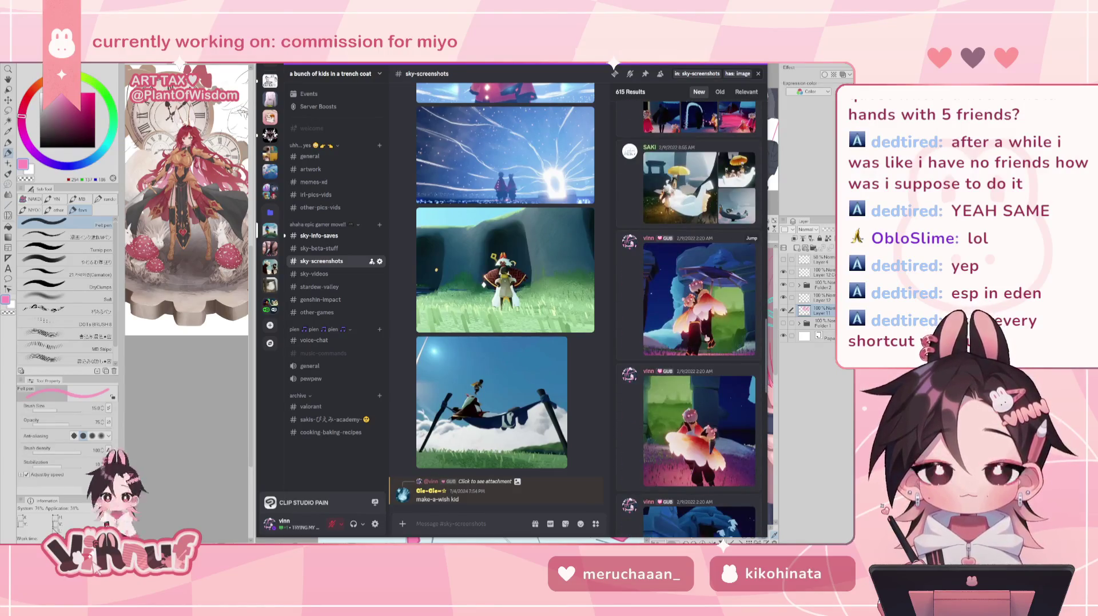
{"action": "scroll", "coordinate": [722, 319], "scroll_direction": "down", "scroll_amount": 2}
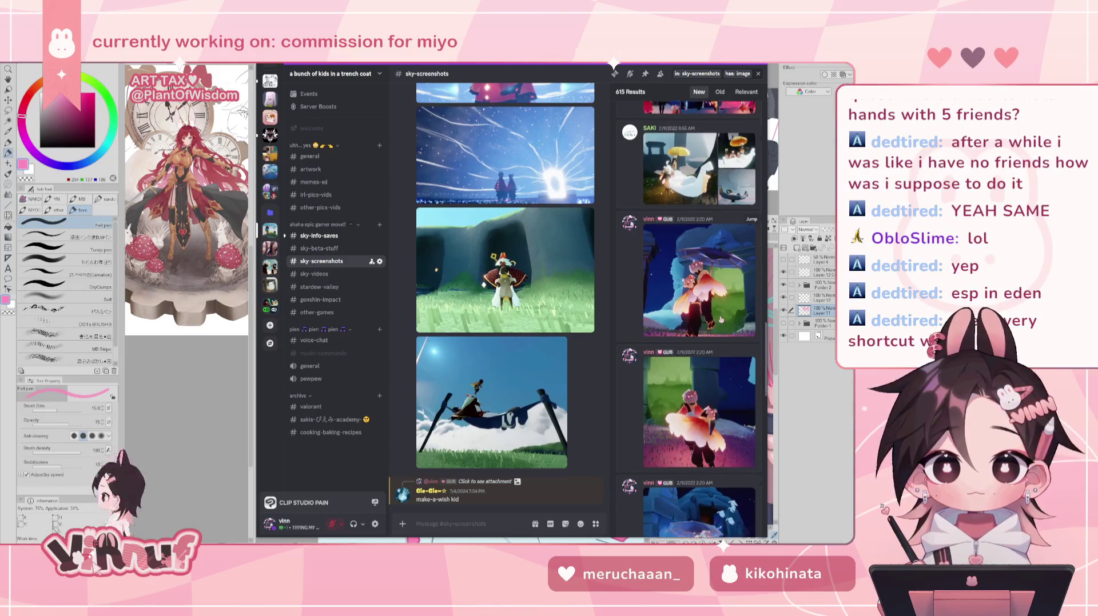
{"action": "scroll", "coordinate": [722, 319], "scroll_direction": "down", "scroll_amount": 2}
{"action": "scroll", "coordinate": [721, 319], "scroll_direction": "down", "scroll_amount": 2}
{"action": "scroll", "coordinate": [721, 319], "scroll_direction": "down", "scroll_amount": 2}
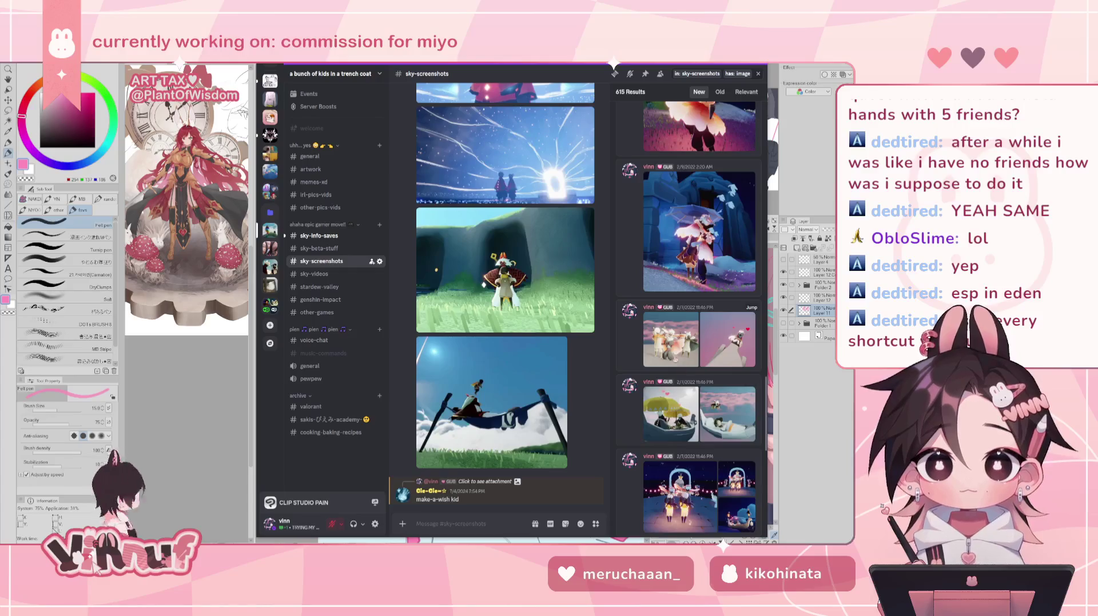
View the three-characters post's images, including the white boat, then scroll to the page bottom.
{"action": "left_click", "coordinate": [672, 354]}
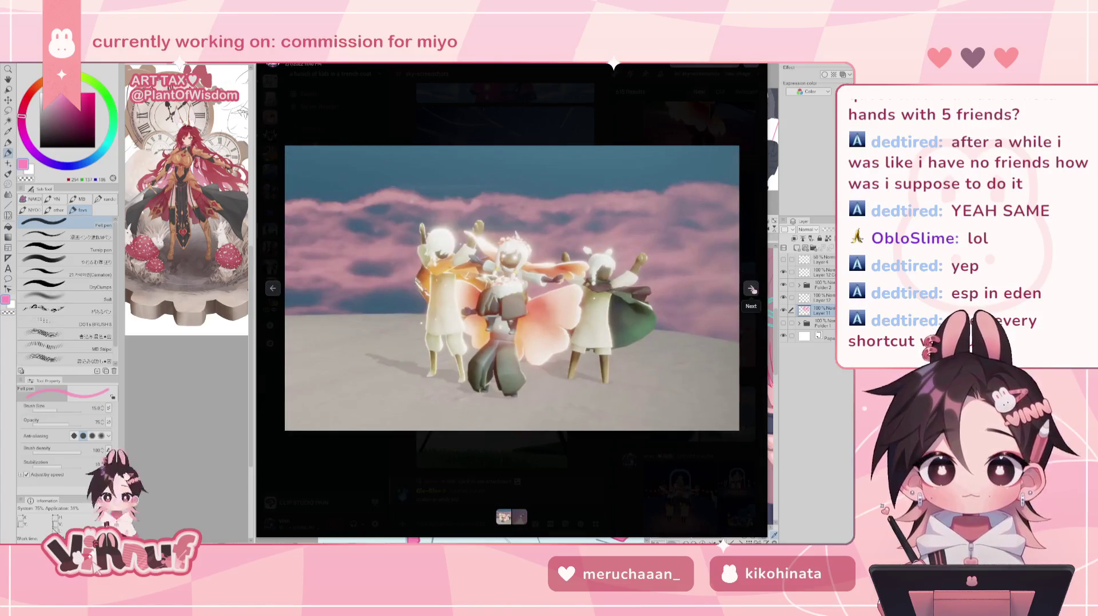
{"action": "left_click", "coordinate": [751, 289]}
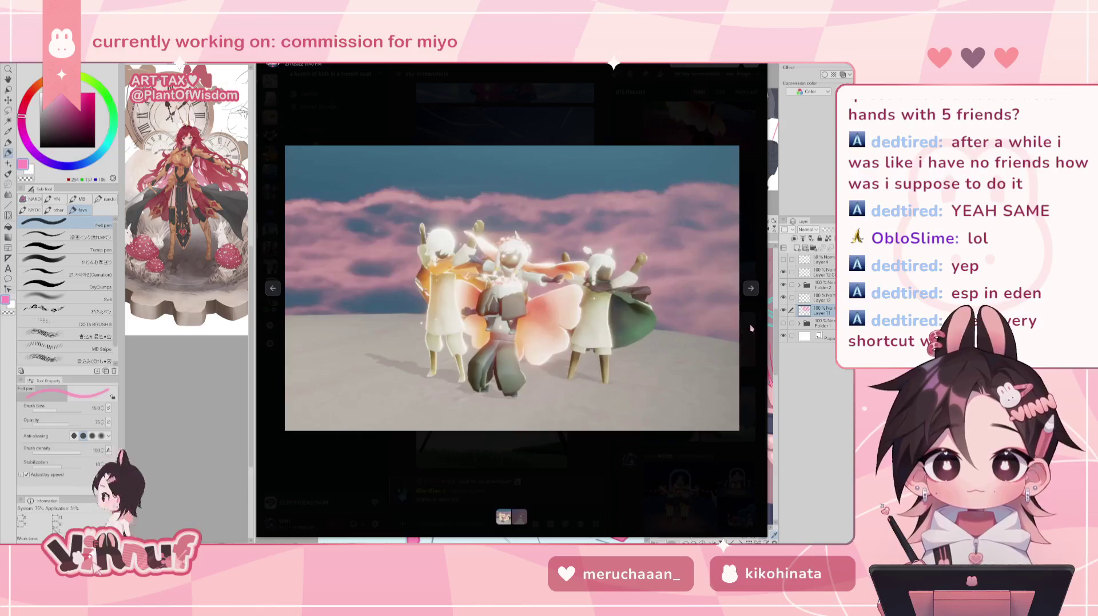
{"action": "left_click", "coordinate": [752, 328]}
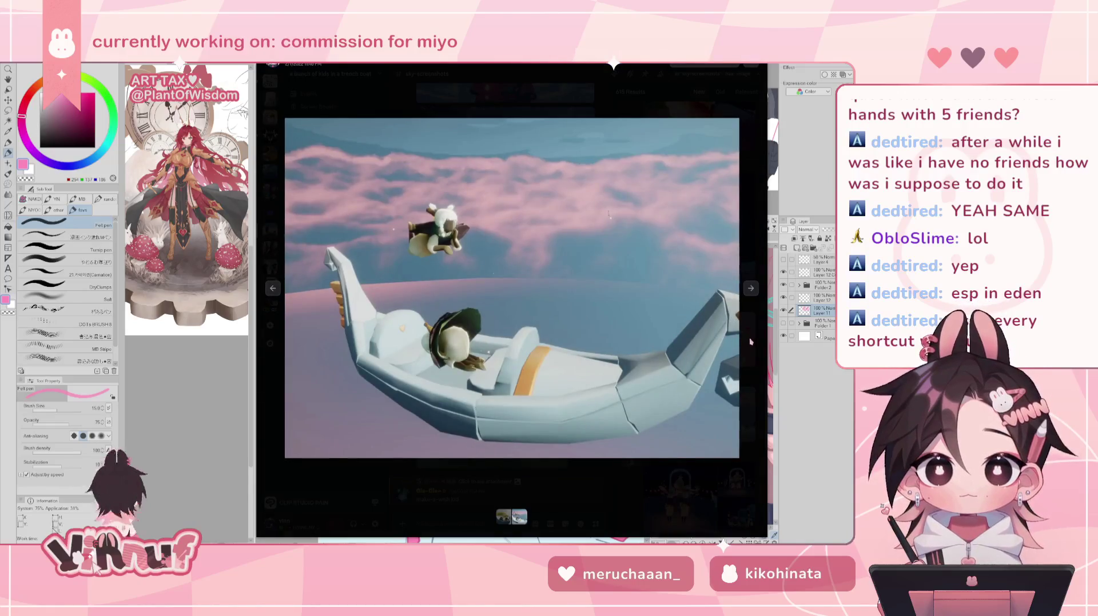
{"action": "left_click", "coordinate": [751, 342]}
{"action": "scroll", "coordinate": [718, 410], "scroll_direction": "down", "scroll_amount": 2}
{"action": "scroll", "coordinate": [718, 409], "scroll_direction": "down", "scroll_amount": 2}
{"action": "scroll", "coordinate": [719, 409], "scroll_direction": "down", "scroll_amount": 3}
{"action": "scroll", "coordinate": [718, 409], "scroll_direction": "down", "scroll_amount": 2}
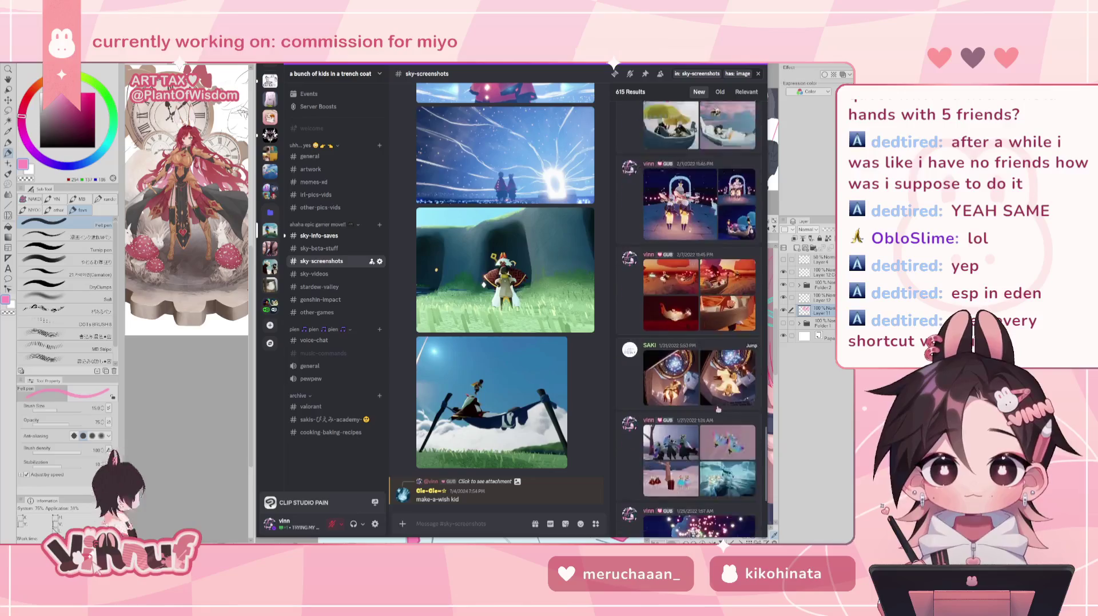
{"action": "scroll", "coordinate": [719, 409], "scroll_direction": "down", "scroll_amount": 2}
{"action": "scroll", "coordinate": [719, 409], "scroll_direction": "down", "scroll_amount": 3}
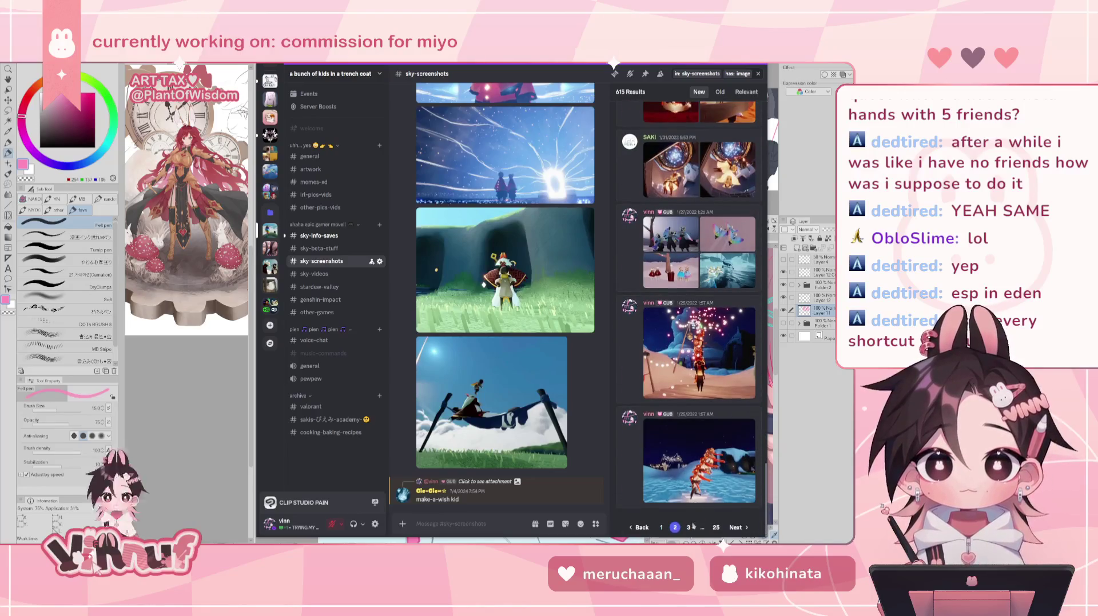
Go to the next results page and scroll down toward the January 2022 posts.
{"action": "left_click", "coordinate": [736, 527]}
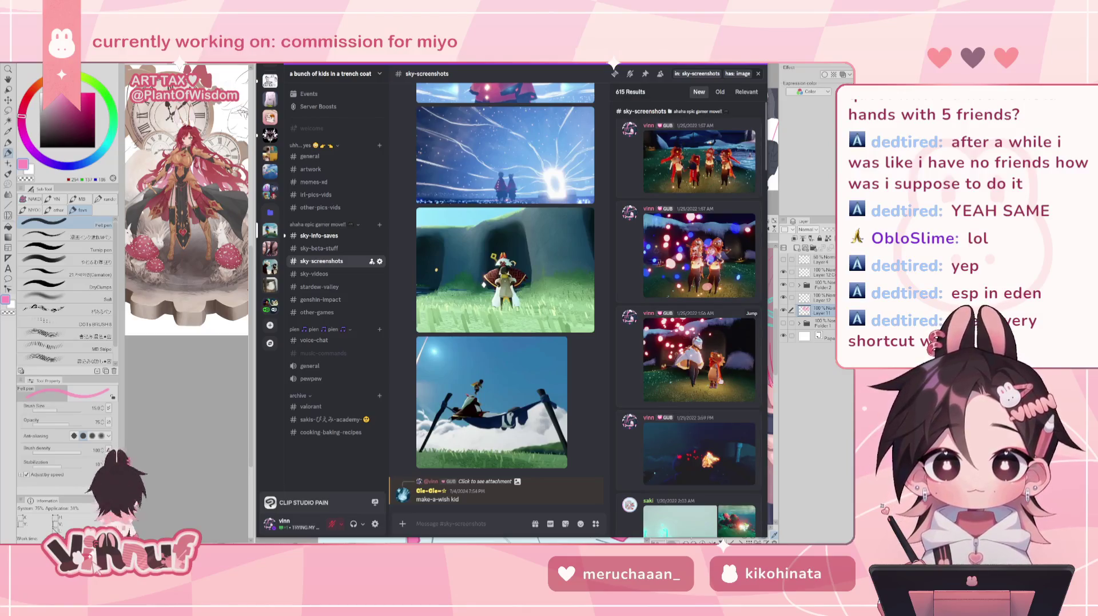
{"action": "scroll", "coordinate": [720, 381], "scroll_direction": "down", "scroll_amount": 3}
{"action": "scroll", "coordinate": [720, 381], "scroll_direction": "down", "scroll_amount": 3}
{"action": "scroll", "coordinate": [720, 381], "scroll_direction": "down", "scroll_amount": 3}
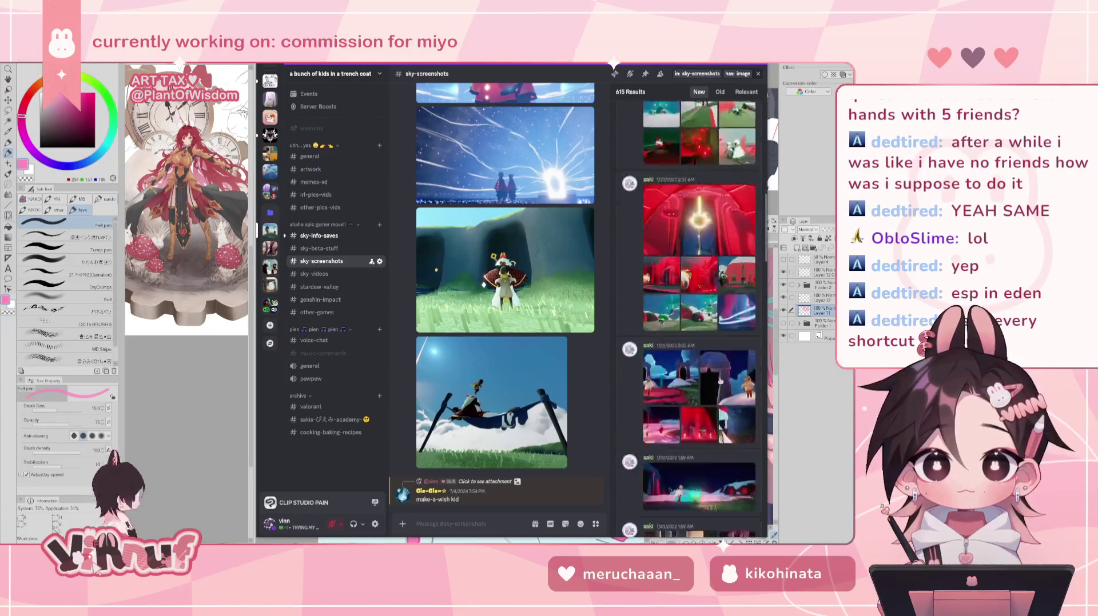
{"action": "scroll", "coordinate": [720, 381], "scroll_direction": "down", "scroll_amount": 3}
{"action": "scroll", "coordinate": [720, 382], "scroll_direction": "down", "scroll_amount": 3}
{"action": "scroll", "coordinate": [720, 381], "scroll_direction": "down", "scroll_amount": 3}
{"action": "scroll", "coordinate": [720, 382], "scroll_direction": "down", "scroll_amount": 3}
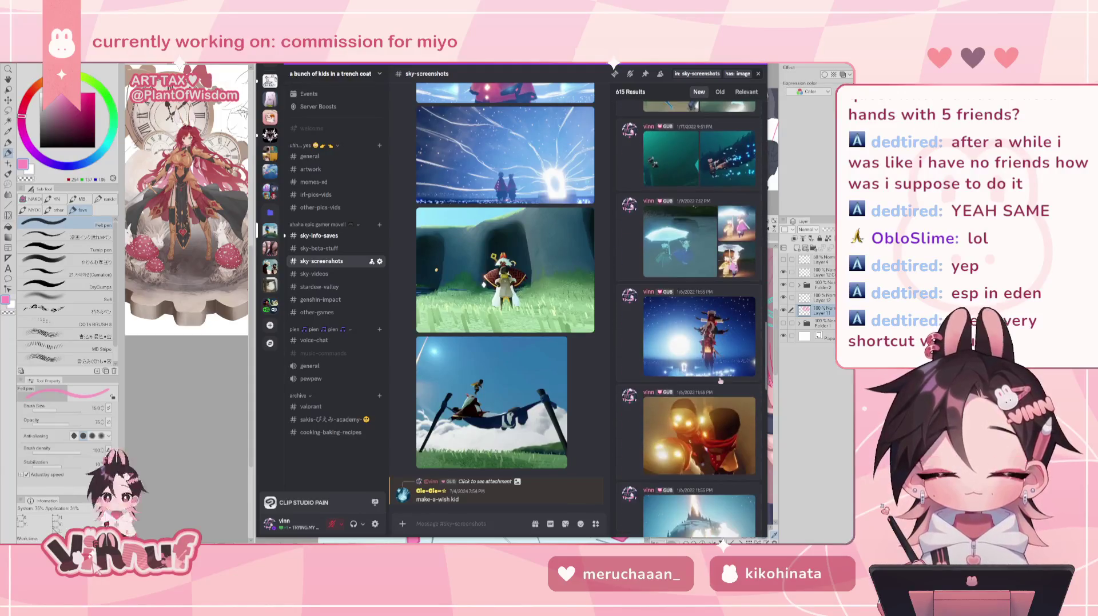
{"action": "scroll", "coordinate": [720, 380], "scroll_direction": "down", "scroll_amount": 3}
{"action": "scroll", "coordinate": [720, 381], "scroll_direction": "down", "scroll_amount": 1}
View the glowing-kids screenshot enlarged, then bring up the search filter options.
{"action": "left_click", "coordinate": [701, 325]}
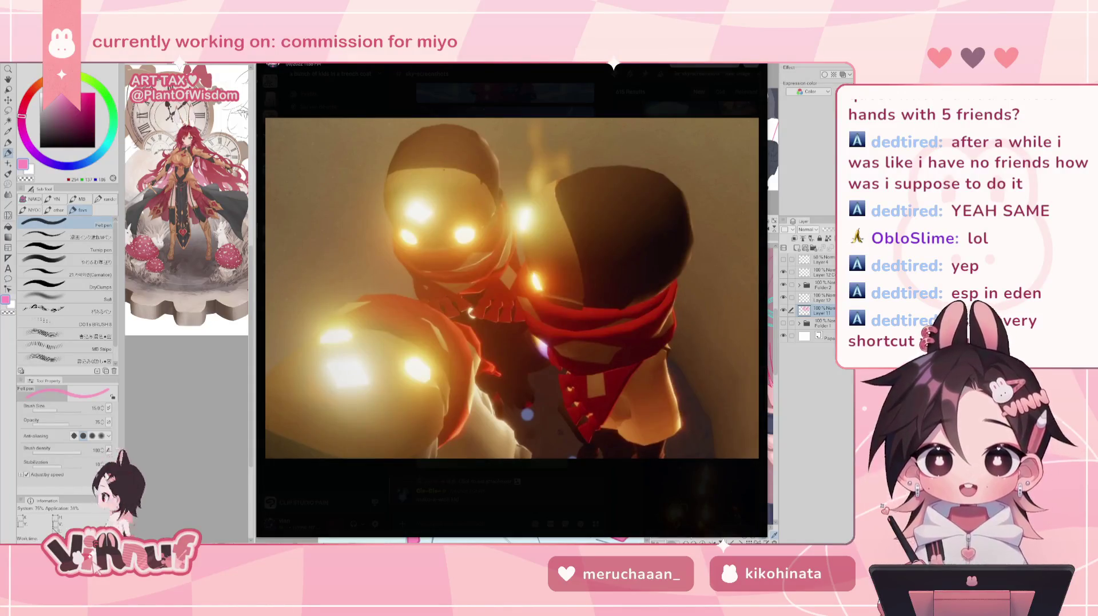
{"action": "left_click", "coordinate": [623, 83]}
{"action": "left_click", "coordinate": [730, 74]}
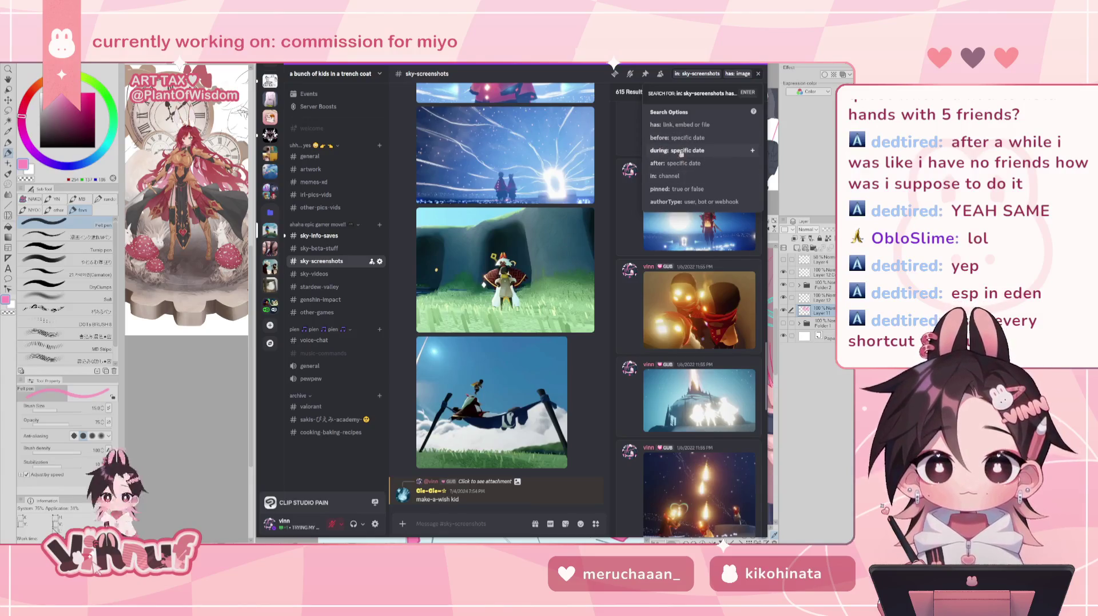
Rerun the sky-screenshots image search and add an authorType: user filter.
{"action": "key", "text": "Return"}
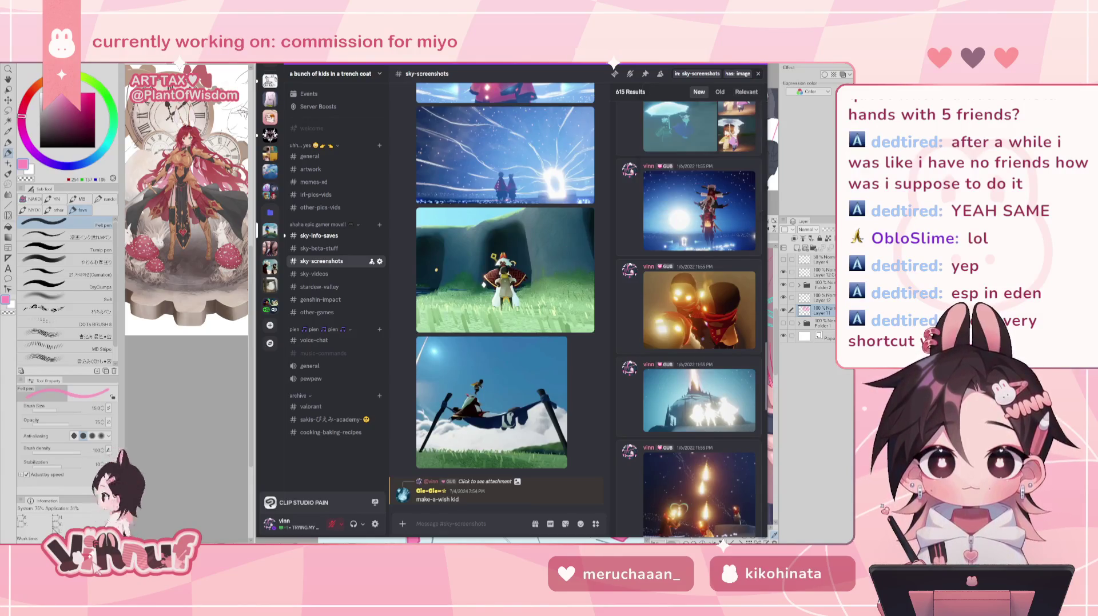
{"action": "left_click", "coordinate": [750, 78]}
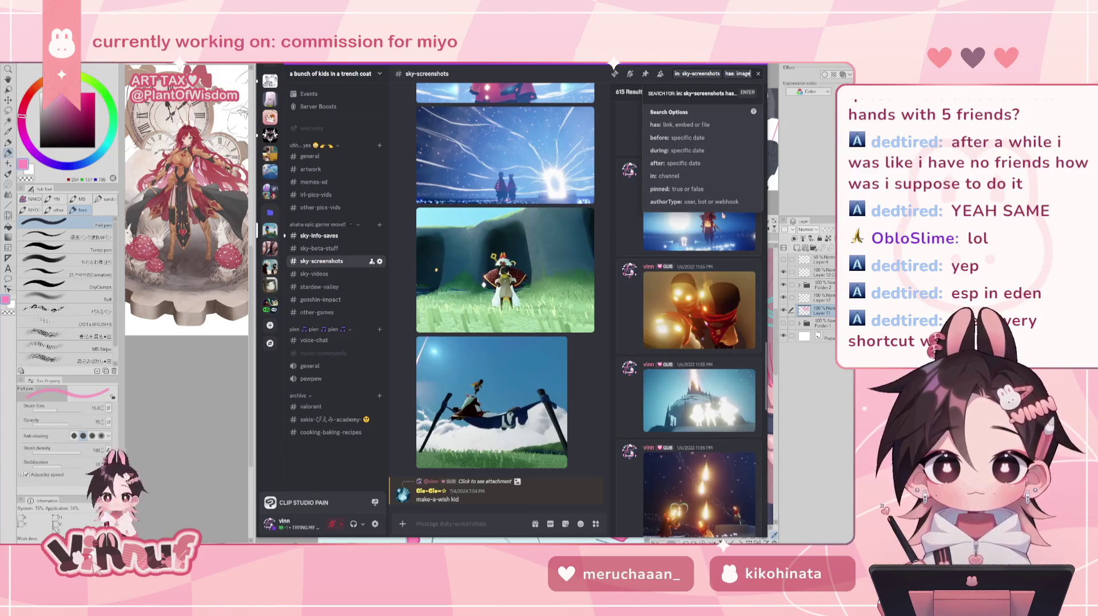
{"action": "type", "text": "by"}
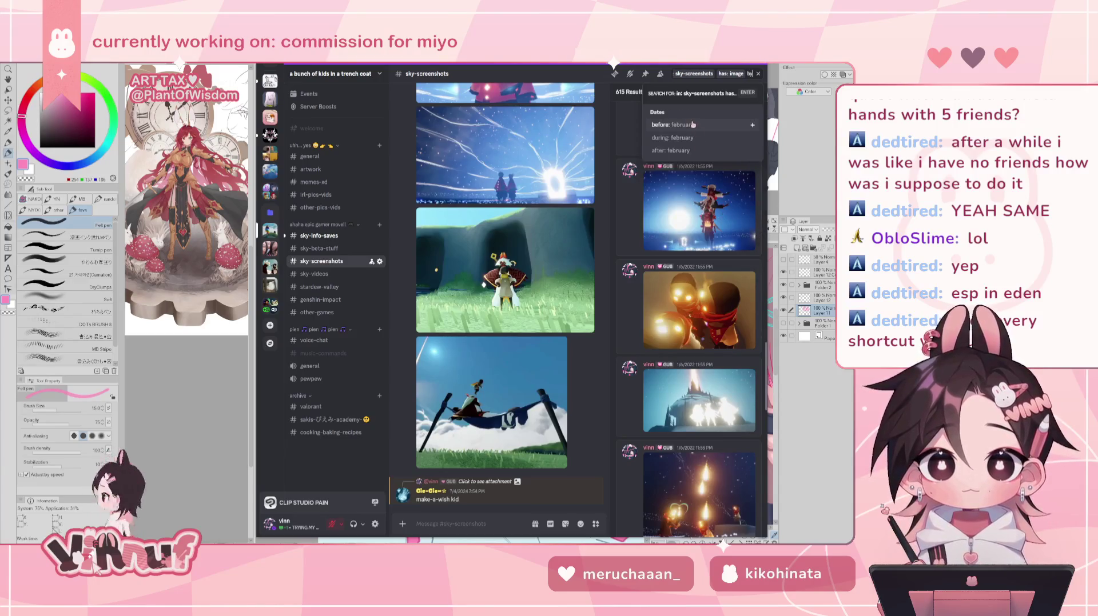
{"action": "key", "text": "BackSpace"}
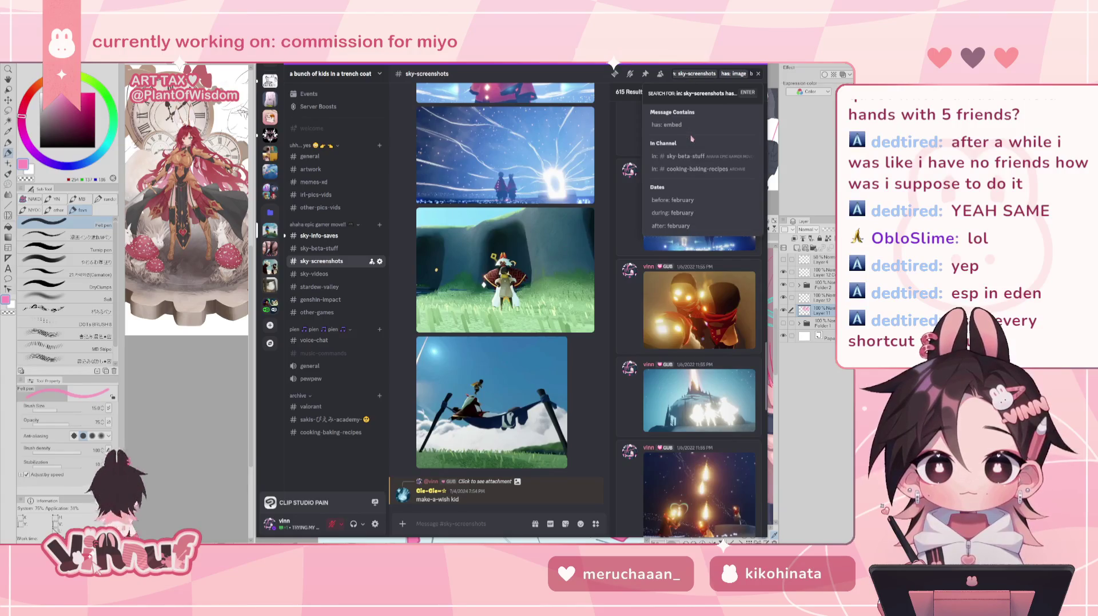
{"action": "key", "text": "BackSpace"}
{"action": "type", "text": "f"}
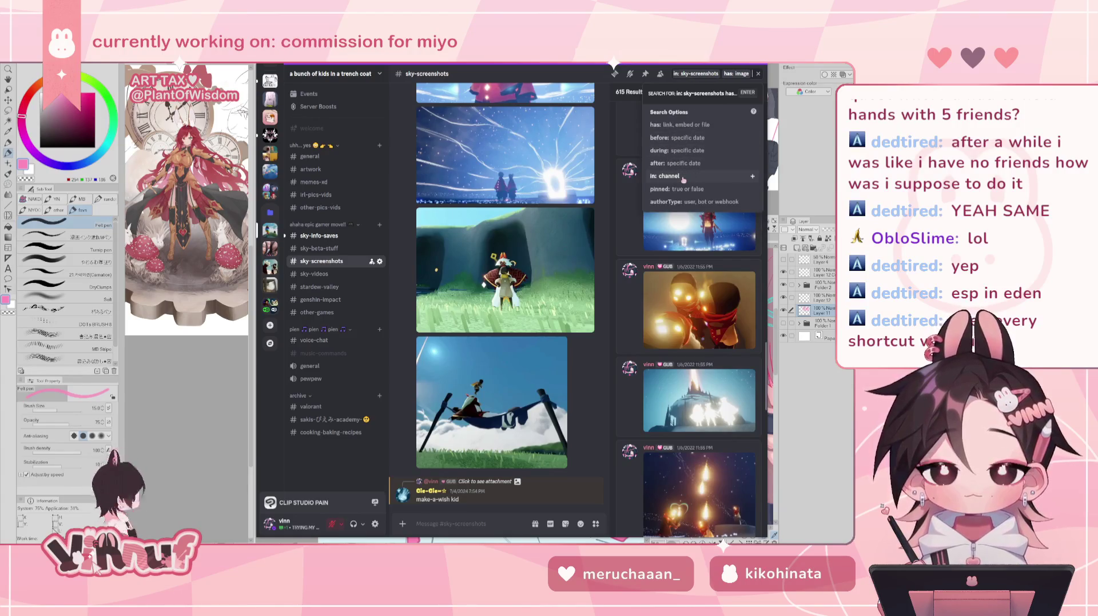
{"action": "type", "text": "r"}
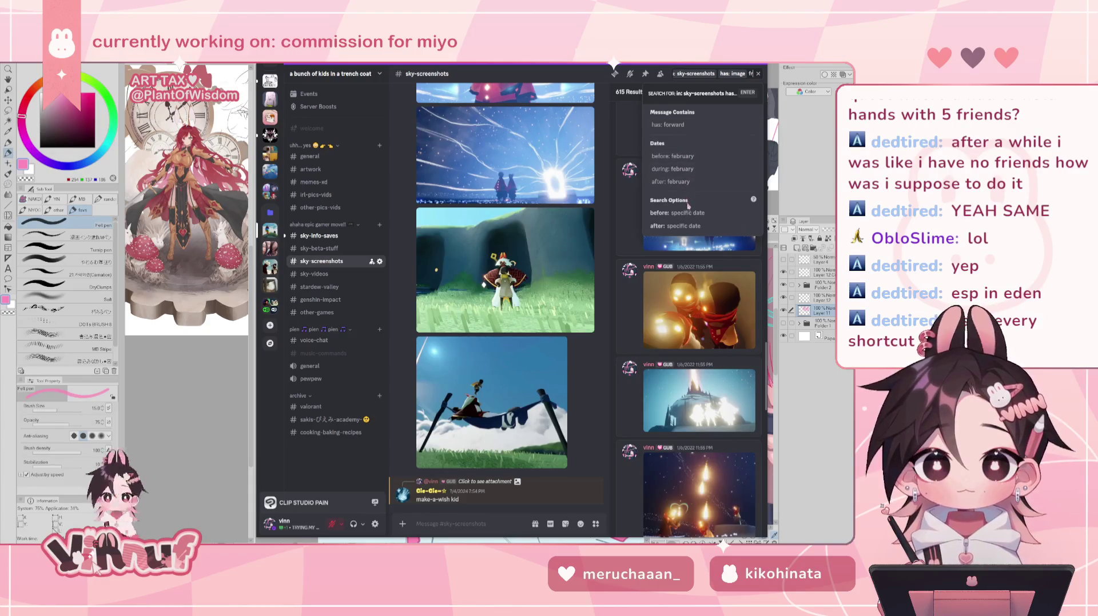
{"action": "type", "text": "o"}
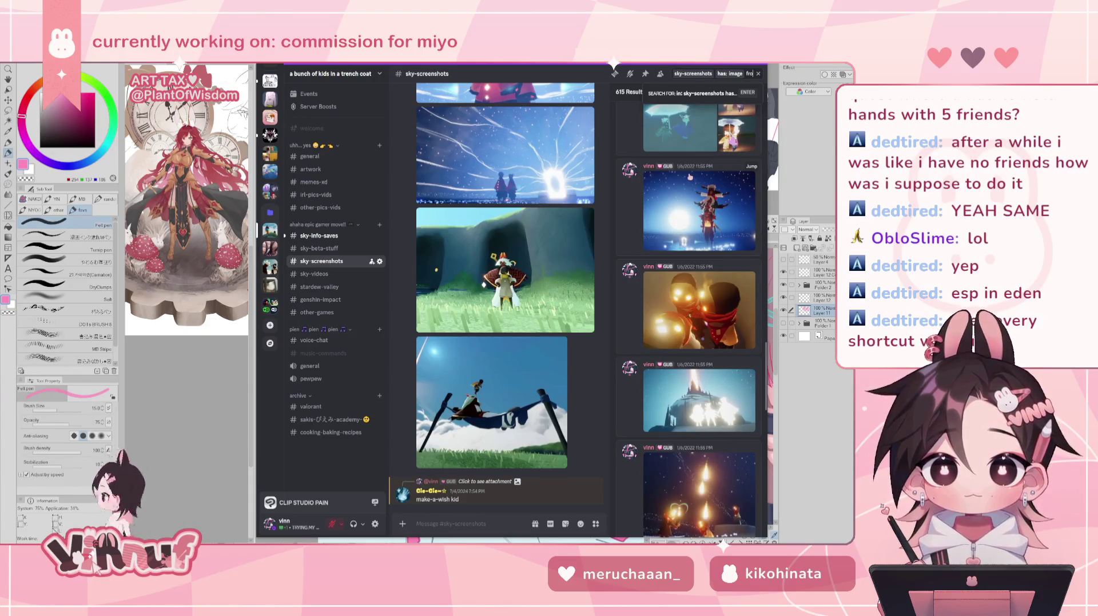
{"action": "key", "text": "BackSpace"}
{"action": "key", "text": "BackSpace"}
{"action": "key", "text": "BackSpace"}
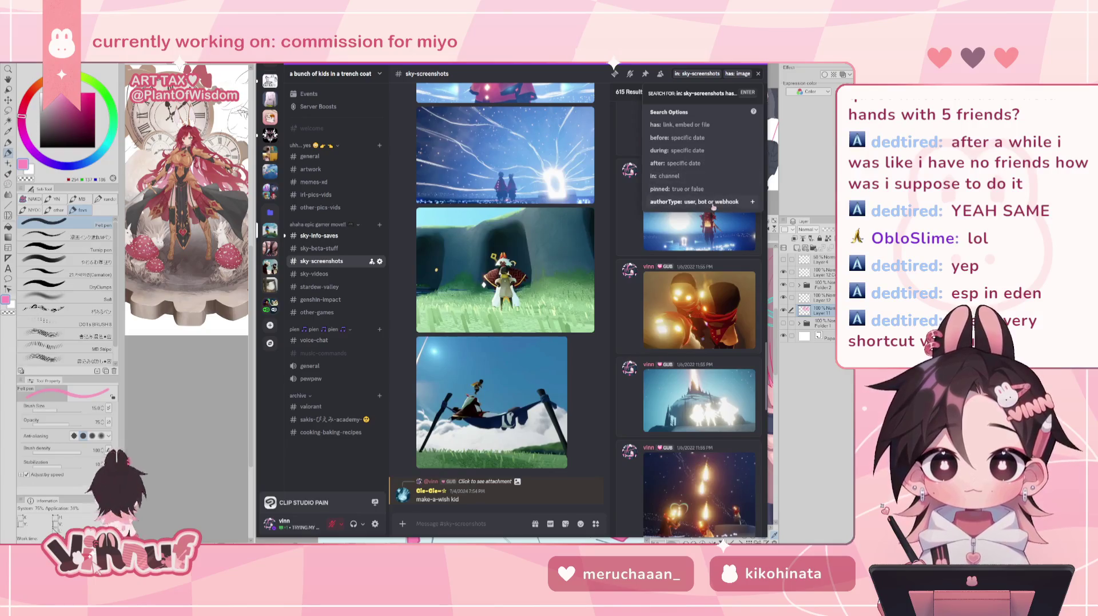
{"action": "left_click", "coordinate": [713, 203]}
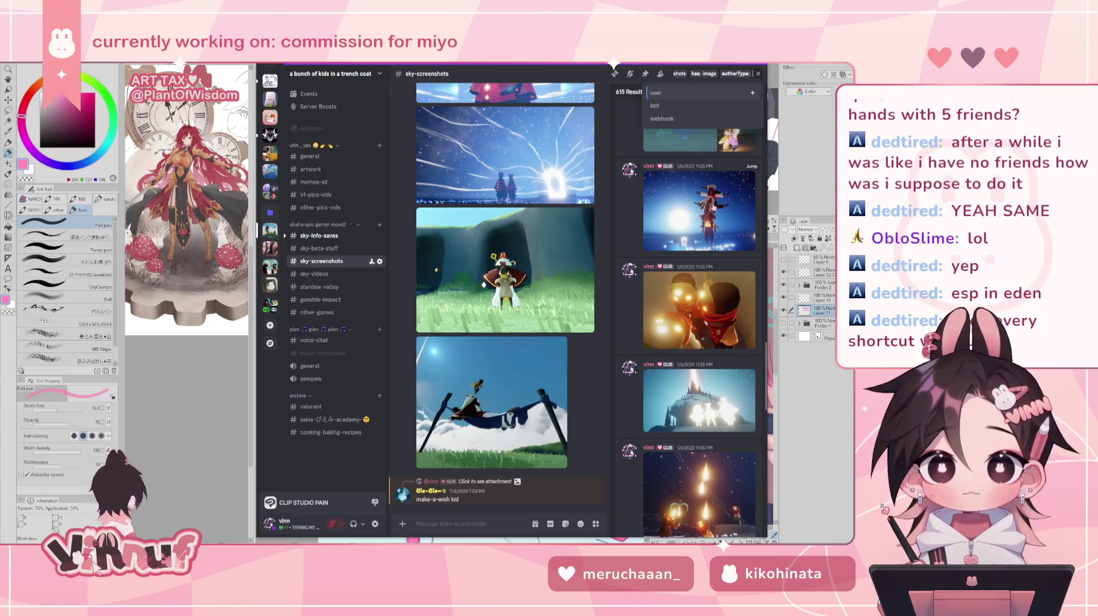
{"action": "left_click", "coordinate": [671, 95]}
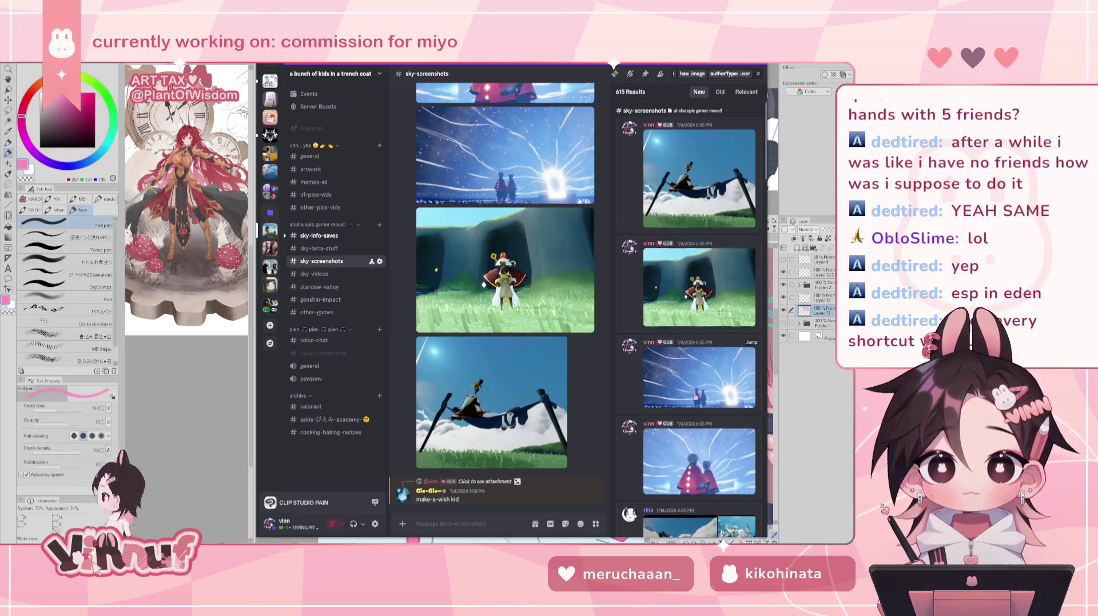
Jump to page 25, the last page of the filtered results.
{"action": "scroll", "coordinate": [685, 245], "scroll_direction": "down", "scroll_amount": 5}
{"action": "scroll", "coordinate": [685, 245], "scroll_direction": "down", "scroll_amount": 5}
{"action": "scroll", "coordinate": [685, 245], "scroll_direction": "down", "scroll_amount": 5}
{"action": "scroll", "coordinate": [690, 400], "scroll_direction": "down", "scroll_amount": 5}
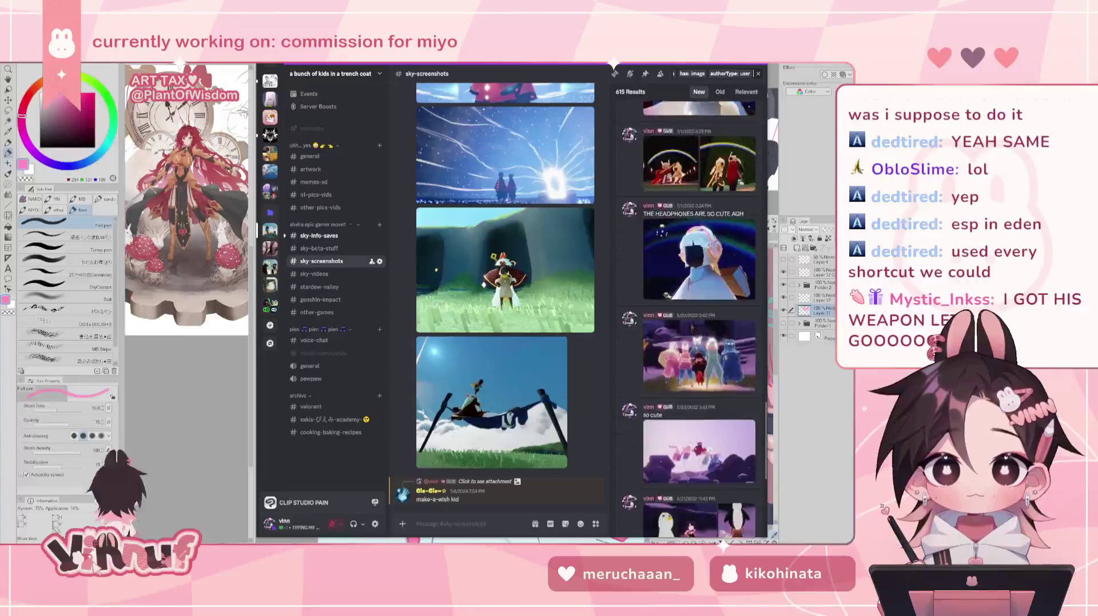
{"action": "scroll", "coordinate": [690, 400], "scroll_direction": "down", "scroll_amount": 5}
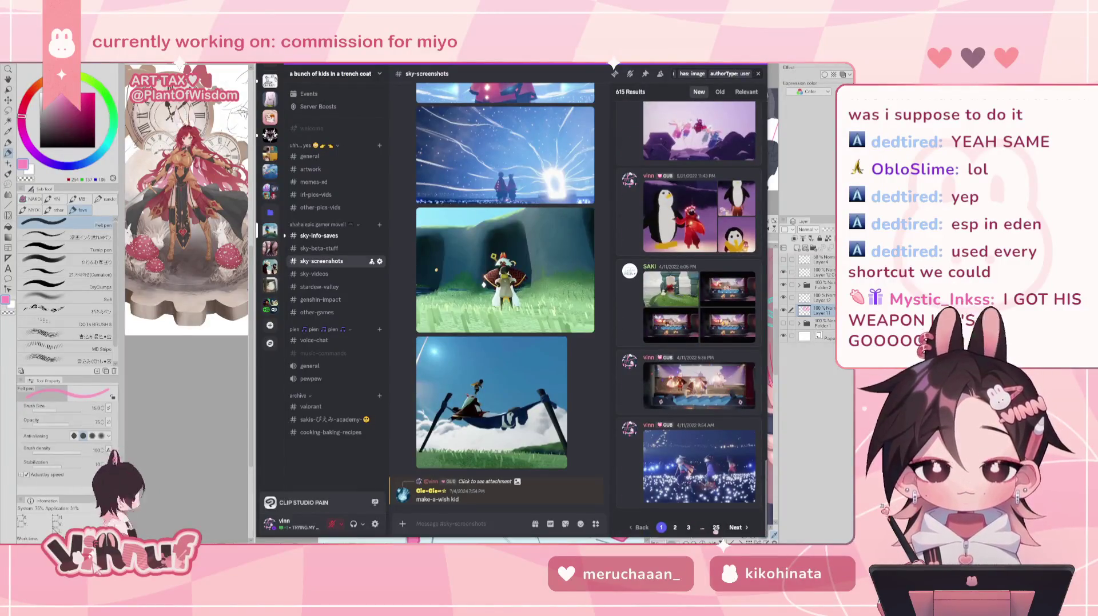
{"action": "left_click", "coordinate": [715, 528]}
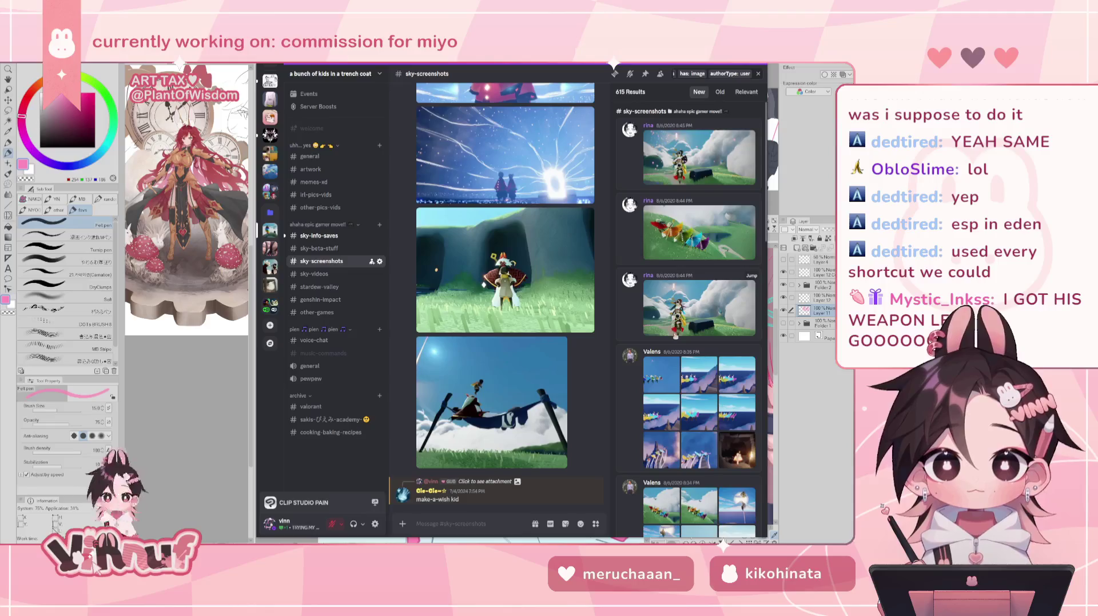
View the tea party screenshot enlarged and zoomed, then move to the sky-videos channel.
{"action": "scroll", "coordinate": [674, 337], "scroll_direction": "down", "scroll_amount": 5}
{"action": "scroll", "coordinate": [687, 360], "scroll_direction": "down", "scroll_amount": 5}
{"action": "scroll", "coordinate": [692, 377], "scroll_direction": "down", "scroll_amount": 5}
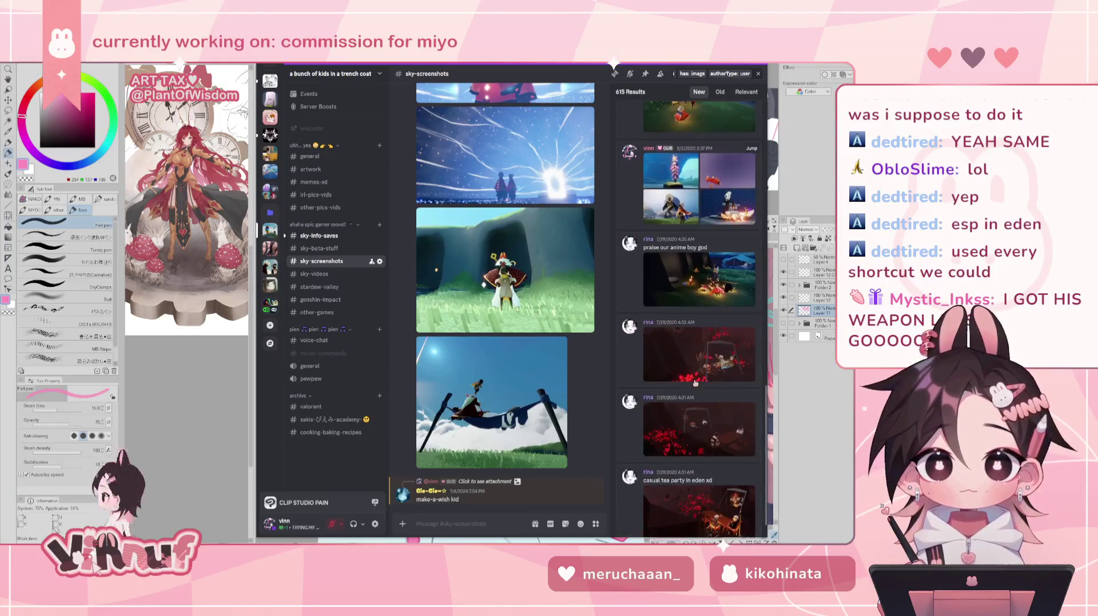
{"action": "scroll", "coordinate": [695, 383], "scroll_direction": "down", "scroll_amount": 5}
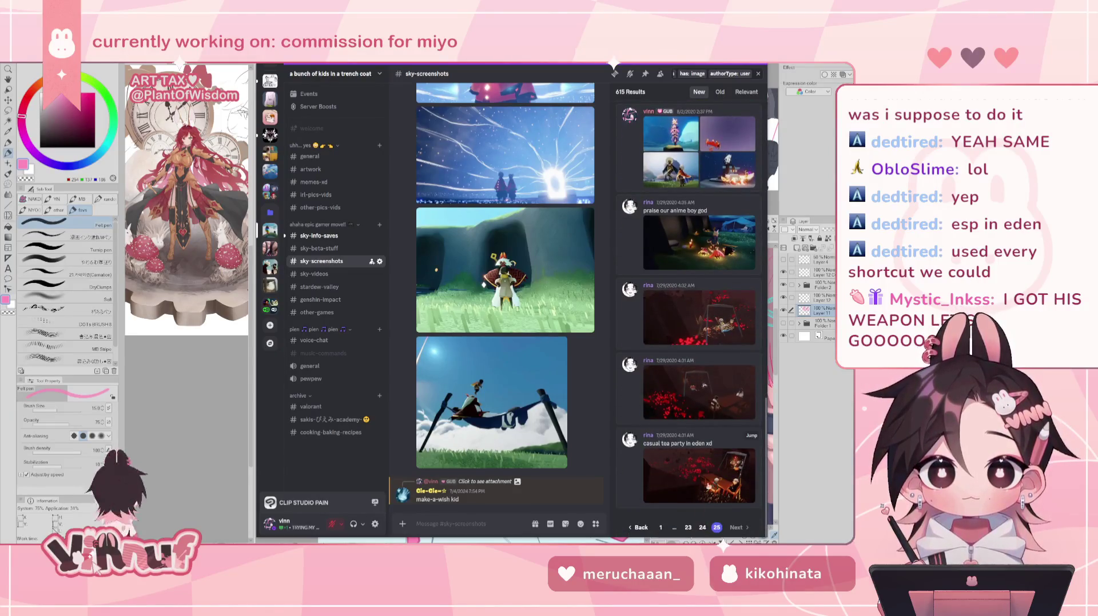
{"action": "left_click", "coordinate": [709, 468]}
{"action": "left_click", "coordinate": [593, 316]}
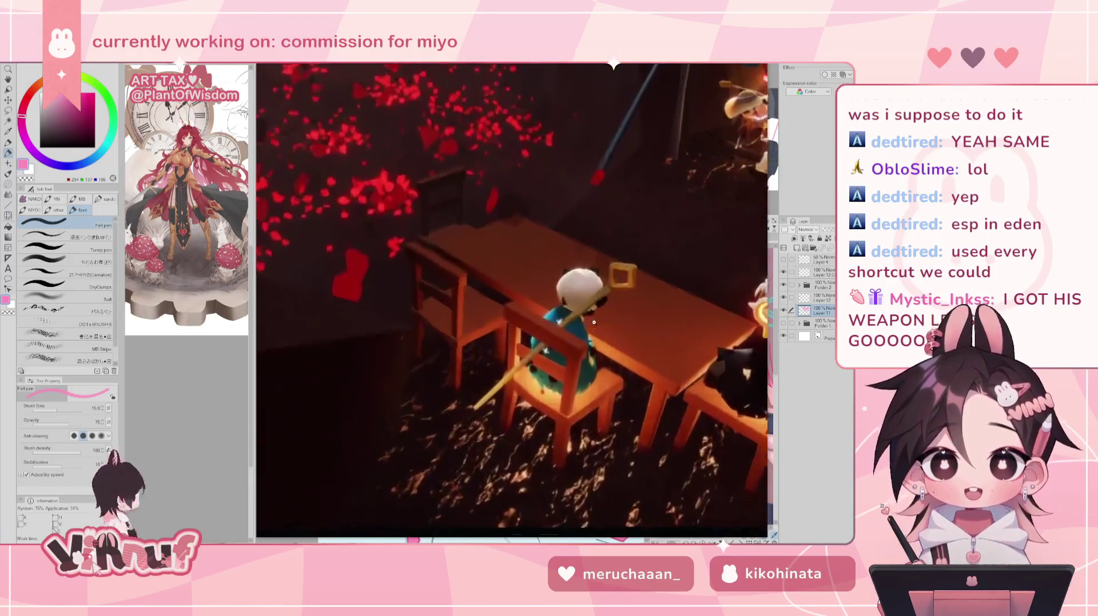
{"action": "left_click", "coordinate": [614, 283]}
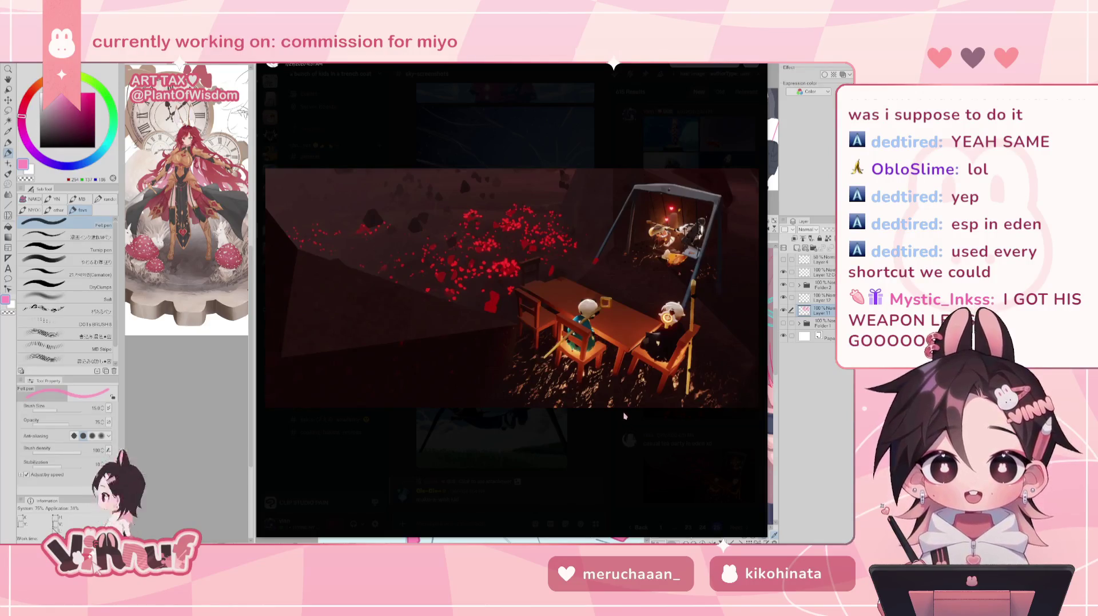
{"action": "left_click", "coordinate": [621, 461]}
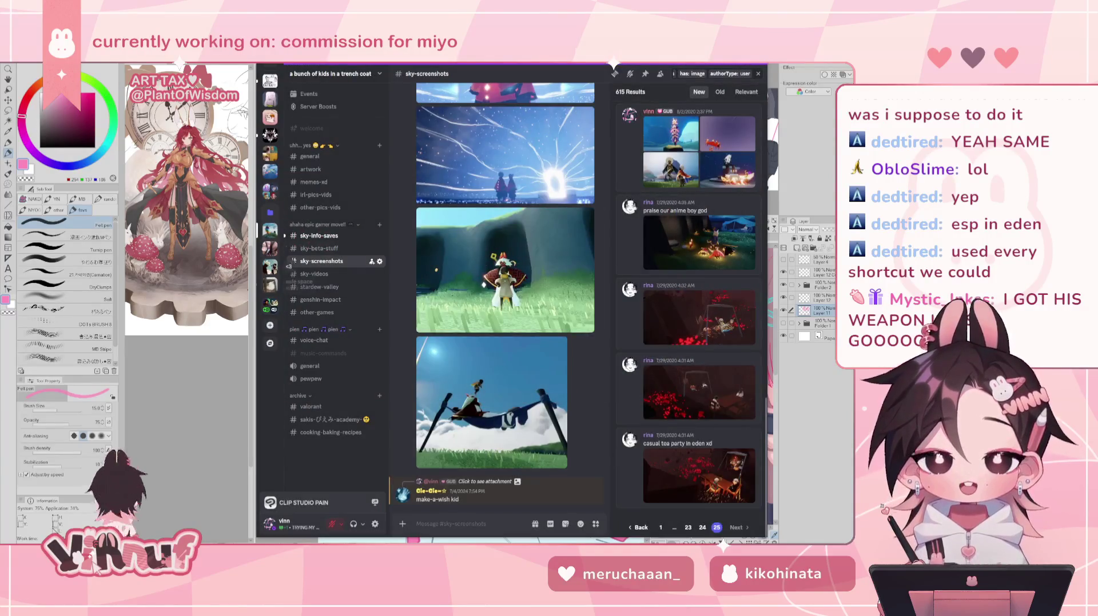
{"action": "left_click", "coordinate": [318, 275]}
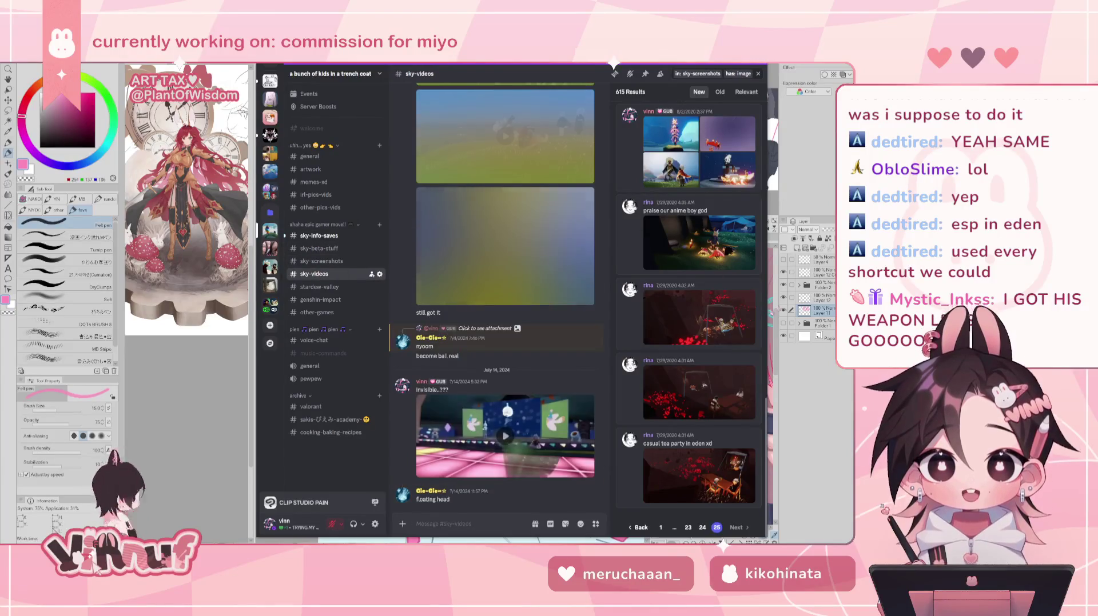
Change the search's in: filter to #sky-videos, leaving 5 image results.
{"action": "left_click", "coordinate": [702, 73]}
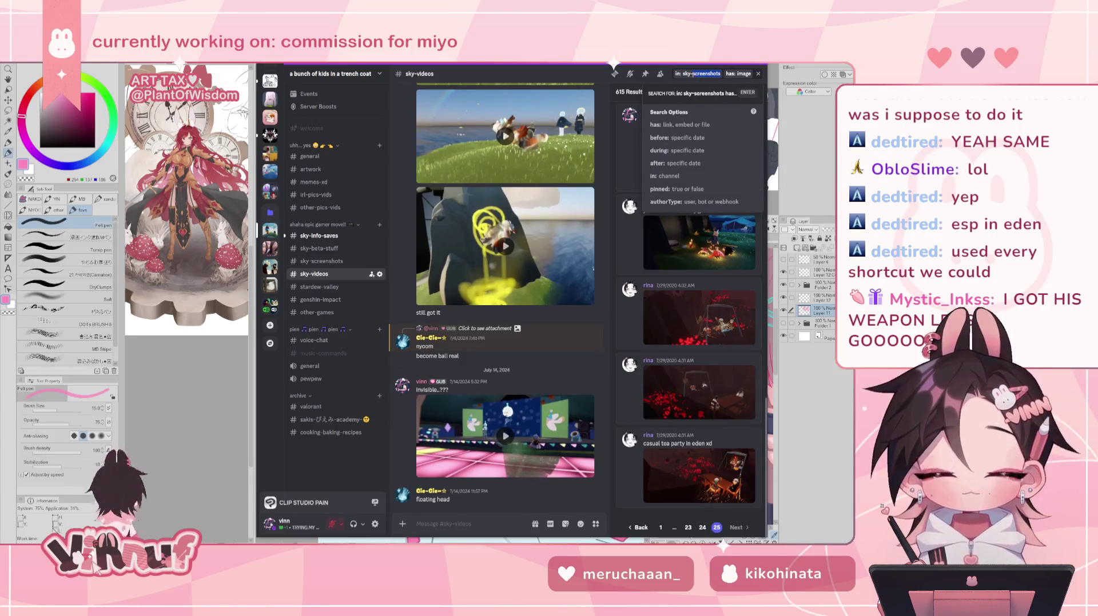
{"action": "type", "text": "vi"}
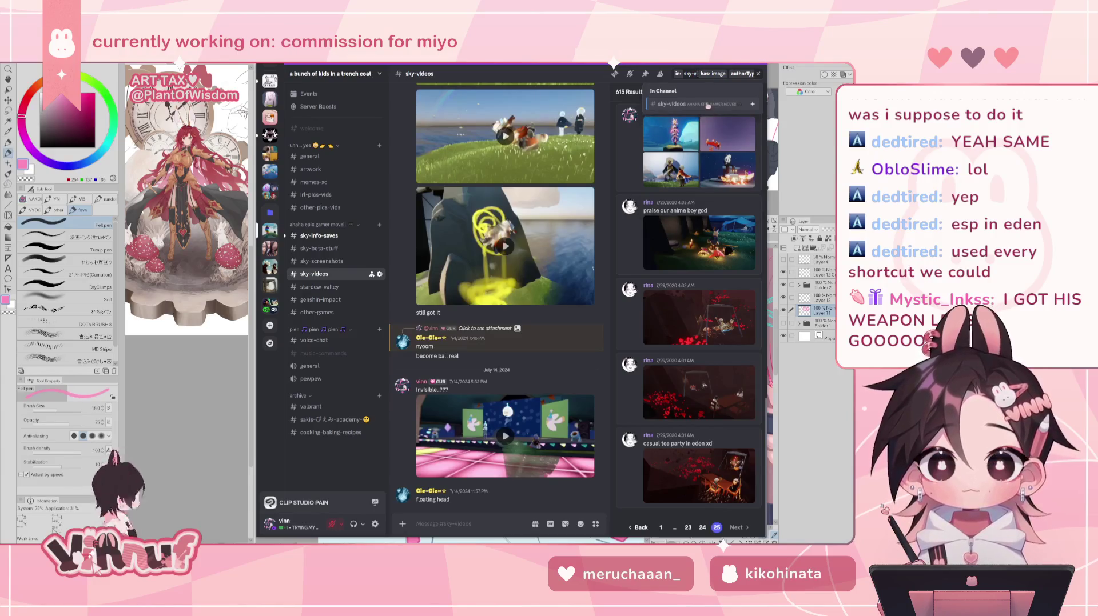
{"action": "left_click", "coordinate": [708, 105]}
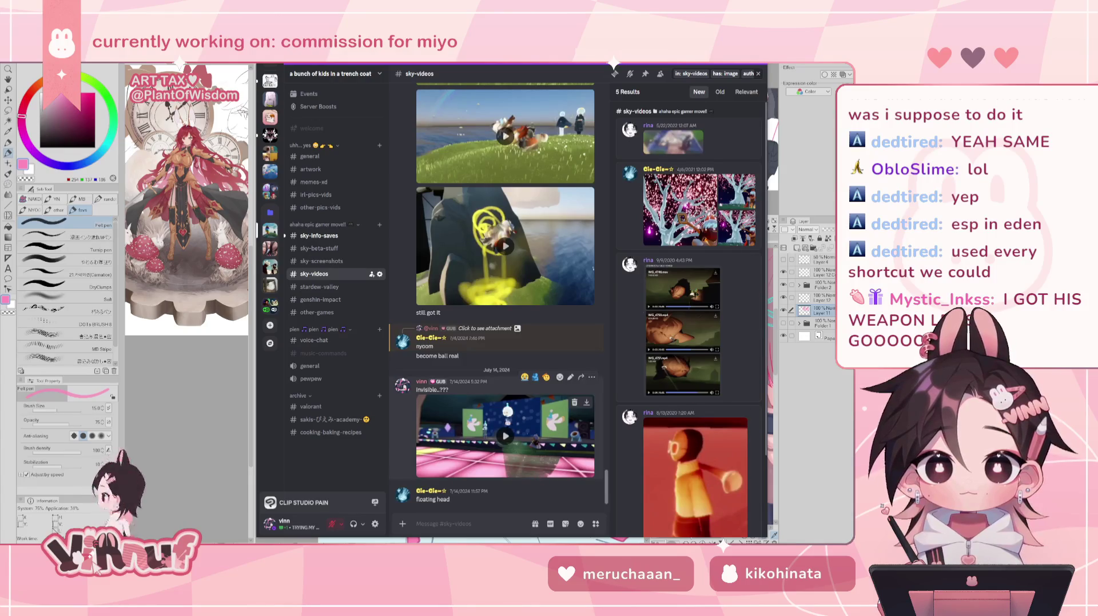
{"action": "scroll", "coordinate": [512, 400], "scroll_direction": "up", "scroll_amount": 3}
{"action": "left_click", "coordinate": [511, 376]}
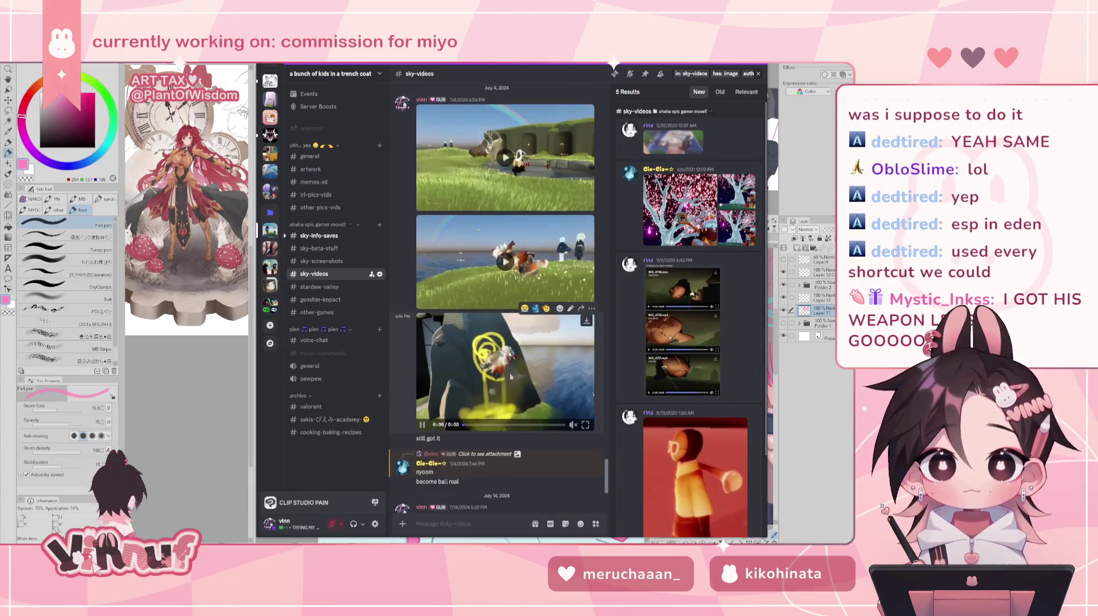
{"action": "left_click", "coordinate": [586, 426]}
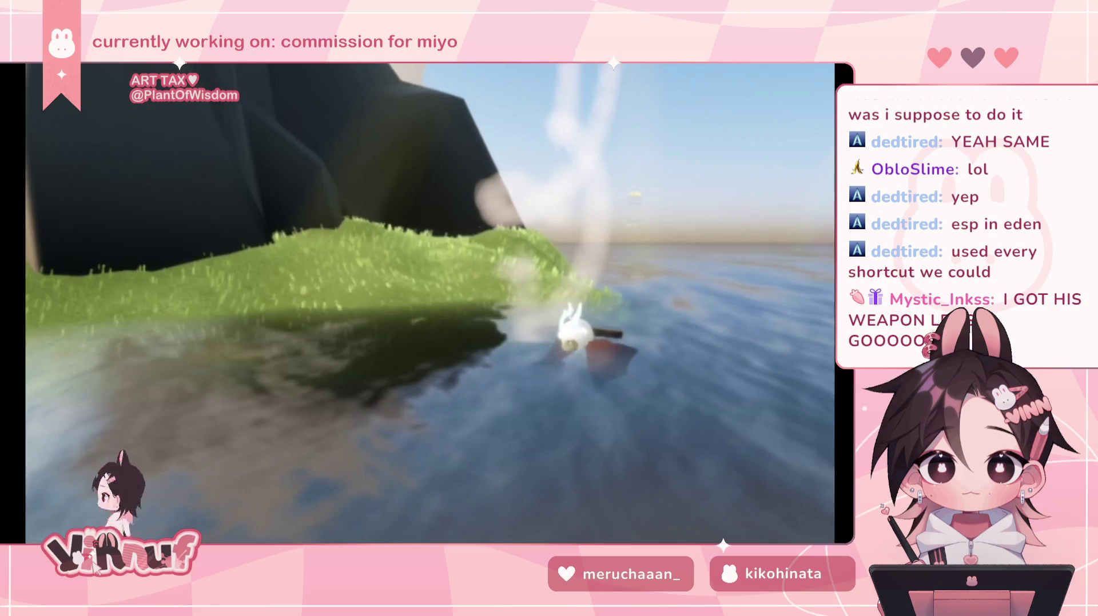
{"action": "key", "text": "Escape"}
{"action": "scroll", "coordinate": [552, 440], "scroll_direction": "up", "scroll_amount": 3}
{"action": "scroll", "coordinate": [552, 440], "scroll_direction": "up", "scroll_amount": 3}
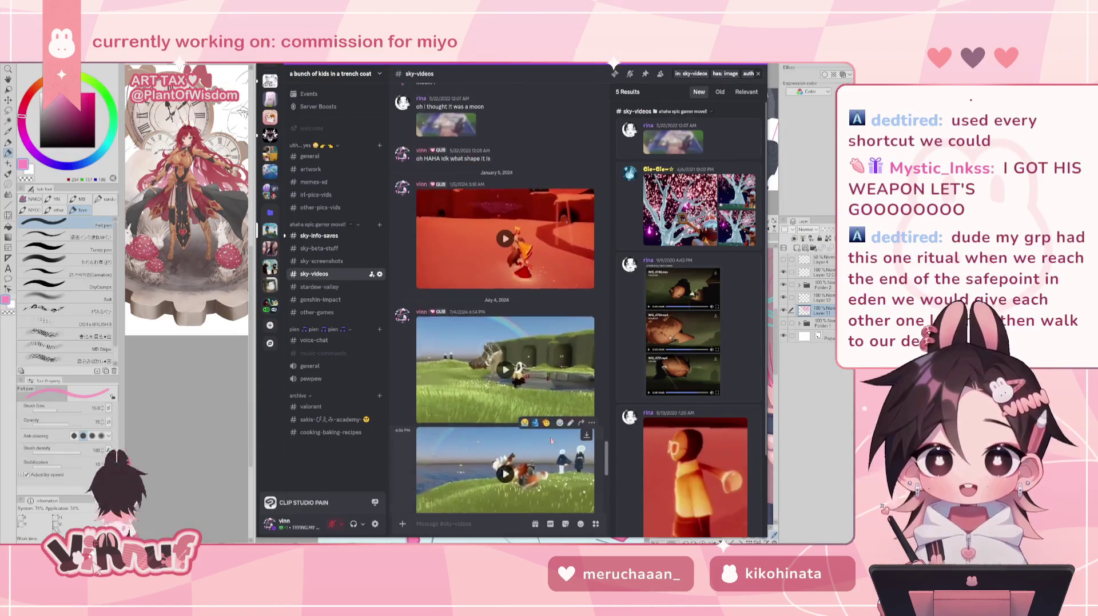
{"action": "scroll", "coordinate": [552, 440], "scroll_direction": "up", "scroll_amount": 3}
{"action": "scroll", "coordinate": [549, 411], "scroll_direction": "up", "scroll_amount": 3}
{"action": "scroll", "coordinate": [546, 383], "scroll_direction": "up", "scroll_amount": 3}
{"action": "scroll", "coordinate": [541, 350], "scroll_direction": "up", "scroll_amount": 3}
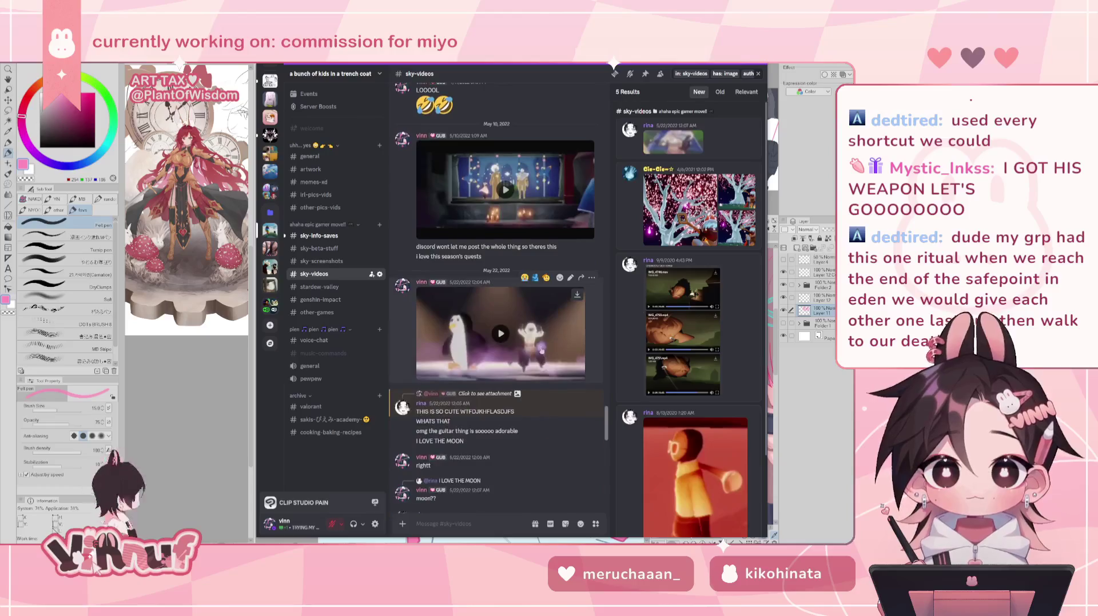
{"action": "left_click", "coordinate": [541, 350]}
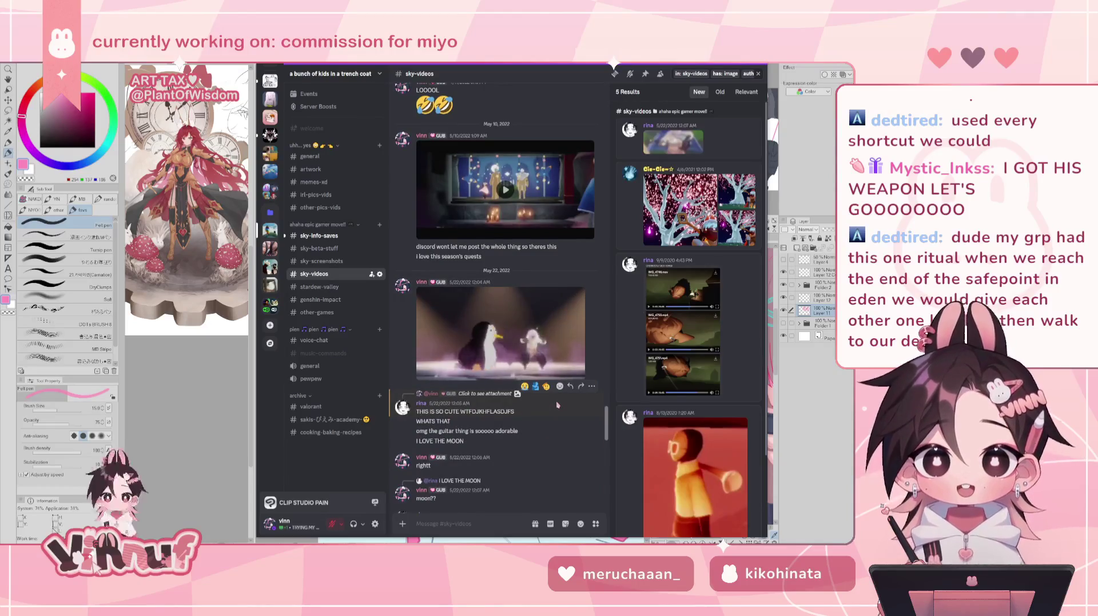
{"action": "mouse_move", "coordinate": [499, 333]}
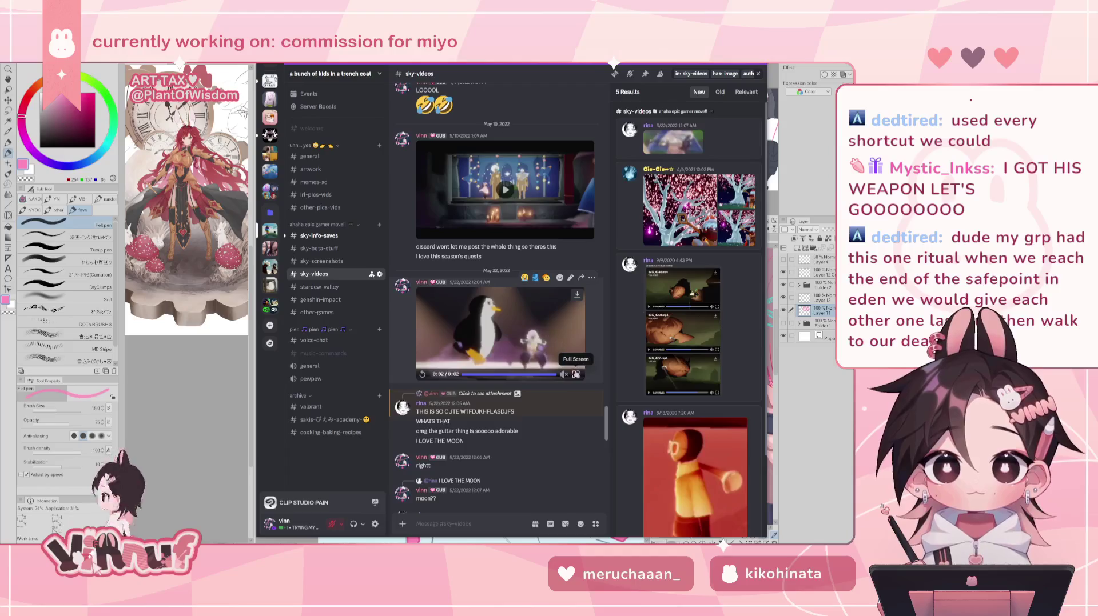
{"action": "left_click", "coordinate": [576, 374]}
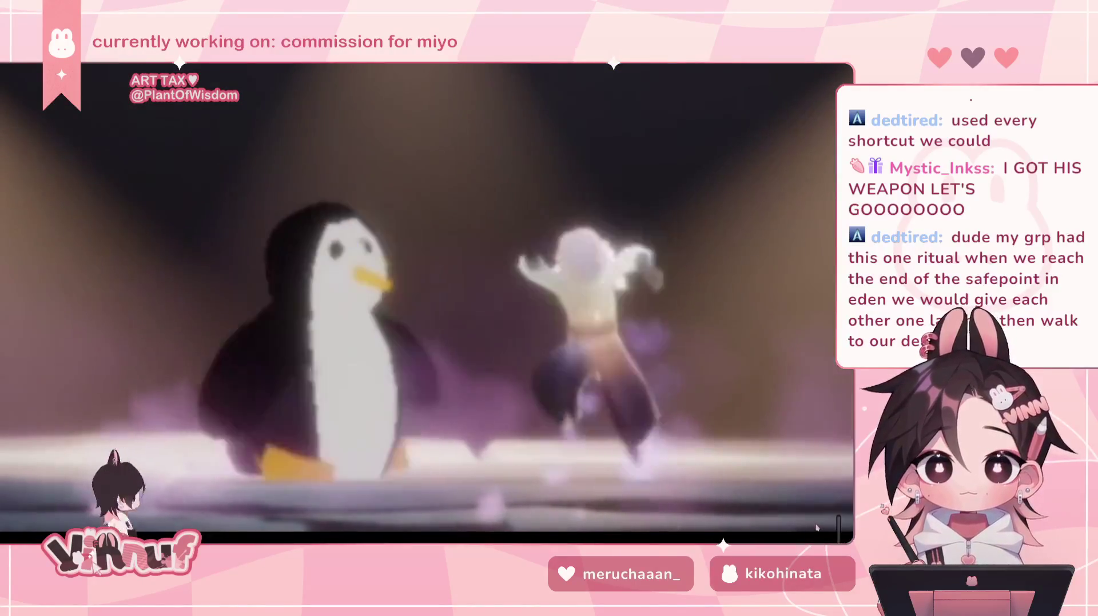
{"action": "key", "text": "Escape"}
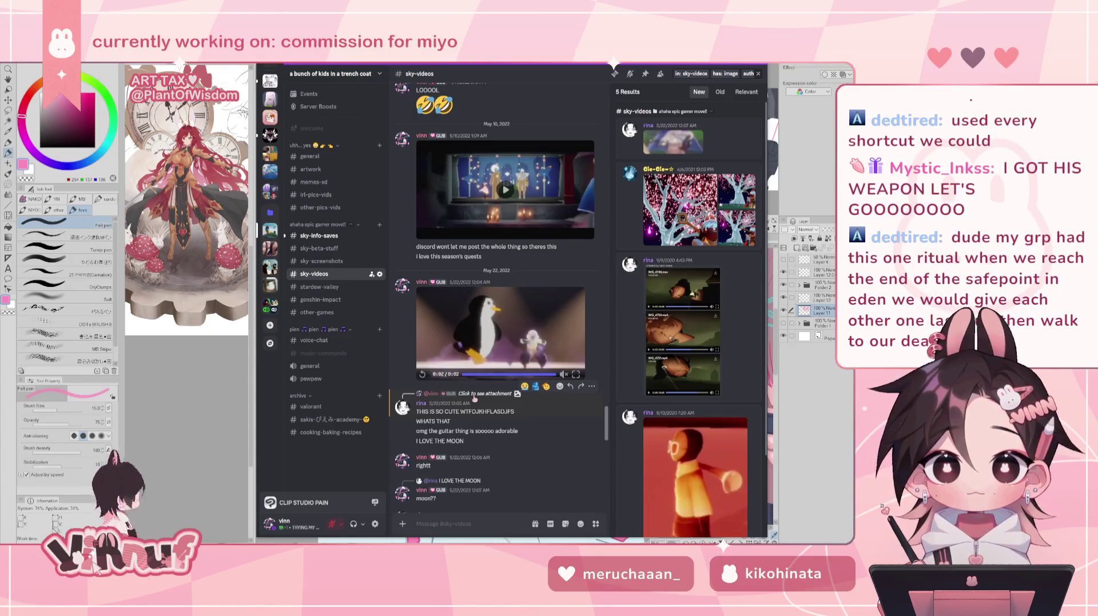
{"action": "scroll", "coordinate": [474, 390], "scroll_direction": "up", "scroll_amount": 3}
{"action": "scroll", "coordinate": [481, 392], "scroll_direction": "up", "scroll_amount": 3}
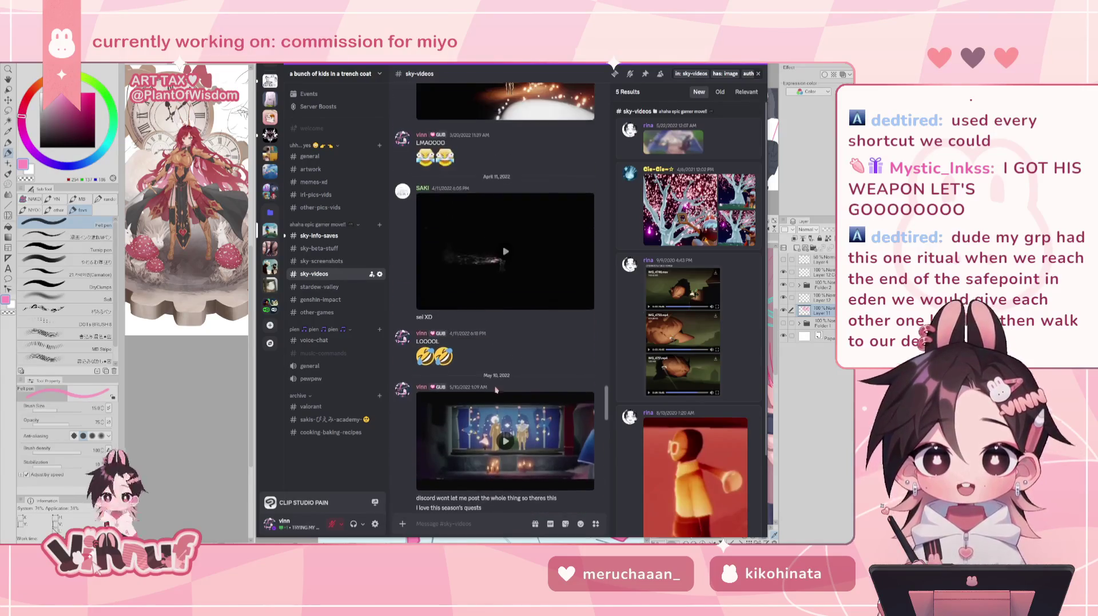
{"action": "scroll", "coordinate": [489, 392], "scroll_direction": "up", "scroll_amount": 3}
{"action": "scroll", "coordinate": [496, 394], "scroll_direction": "up", "scroll_amount": 2}
{"action": "scroll", "coordinate": [496, 393], "scroll_direction": "up", "scroll_amount": 2}
{"action": "scroll", "coordinate": [515, 378], "scroll_direction": "up", "scroll_amount": 3}
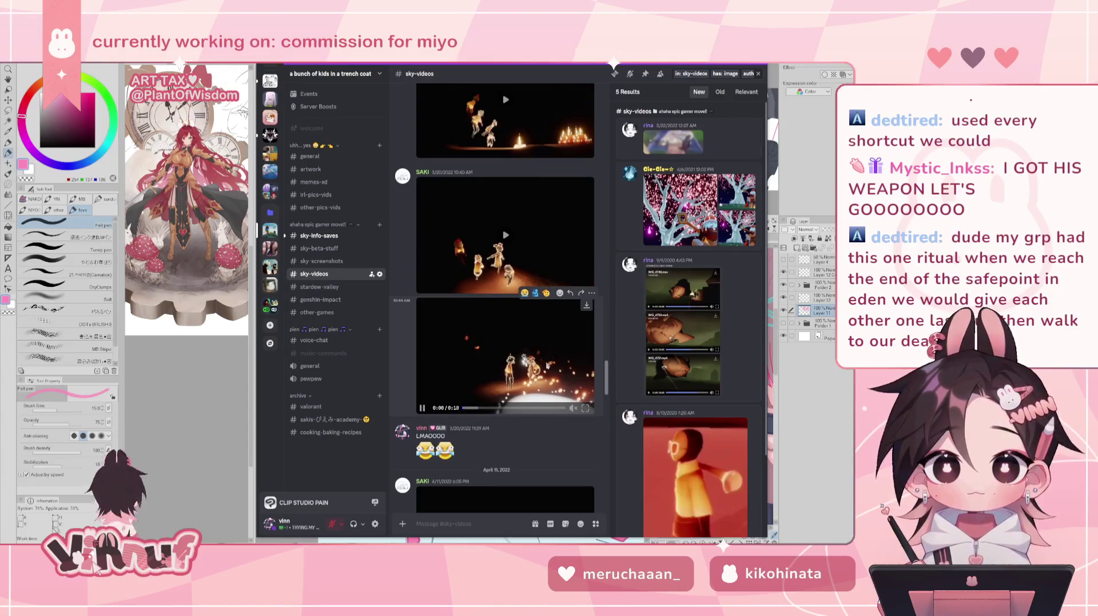
{"action": "left_click", "coordinate": [585, 409]}
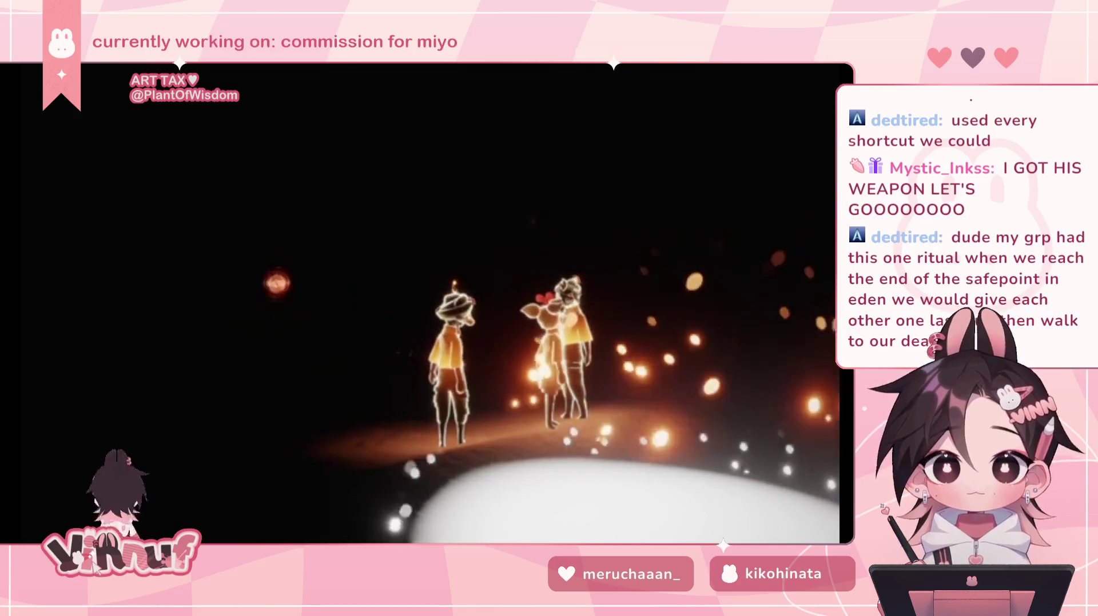
{"action": "left_click", "coordinate": [778, 454]}
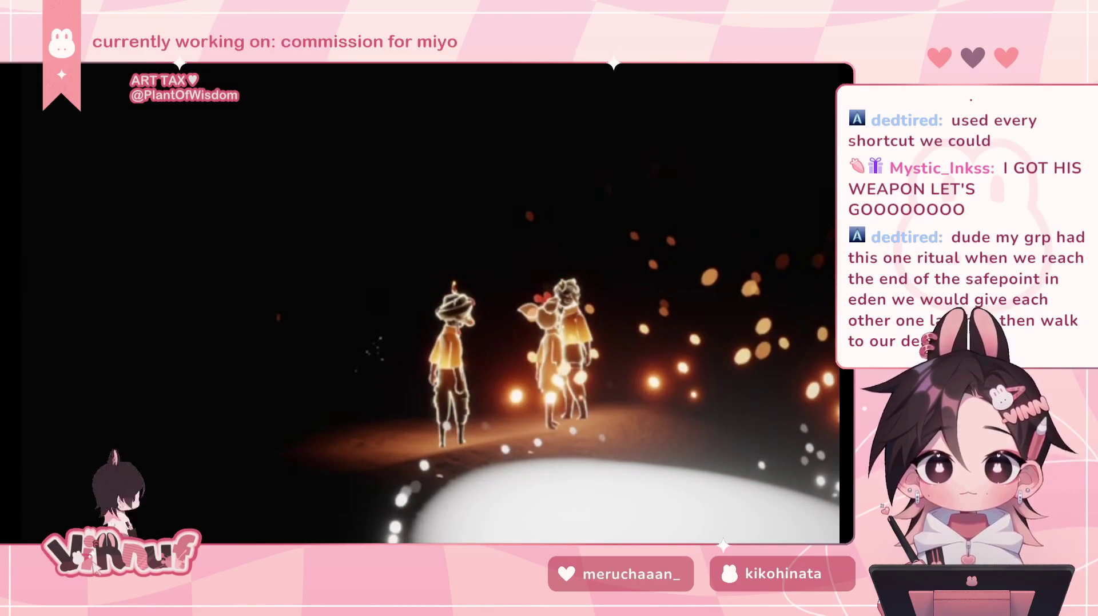
{"action": "key", "text": "Escape"}
{"action": "key", "text": "Escape"}
{"action": "scroll", "coordinate": [498, 383], "scroll_direction": "up", "scroll_amount": 3}
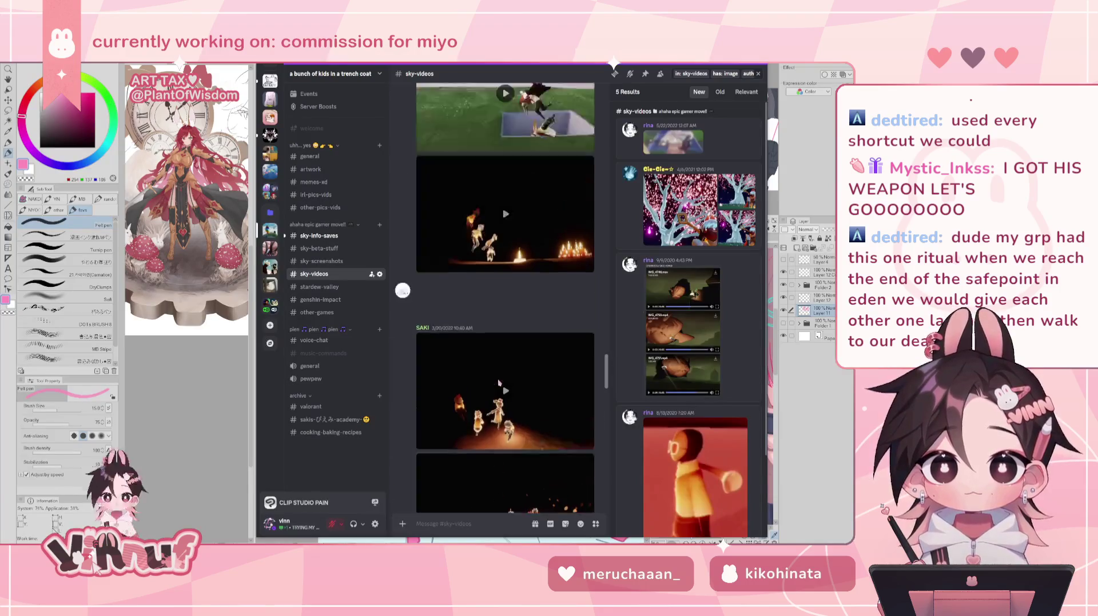
Scroll back through sky-videos and watch the flower field video full screen.
{"action": "scroll", "coordinate": [498, 383], "scroll_direction": "up", "scroll_amount": 3}
{"action": "scroll", "coordinate": [498, 382], "scroll_direction": "up", "scroll_amount": 2}
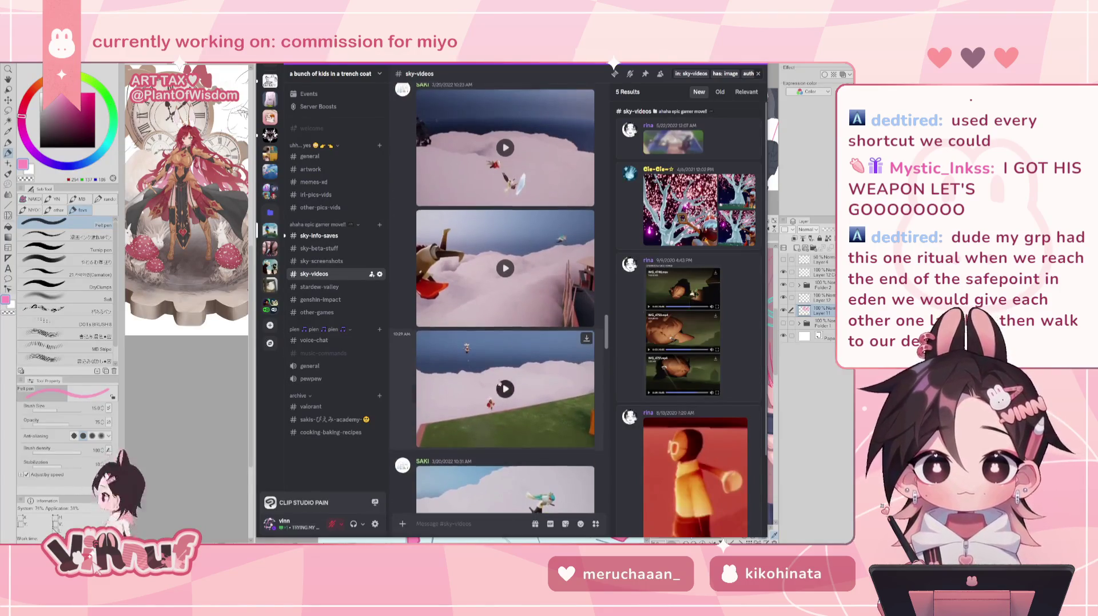
{"action": "scroll", "coordinate": [498, 383], "scroll_direction": "up", "scroll_amount": 3}
{"action": "scroll", "coordinate": [499, 384], "scroll_direction": "up", "scroll_amount": 2}
{"action": "scroll", "coordinate": [500, 383], "scroll_direction": "up", "scroll_amount": 3}
{"action": "scroll", "coordinate": [499, 383], "scroll_direction": "up", "scroll_amount": 3}
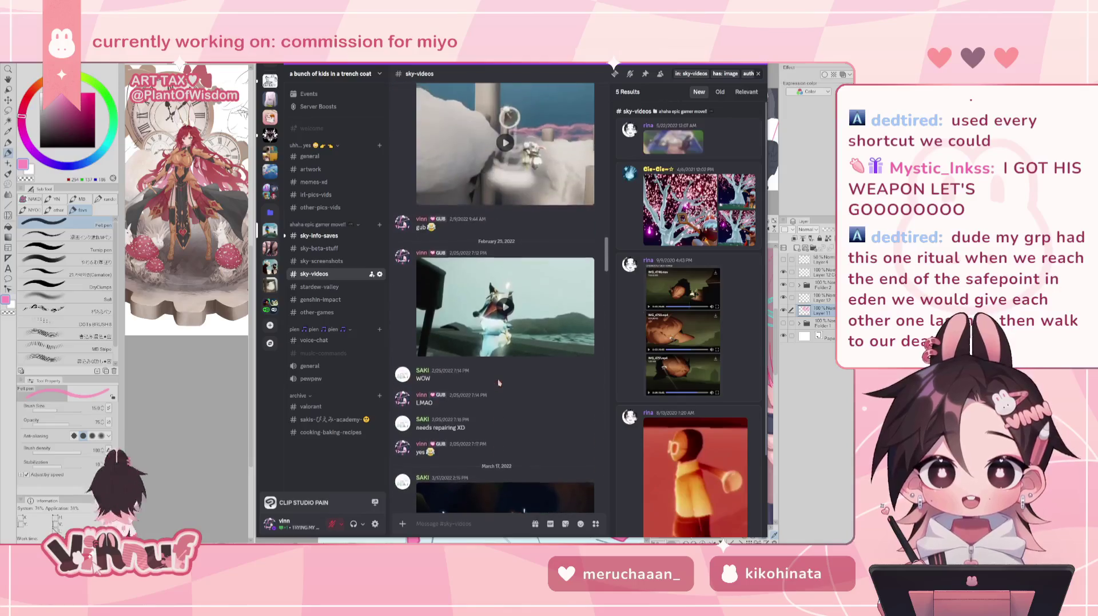
{"action": "scroll", "coordinate": [499, 382], "scroll_direction": "up", "scroll_amount": 3}
{"action": "scroll", "coordinate": [498, 382], "scroll_direction": "up", "scroll_amount": 3}
{"action": "scroll", "coordinate": [498, 383], "scroll_direction": "up", "scroll_amount": 3}
{"action": "scroll", "coordinate": [498, 383], "scroll_direction": "up", "scroll_amount": 3}
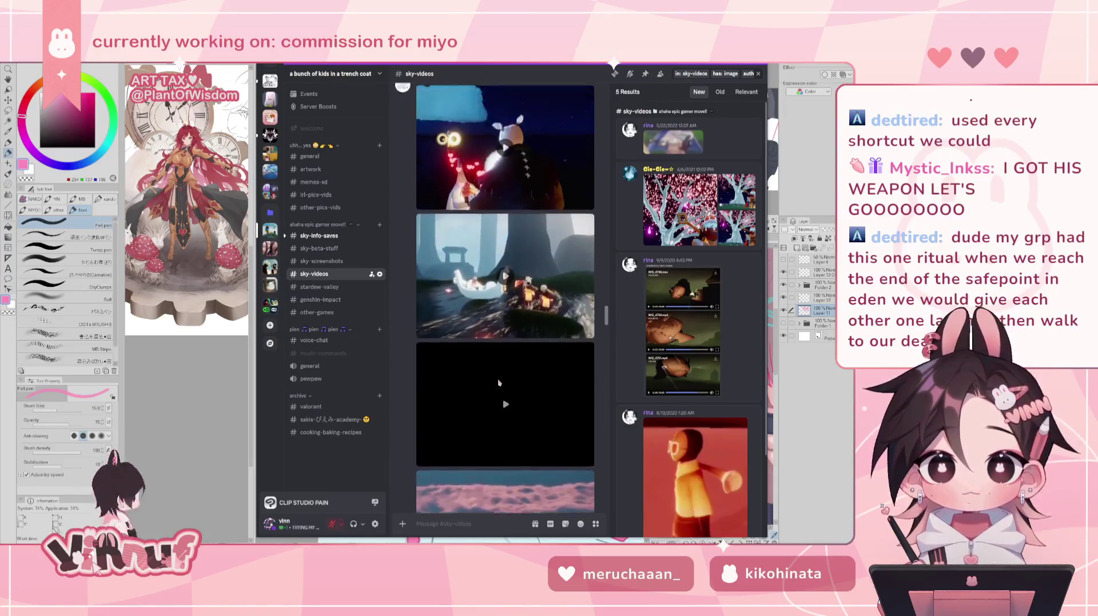
{"action": "scroll", "coordinate": [498, 383], "scroll_direction": "up", "scroll_amount": 3}
{"action": "scroll", "coordinate": [498, 383], "scroll_direction": "up", "scroll_amount": 2}
{"action": "scroll", "coordinate": [498, 383], "scroll_direction": "up", "scroll_amount": 3}
{"action": "scroll", "coordinate": [498, 383], "scroll_direction": "up", "scroll_amount": 3}
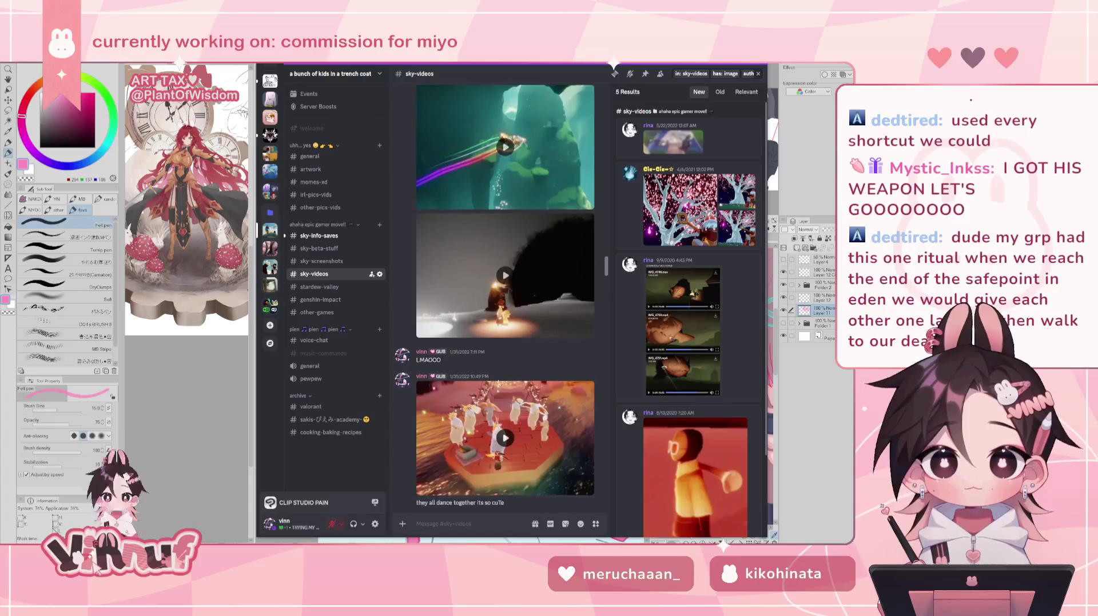
{"action": "scroll", "coordinate": [498, 383], "scroll_direction": "up", "scroll_amount": 2}
{"action": "scroll", "coordinate": [499, 383], "scroll_direction": "up", "scroll_amount": 3}
{"action": "scroll", "coordinate": [499, 383], "scroll_direction": "up", "scroll_amount": 3}
{"action": "scroll", "coordinate": [499, 382], "scroll_direction": "up", "scroll_amount": 3}
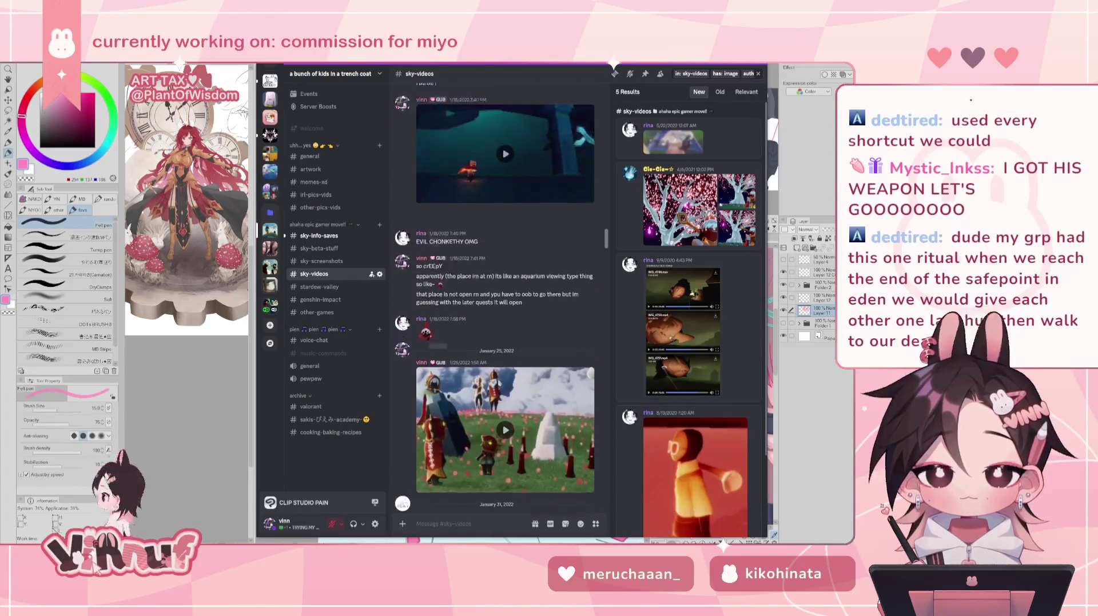
{"action": "scroll", "coordinate": [498, 383], "scroll_direction": "up", "scroll_amount": 1}
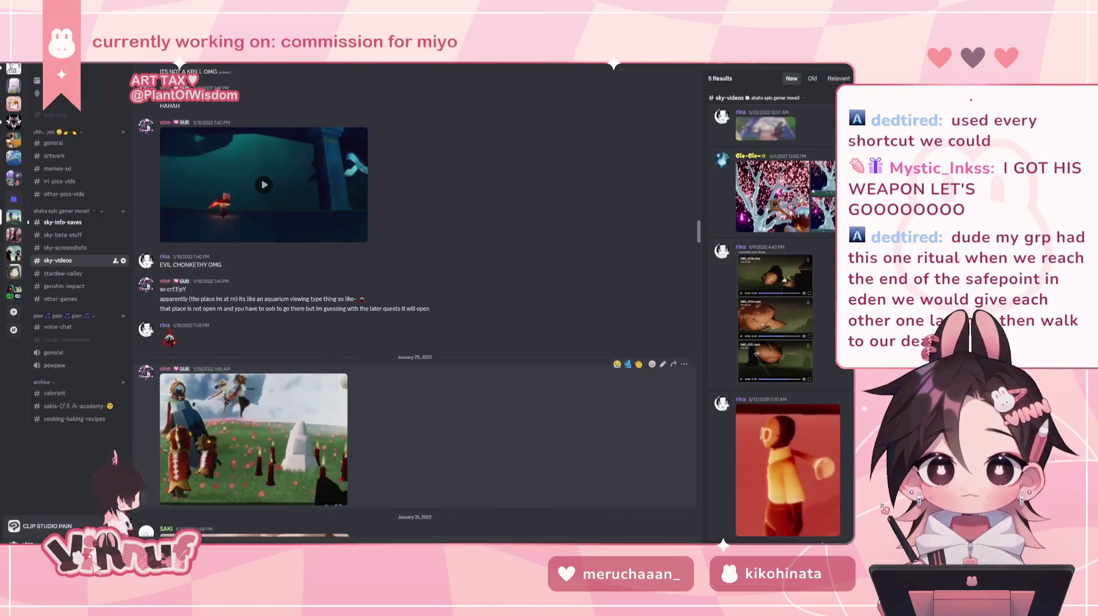
{"action": "left_click", "coordinate": [254, 440]}
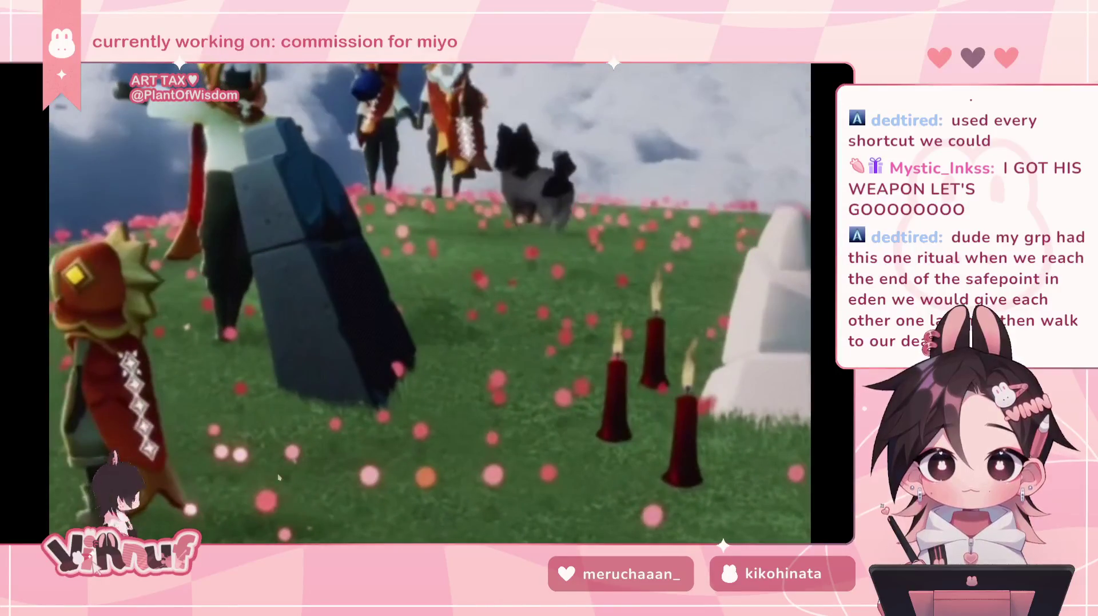
{"action": "key", "text": "Escape"}
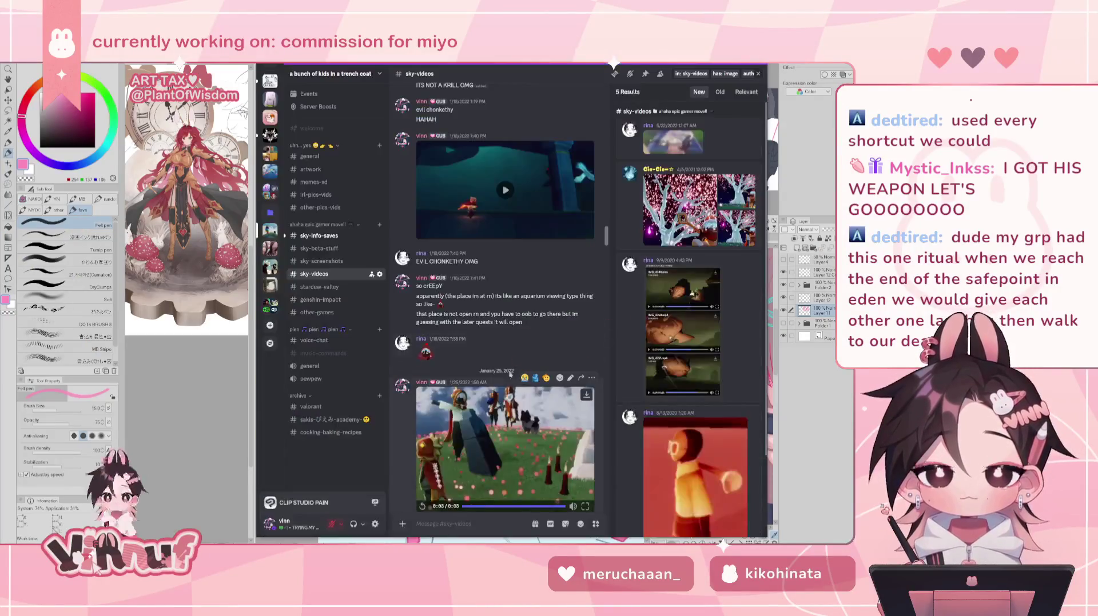
Play the clip of two posing characters full screen, then exit.
{"action": "scroll", "coordinate": [558, 301], "scroll_direction": "up", "scroll_amount": 5}
{"action": "scroll", "coordinate": [548, 332], "scroll_direction": "up", "scroll_amount": 5}
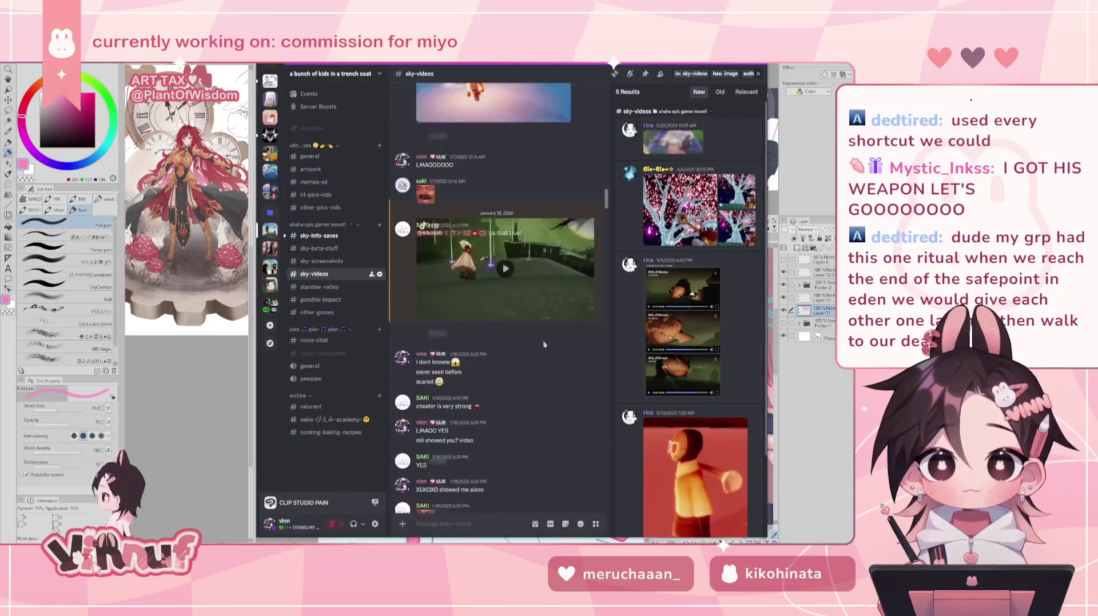
{"action": "scroll", "coordinate": [542, 353], "scroll_direction": "up", "scroll_amount": 5}
{"action": "scroll", "coordinate": [555, 343], "scroll_direction": "up", "scroll_amount": 5}
{"action": "scroll", "coordinate": [566, 331], "scroll_direction": "up", "scroll_amount": 5}
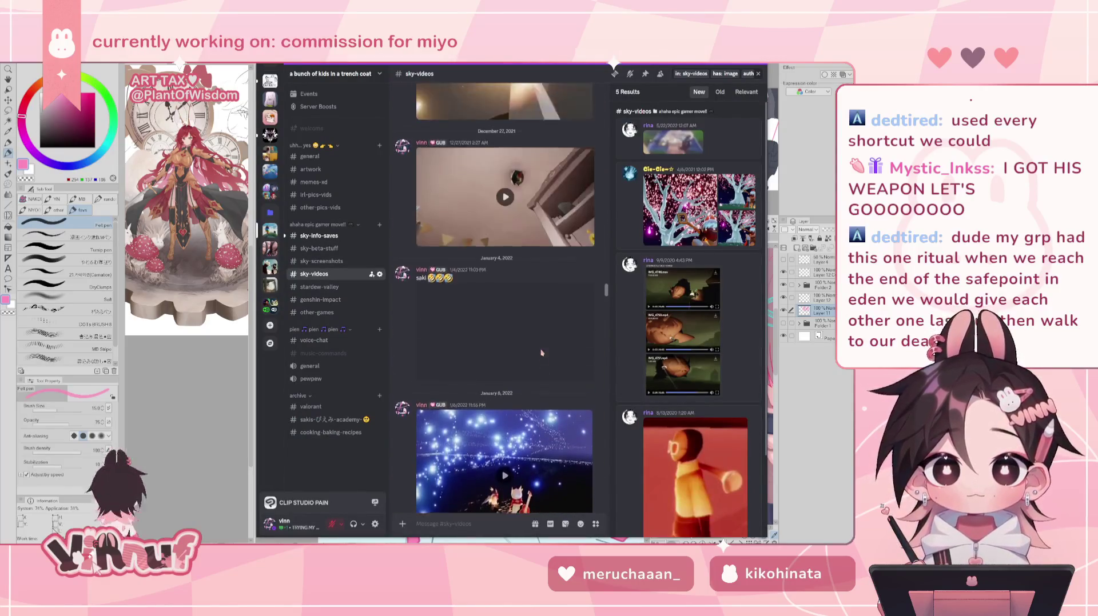
{"action": "scroll", "coordinate": [579, 317], "scroll_direction": "up", "scroll_amount": 3}
{"action": "left_click_drag", "start_coordinate": [606, 284], "coordinate": [609, 202]}
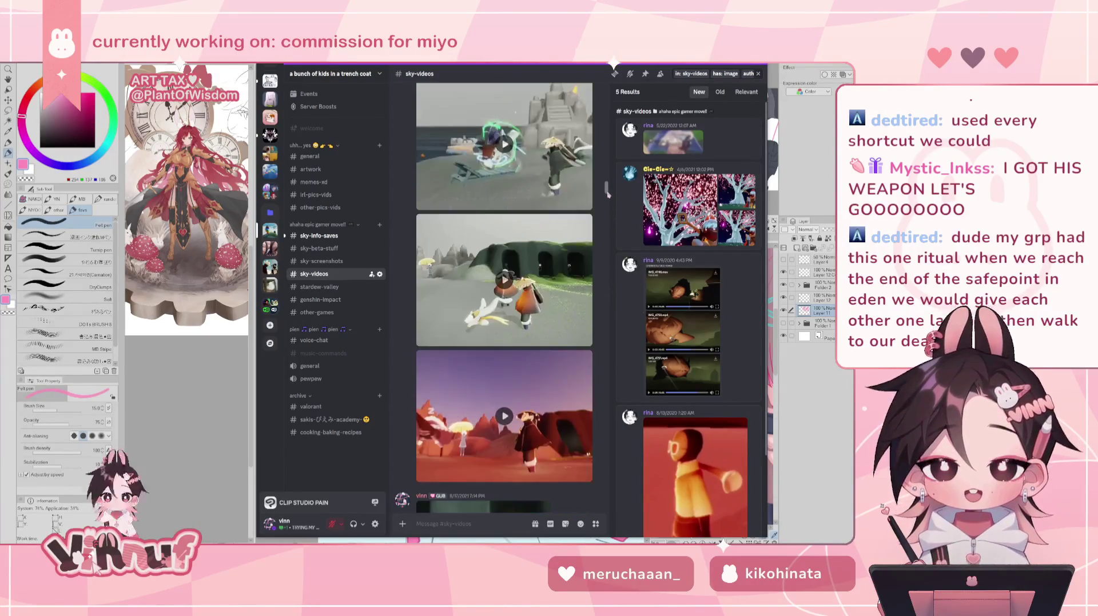
{"action": "left_click", "coordinate": [527, 328]}
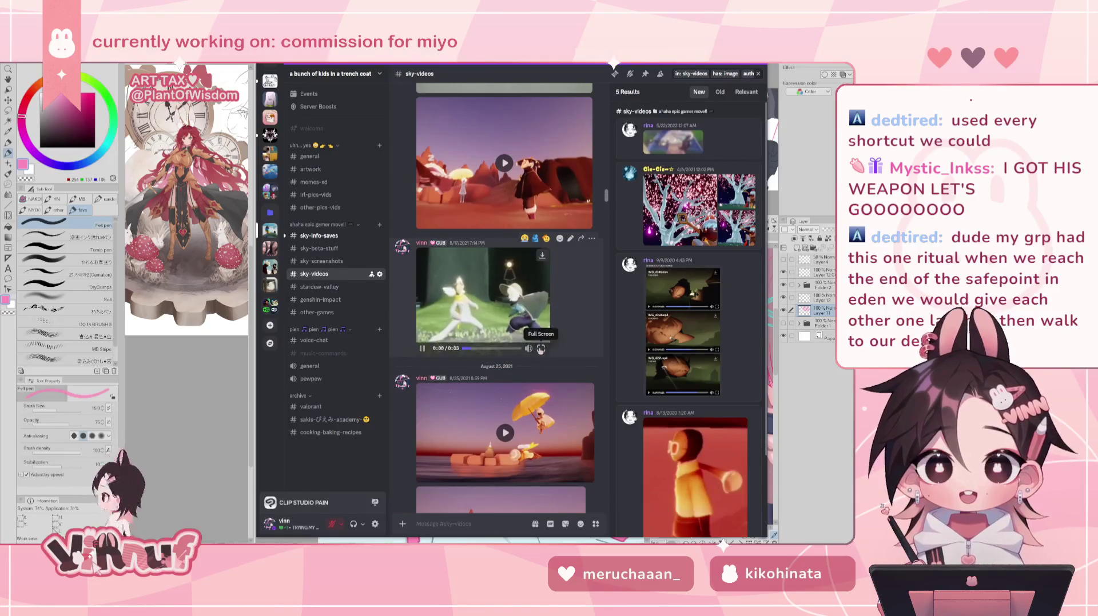
{"action": "left_click", "coordinate": [284, 335]}
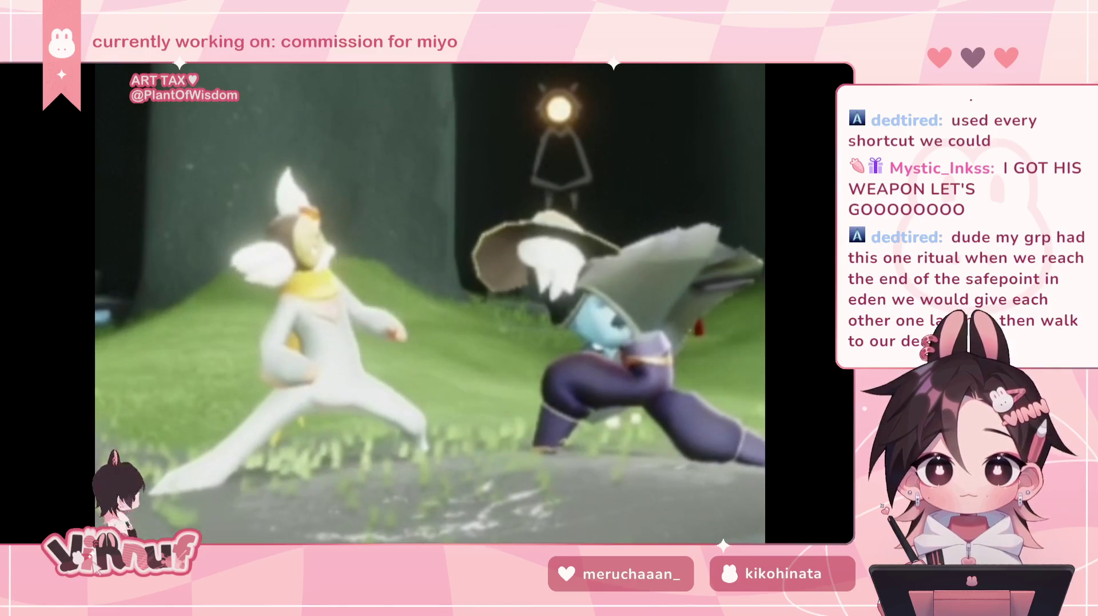
{"action": "key", "text": "Escape"}
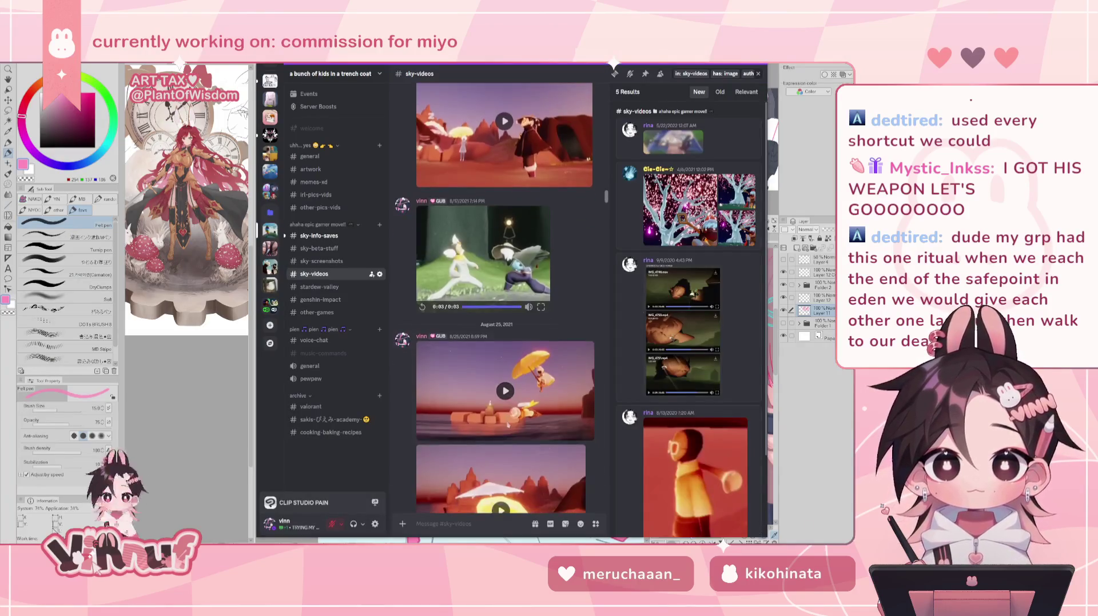
Watch the Sky game clip full screen and pause it mid-animation.
{"action": "scroll", "coordinate": [506, 426], "scroll_direction": "down", "scroll_amount": 2}
{"action": "scroll", "coordinate": [513, 426], "scroll_direction": "down", "scroll_amount": 2}
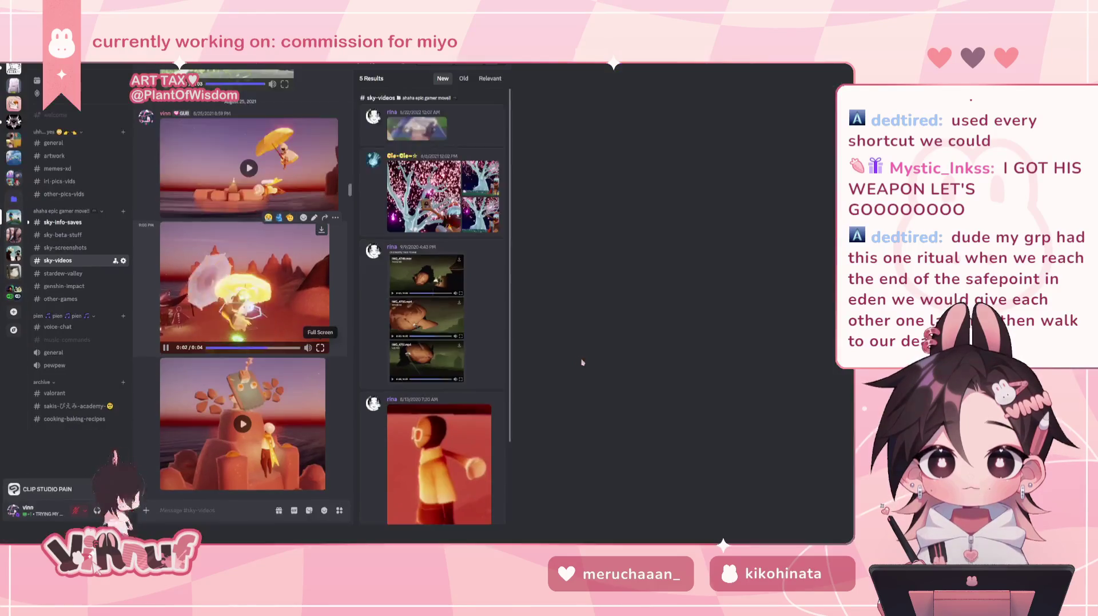
{"action": "left_click", "coordinate": [320, 347]}
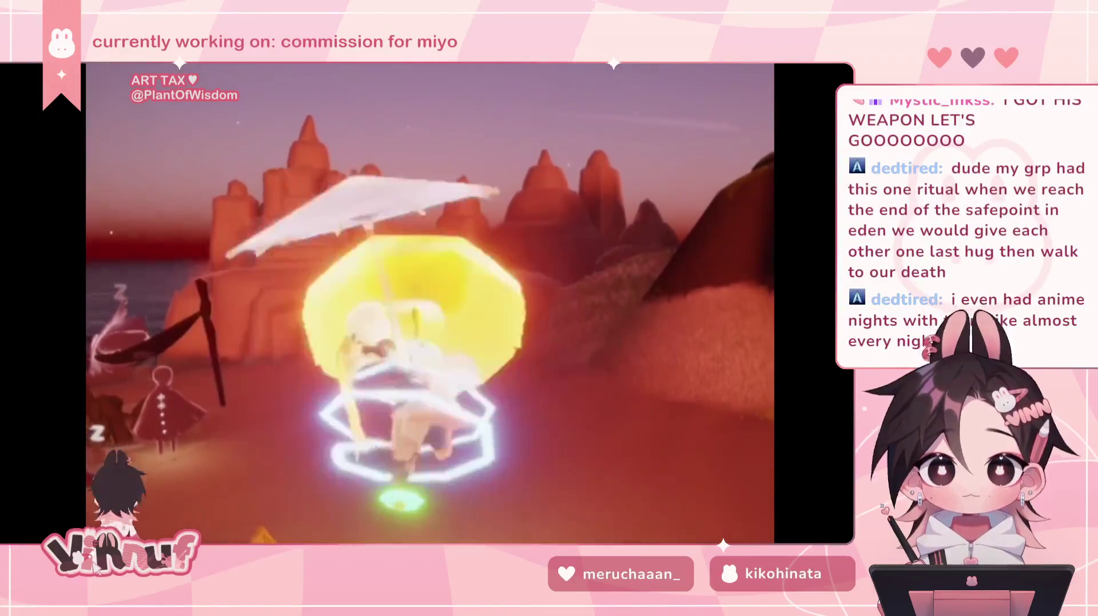
{"action": "left_click", "coordinate": [689, 460]}
{"action": "key", "text": "Escape"}
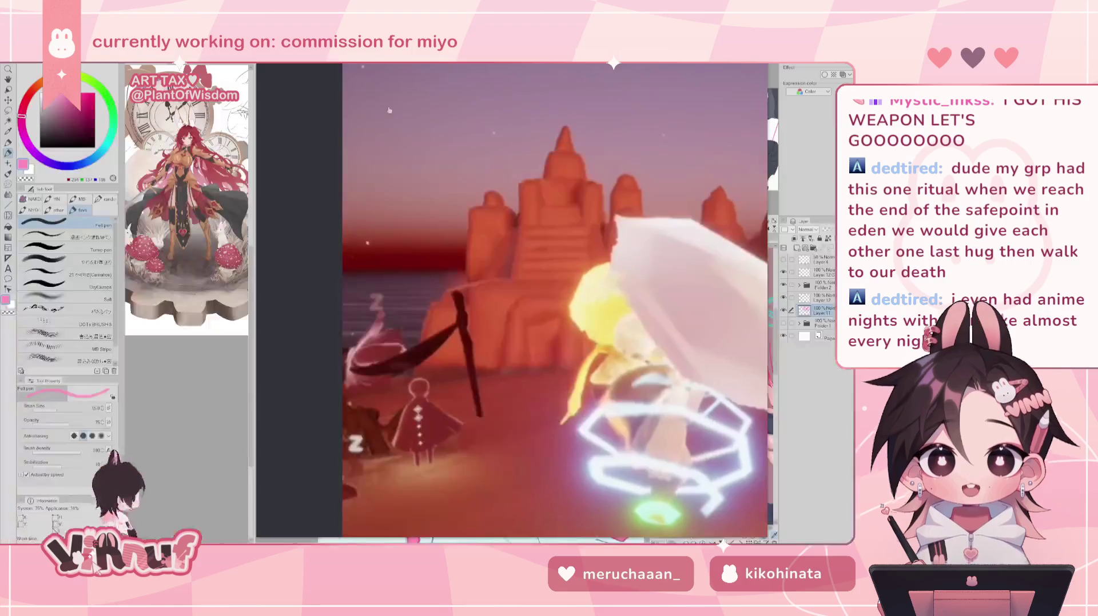
Close Discord's media viewer and bring up the streaming window over Clip Studio Paint.
{"action": "key", "text": "Escape"}
{"action": "key", "text": "alt+Tab"}
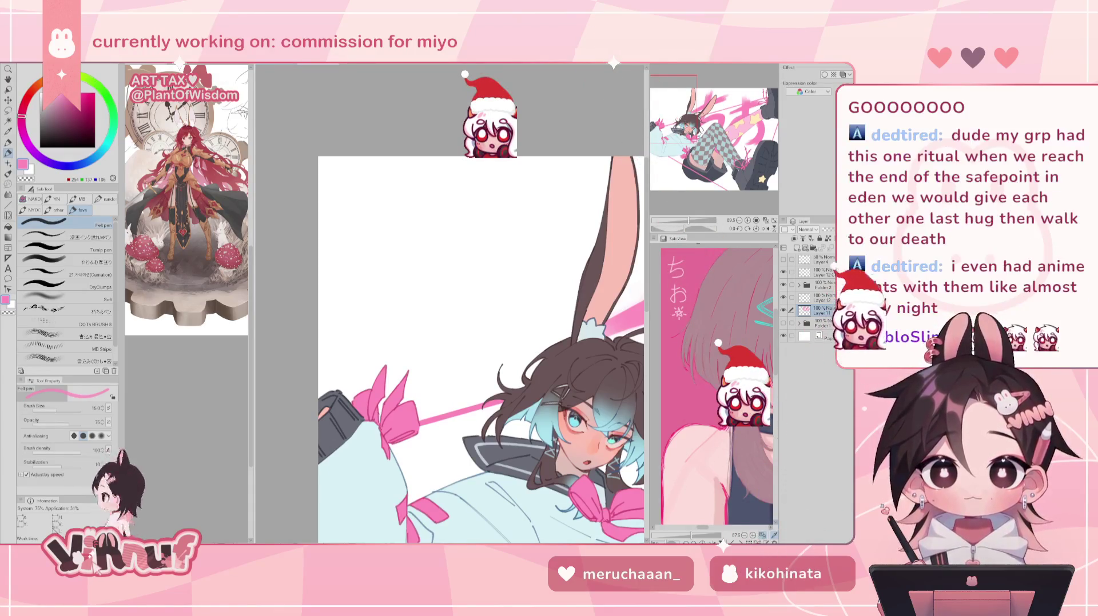
{"action": "key", "text": "alt+Tab"}
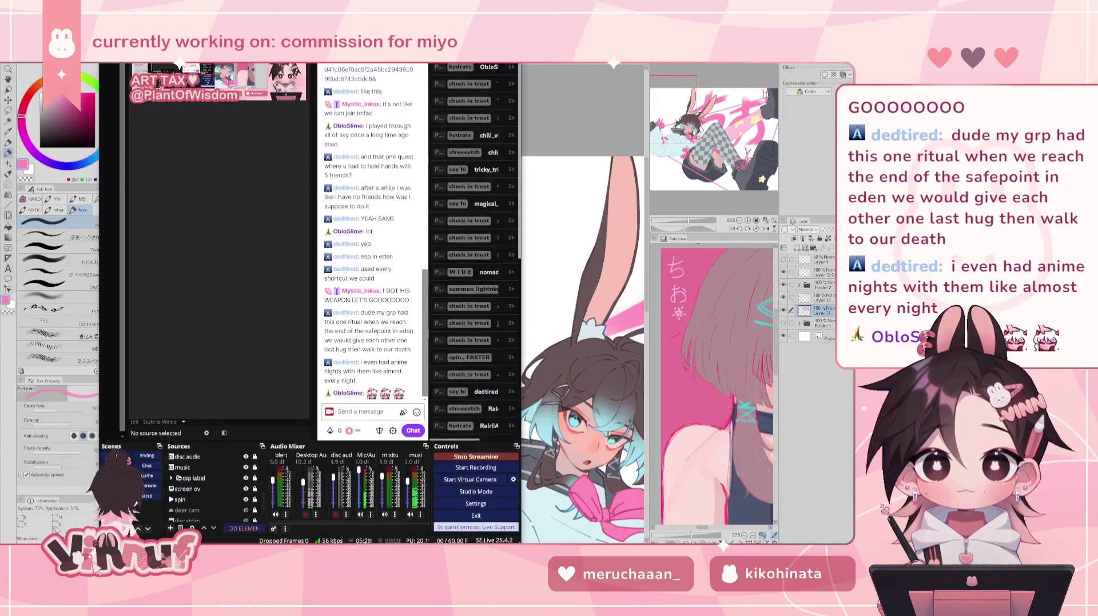
{"action": "key", "text": "alt+Tab"}
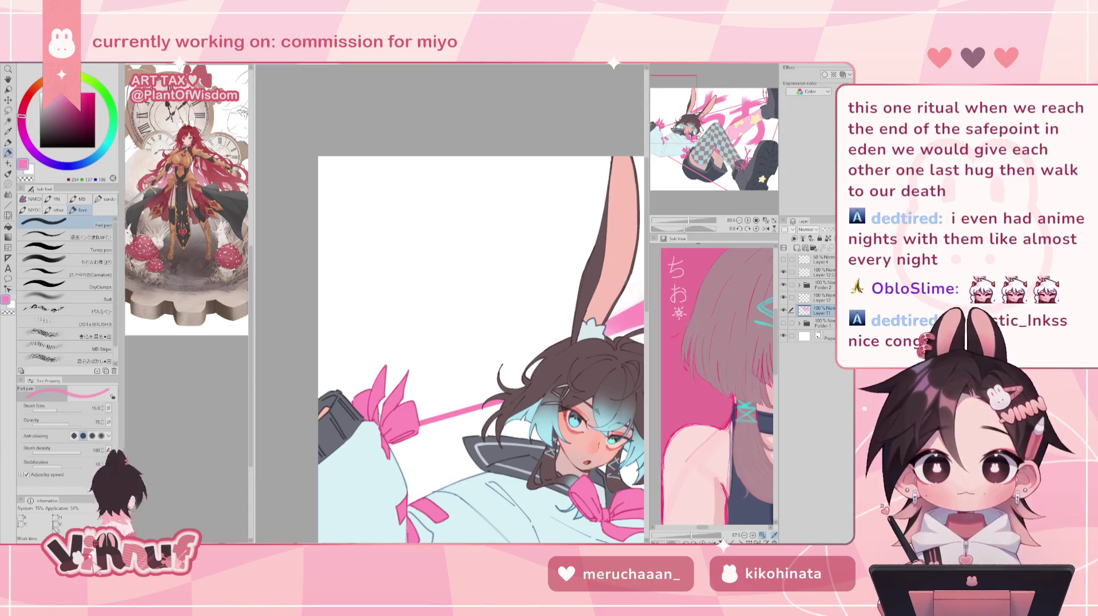
Set up a soft thick-paint brush at about size 52.
{"action": "scroll", "coordinate": [463, 366], "scroll_direction": "down", "scroll_amount": 5}
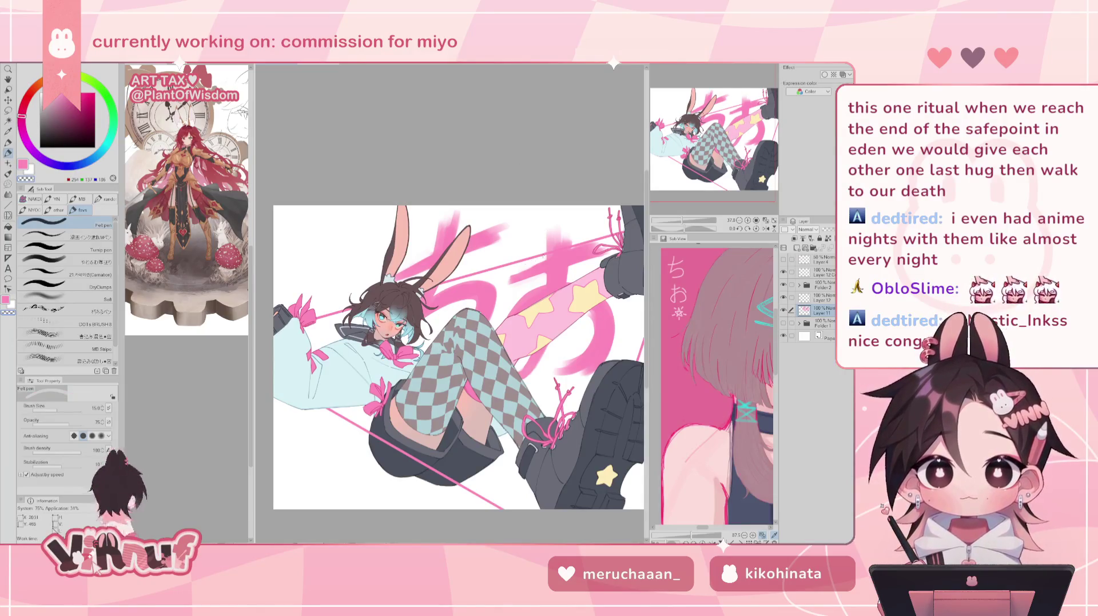
{"action": "left_click_drag", "start_coordinate": [46, 411], "coordinate": [57, 411]}
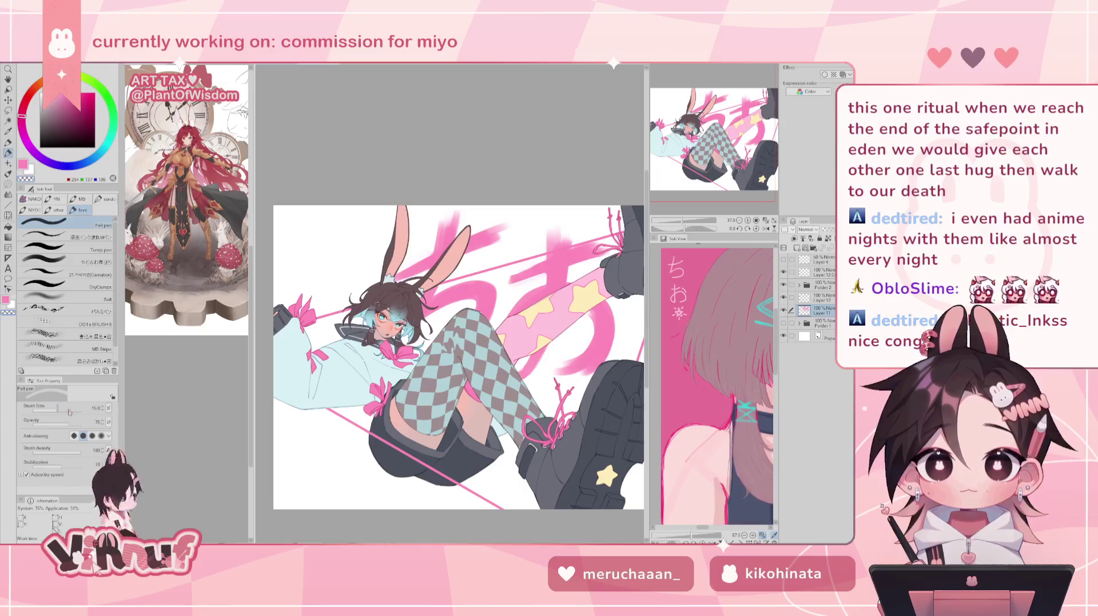
{"action": "left_click", "coordinate": [83, 262]}
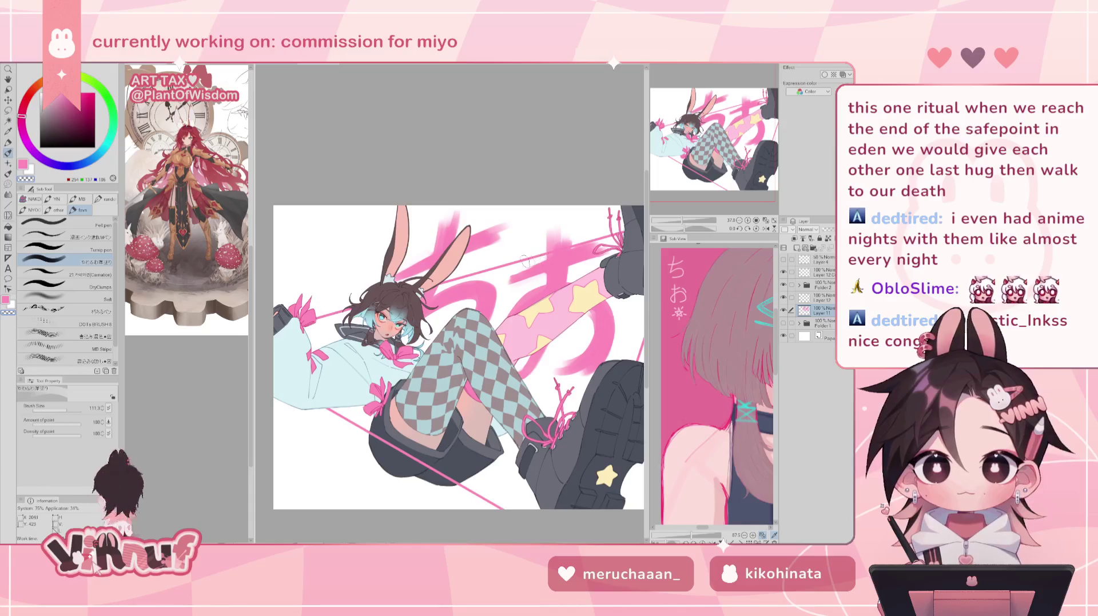
Mirror the canvas view to check the drawing, then zoom out to the whole illustration.
{"action": "key", "text": "h"}
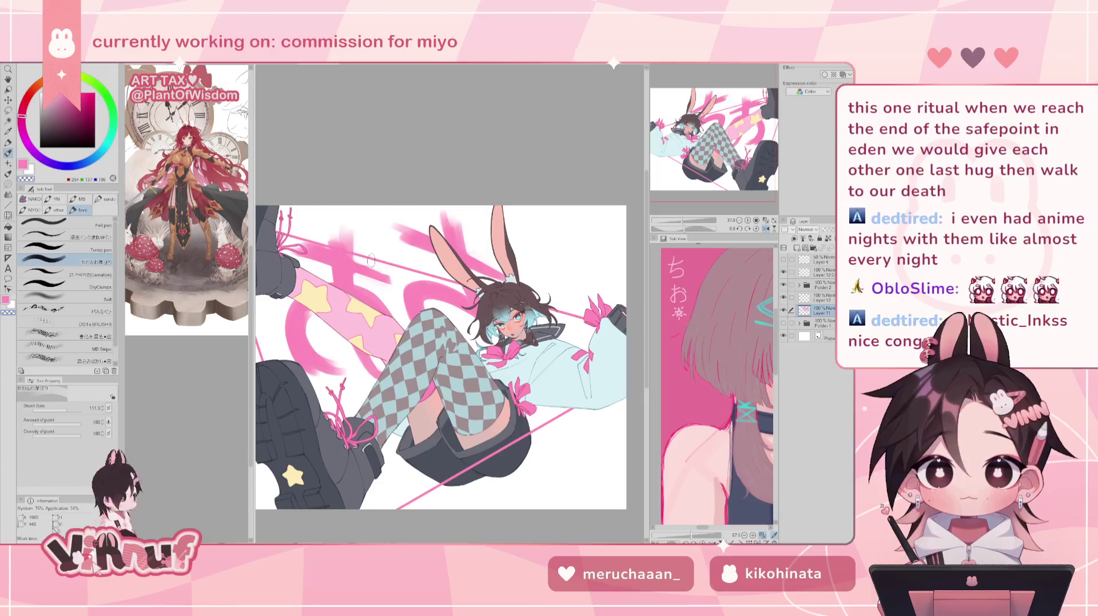
{"action": "key", "text": "h"}
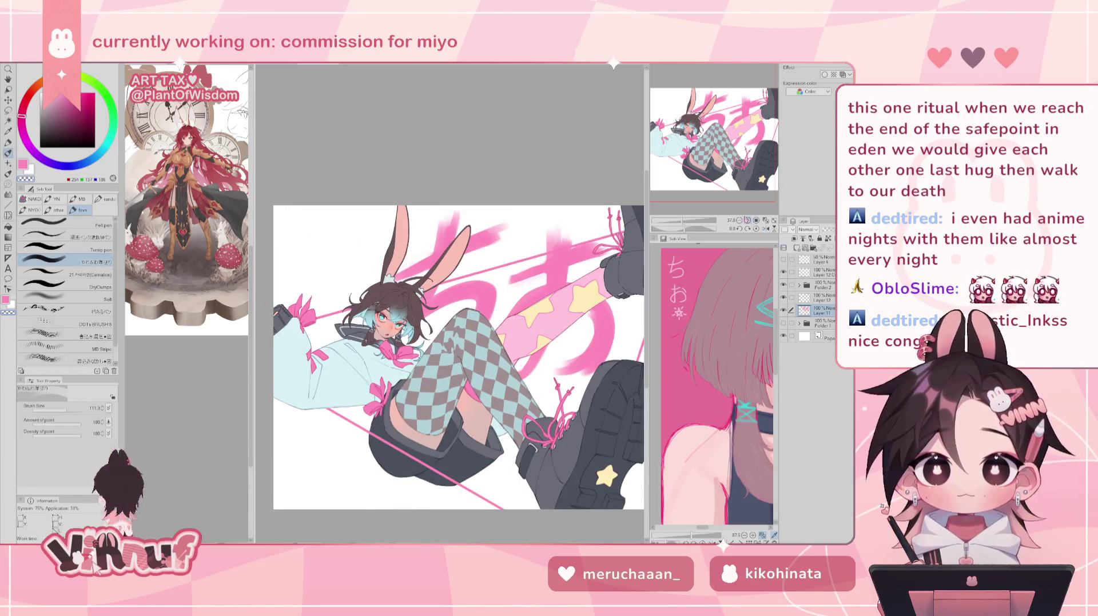
{"action": "left_click", "coordinate": [766, 229]}
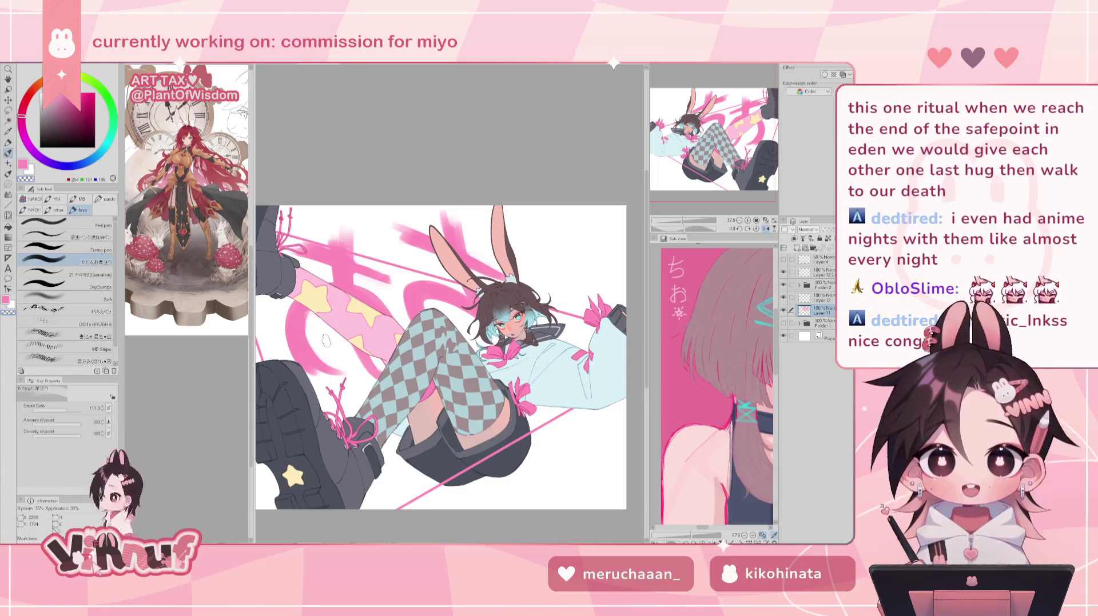
{"action": "left_click", "coordinate": [766, 229]}
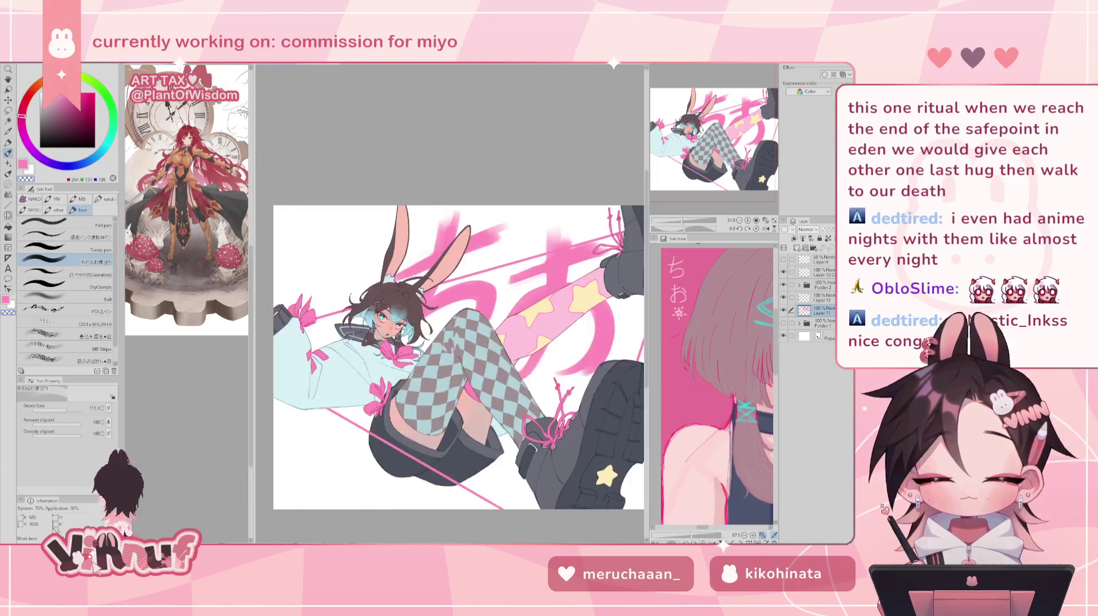
{"action": "left_click_drag", "start_coordinate": [682, 220], "coordinate": [682, 220]}
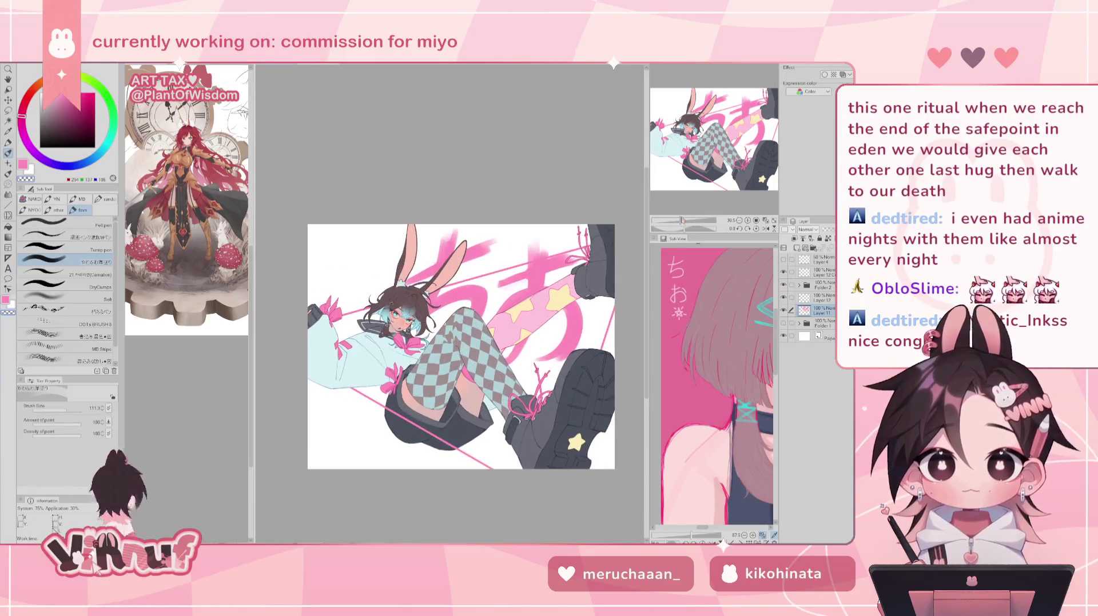
{"action": "left_click_drag", "start_coordinate": [720, 152], "coordinate": [724, 166]}
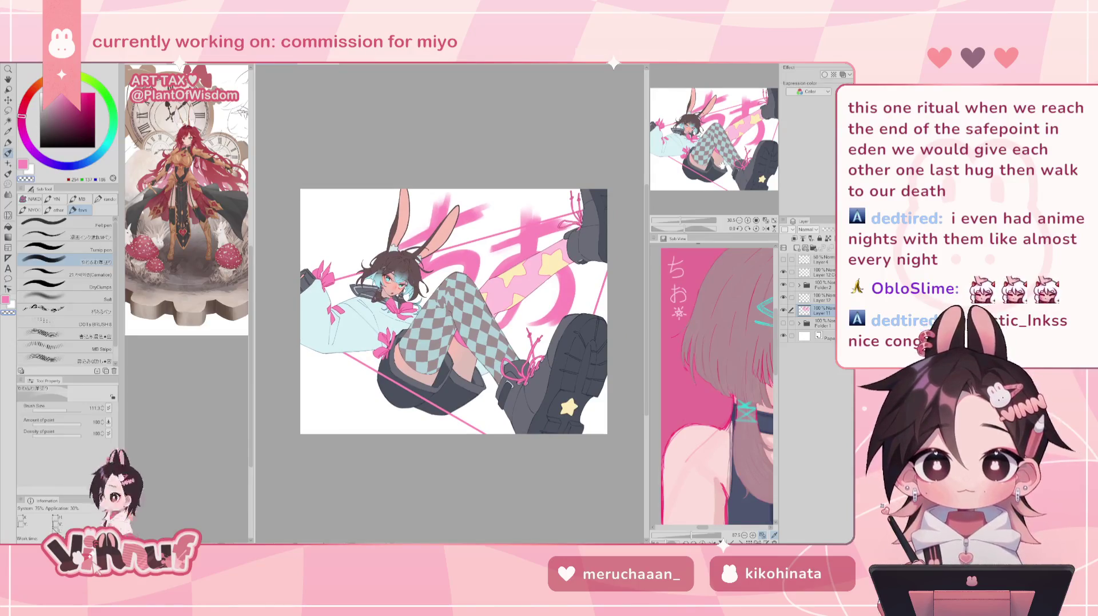
Darken Layer 11 by duplicating it and merging the copy down, then mirror the view.
{"action": "key", "text": "ctrl+j"}
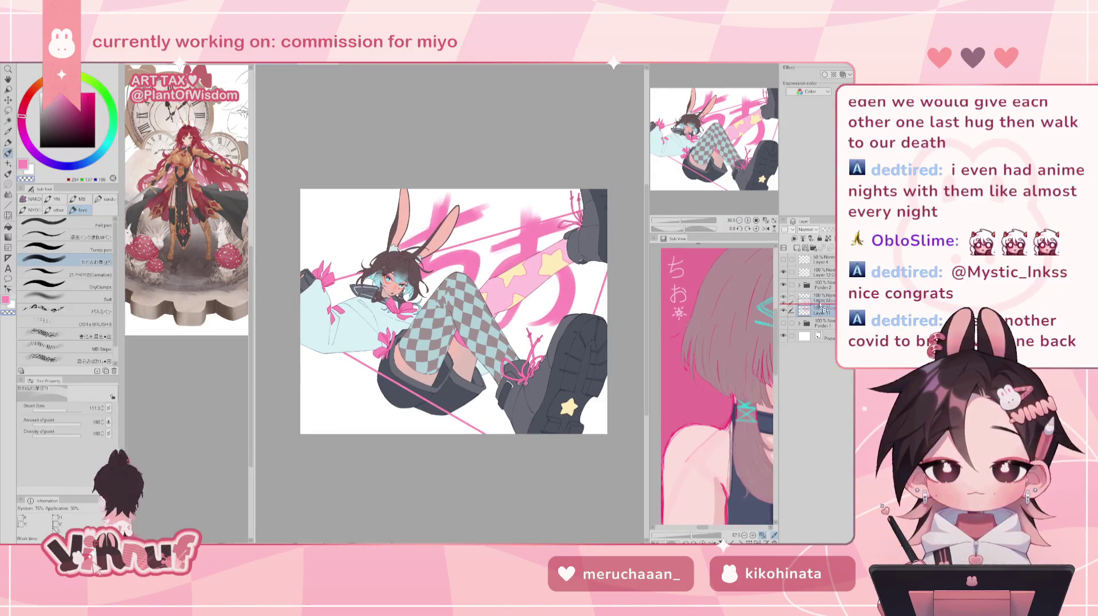
{"action": "key", "text": "ctrl+e"}
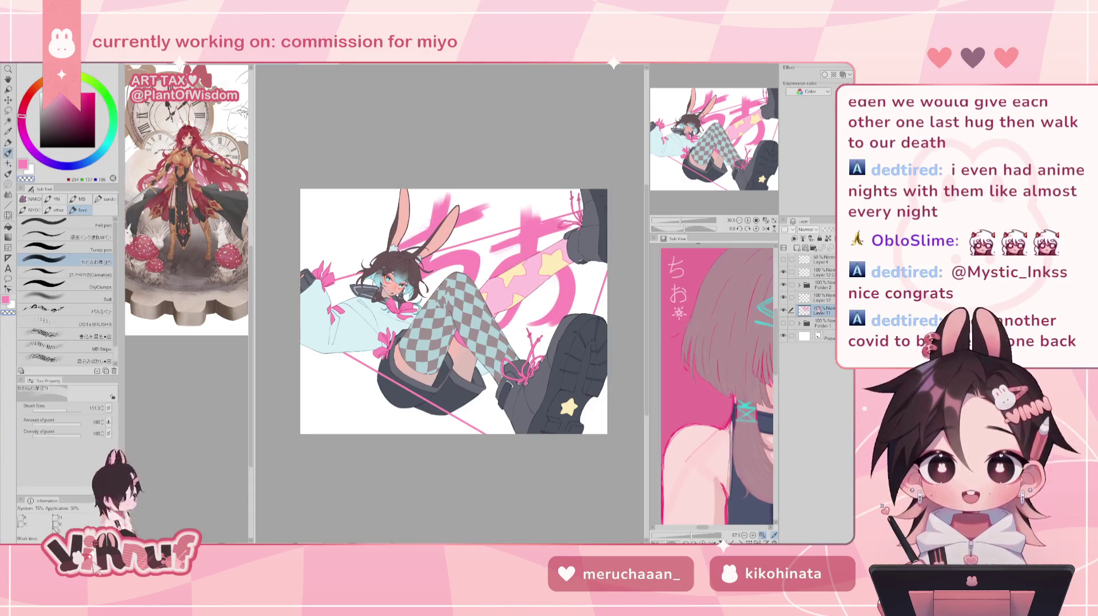
{"action": "key", "text": "h"}
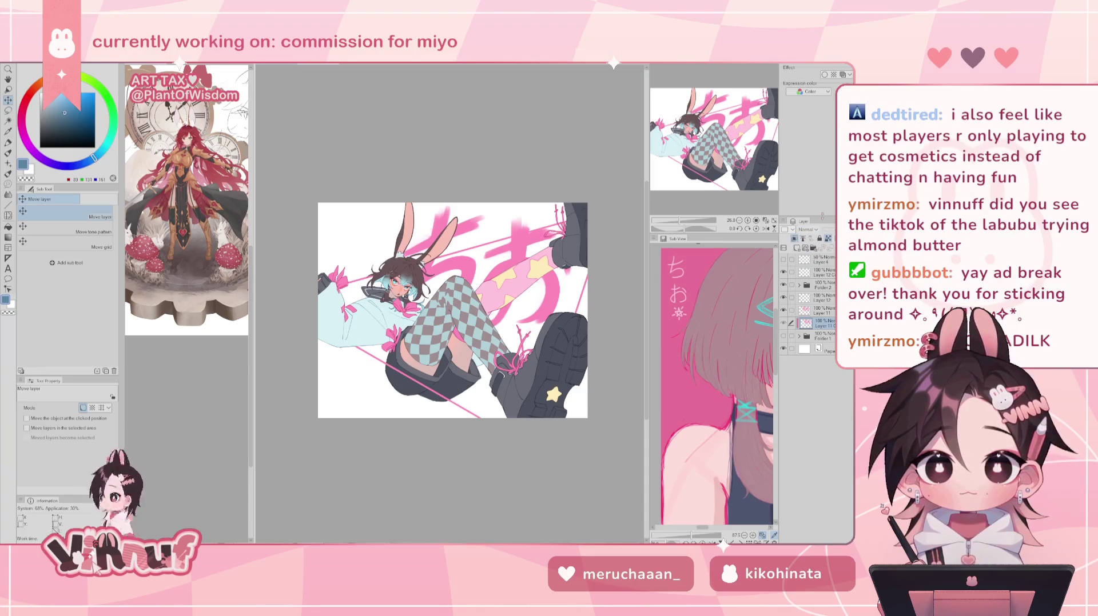
Add a light cyan offset copy of the pink lettering, nudged slightly right.
{"action": "key", "text": "p"}
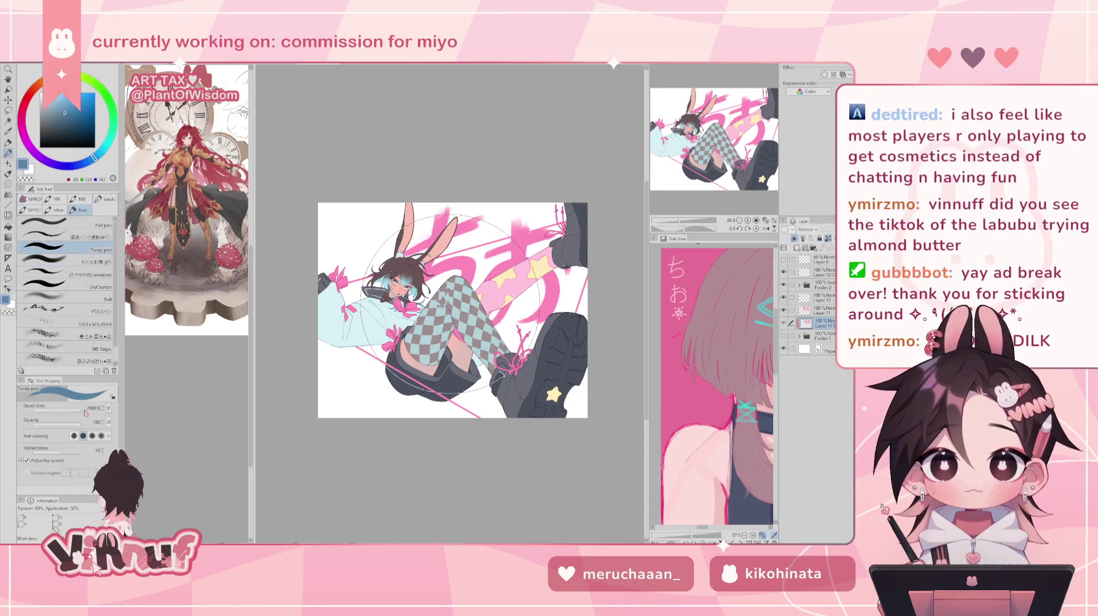
{"action": "left_click", "coordinate": [400, 283], "text": "alt"}
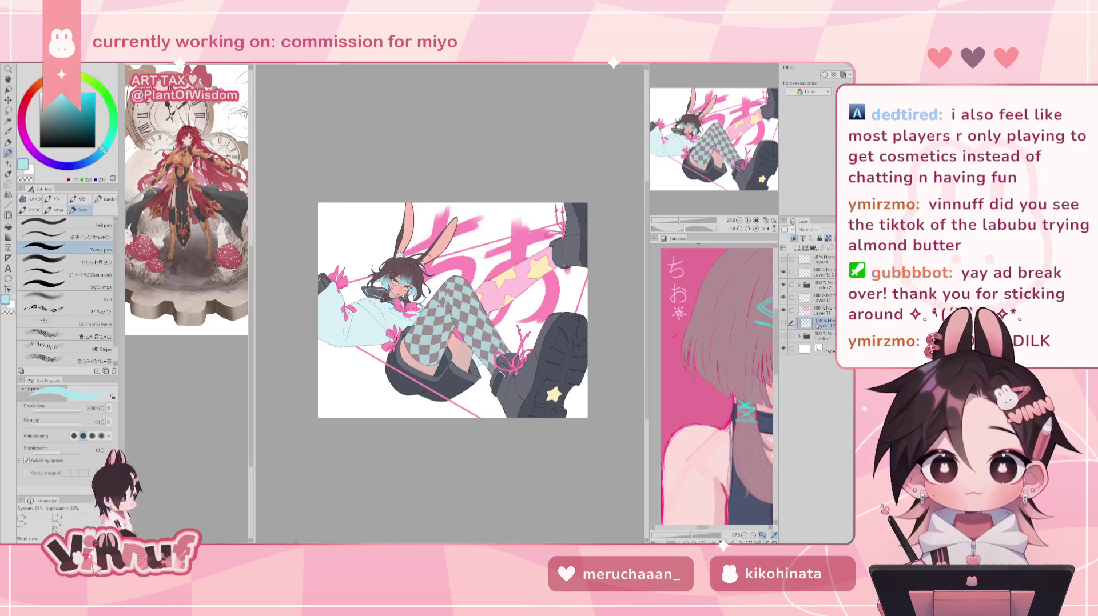
{"action": "left_click", "coordinate": [792, 313]}
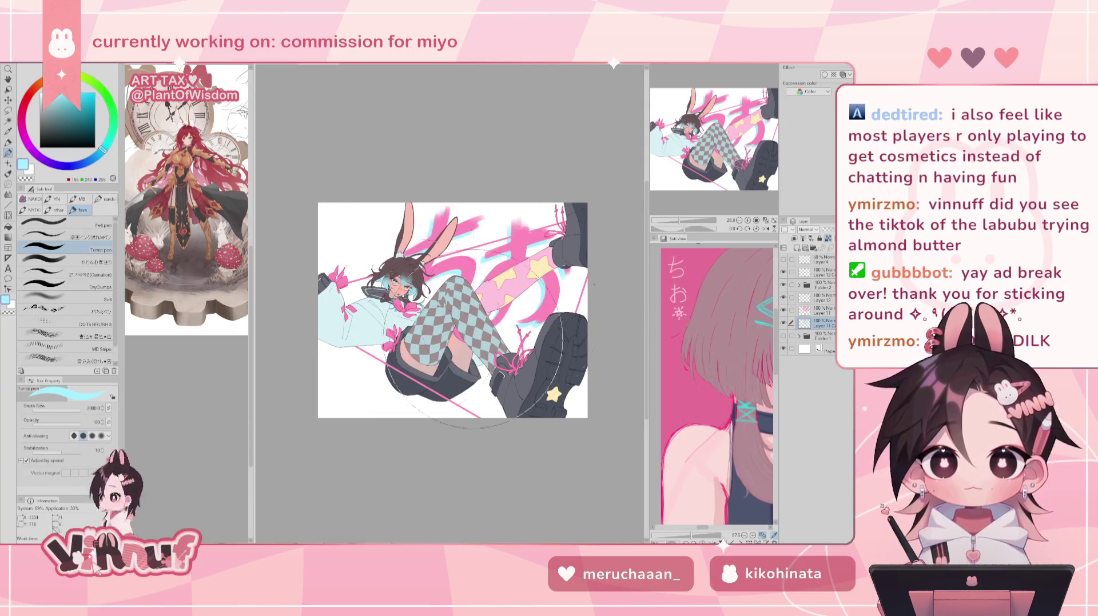
{"action": "left_click", "coordinate": [395, 283], "text": "alt"}
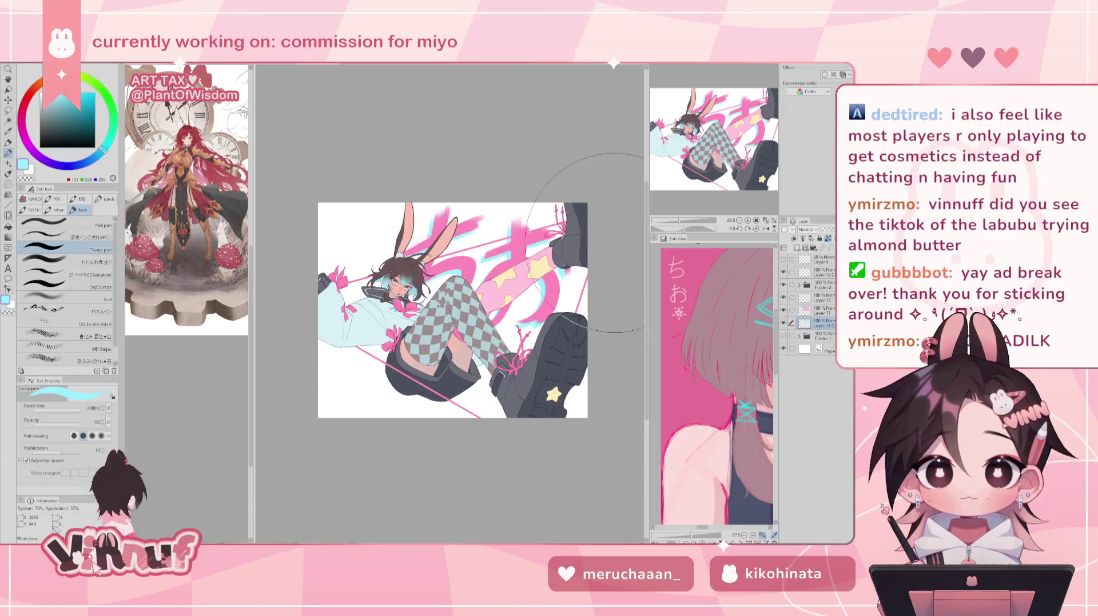
{"action": "key", "text": "k"}
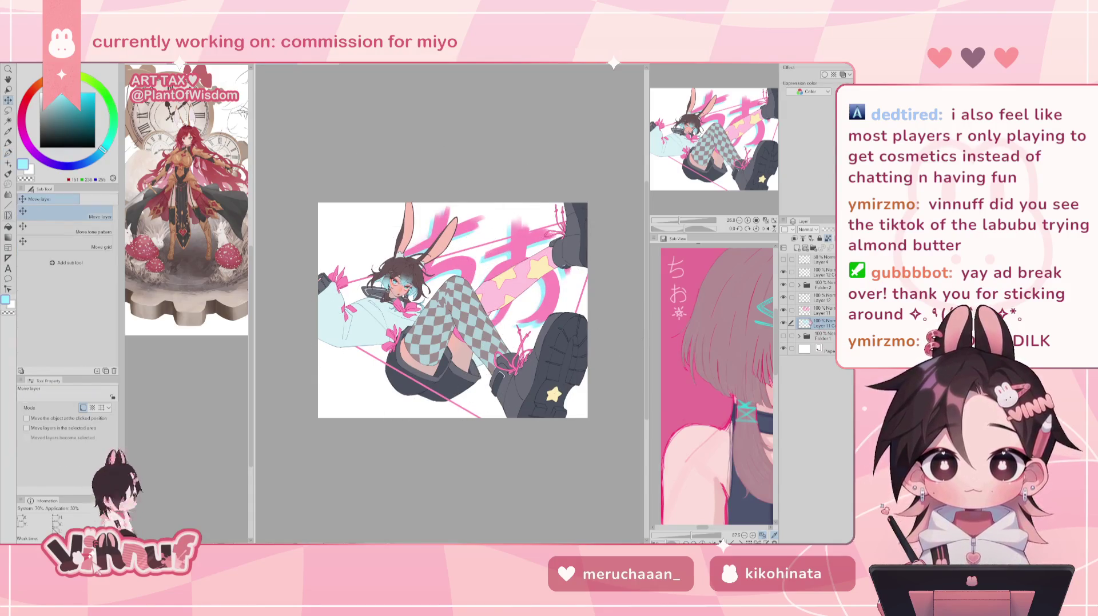
{"action": "left_click_drag", "start_coordinate": [547, 308], "coordinate": [551, 295]}
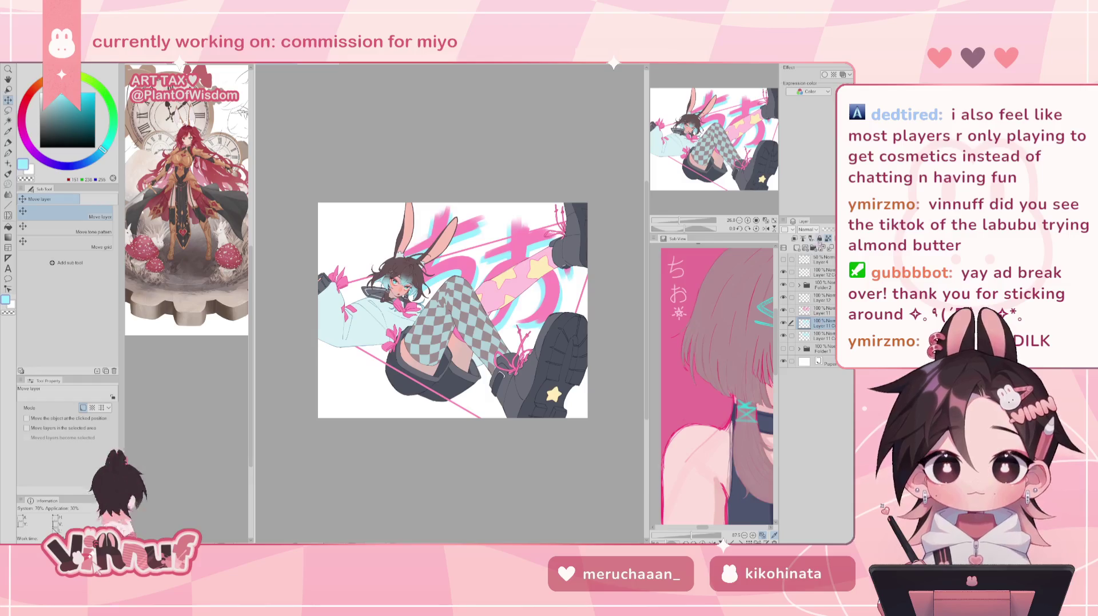
Paint the second offset copy cream-yellow behind the letters.
{"action": "key", "text": "p"}
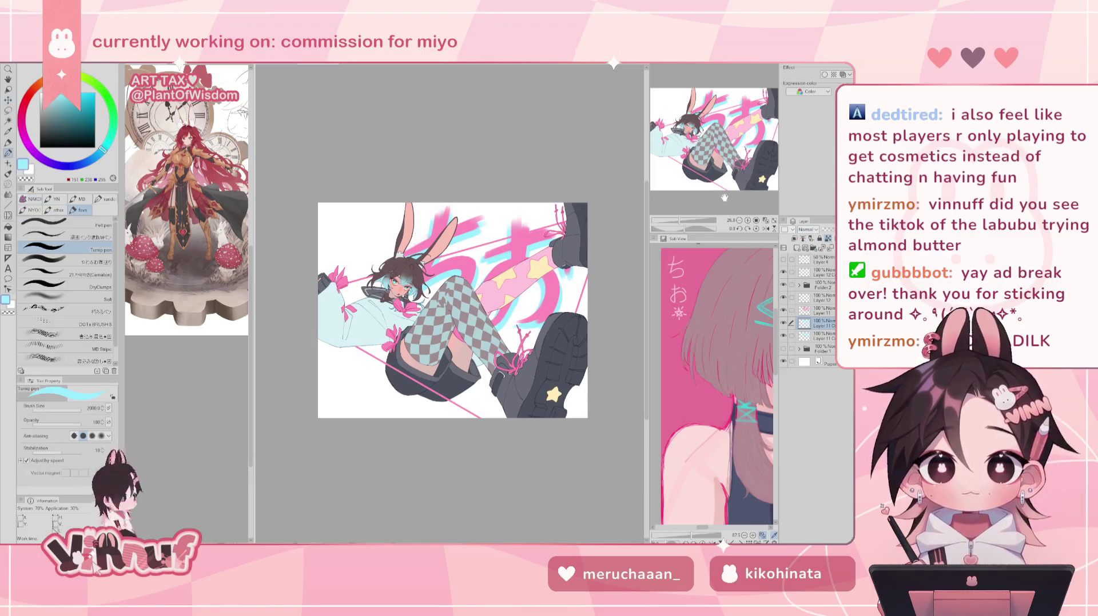
{"action": "left_click", "coordinate": [538, 257], "text": "alt"}
{"action": "left_click_drag", "start_coordinate": [538, 257], "coordinate": [395, 269]}
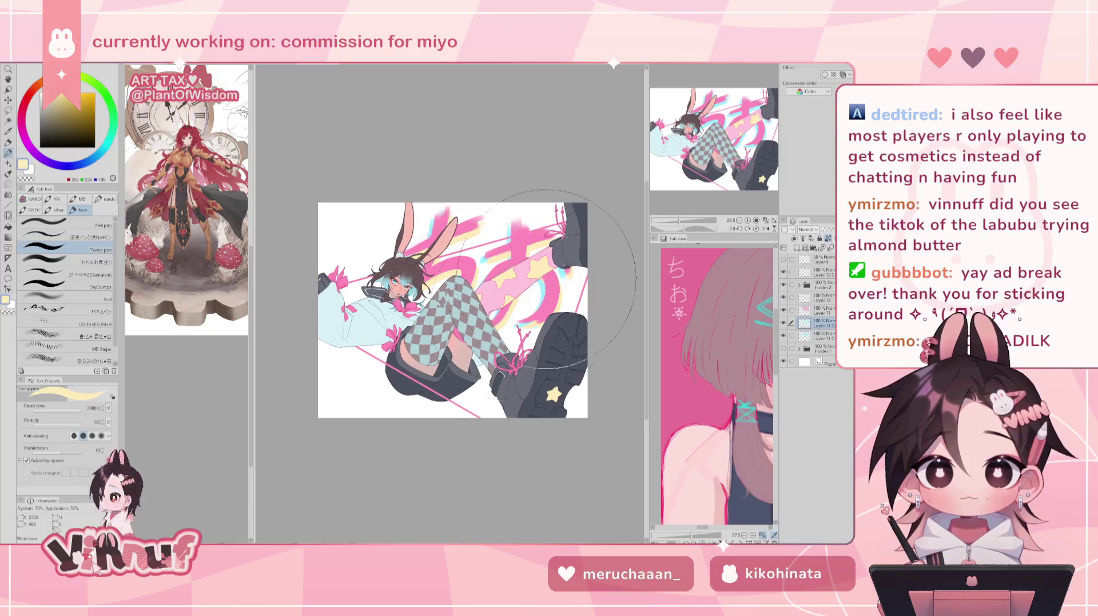
{"action": "left_click", "coordinate": [817, 336]}
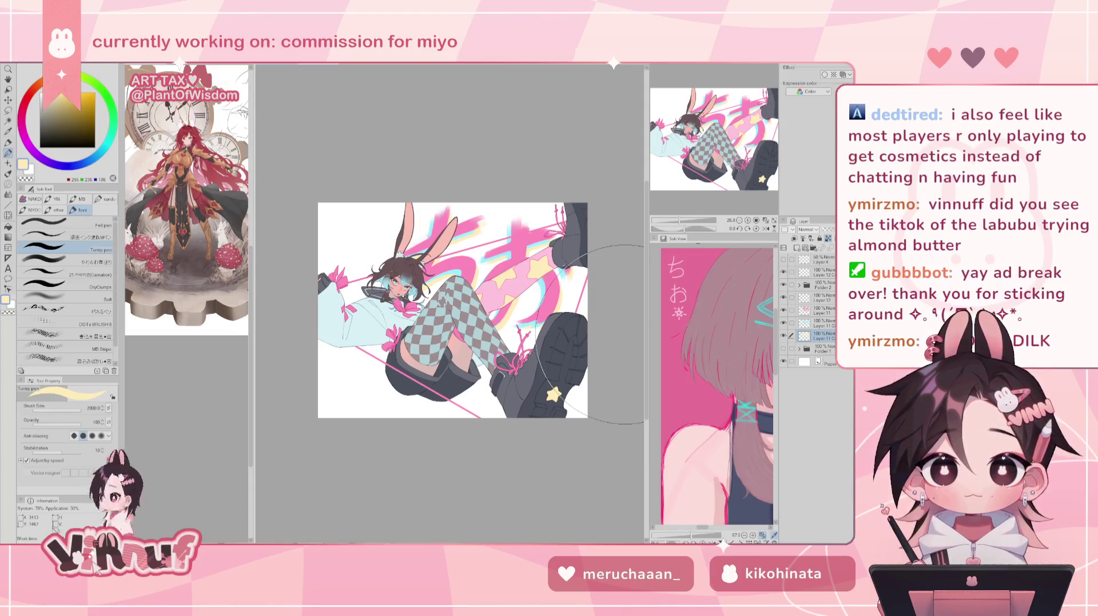
{"action": "scroll", "coordinate": [625, 335], "scroll_direction": "up", "scroll_amount": 3}
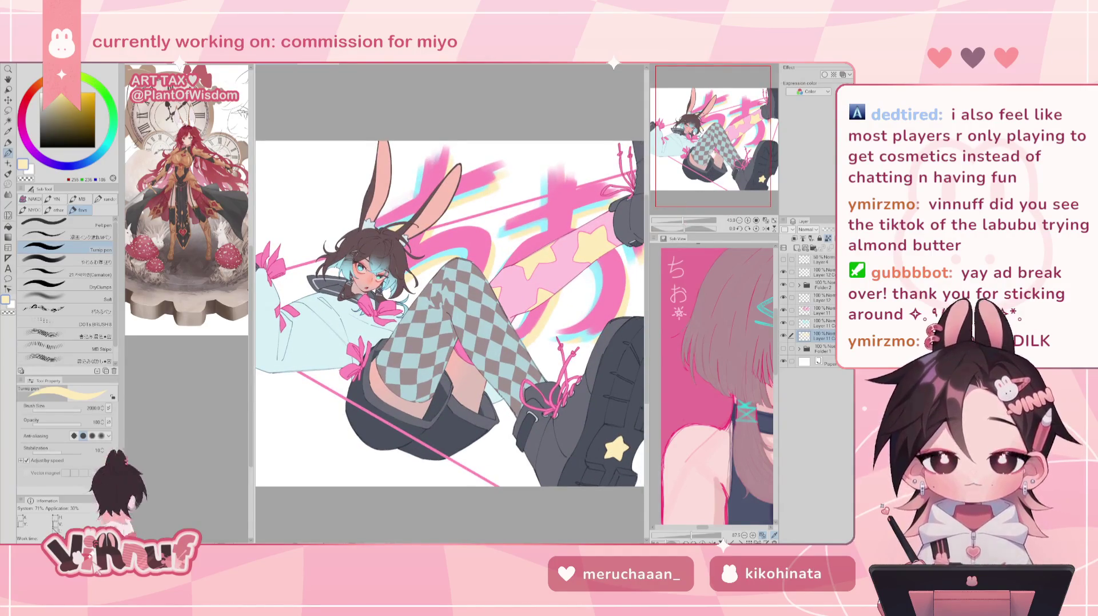
Select Layer 12, zoom out, and eyedrop the boots' dark grey for the pen.
{"action": "left_click", "coordinate": [819, 299]}
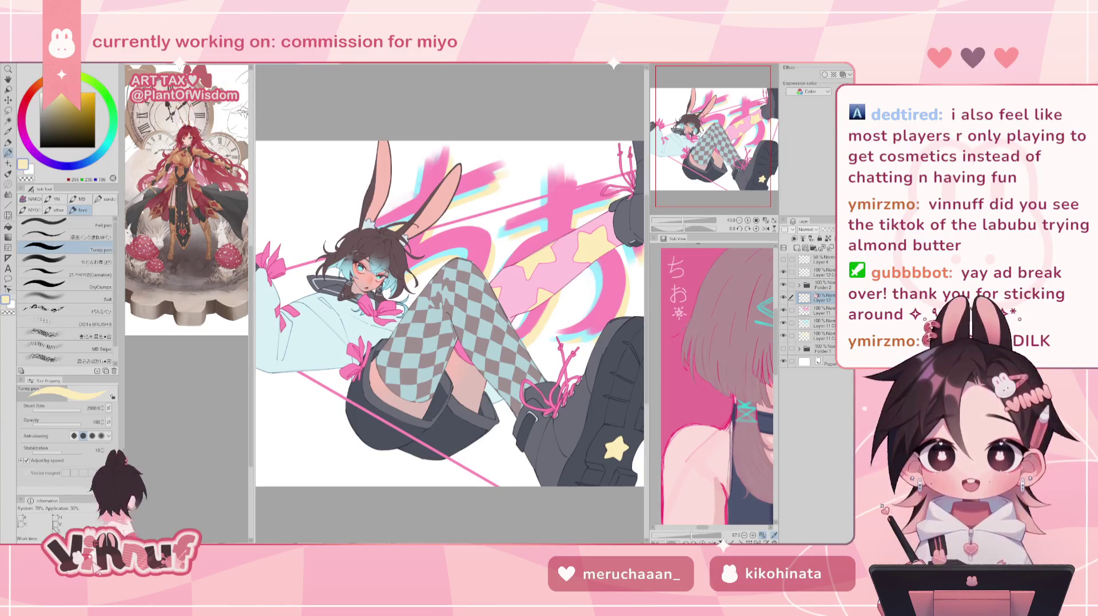
{"action": "left_click_drag", "start_coordinate": [682, 222], "coordinate": [679, 222]}
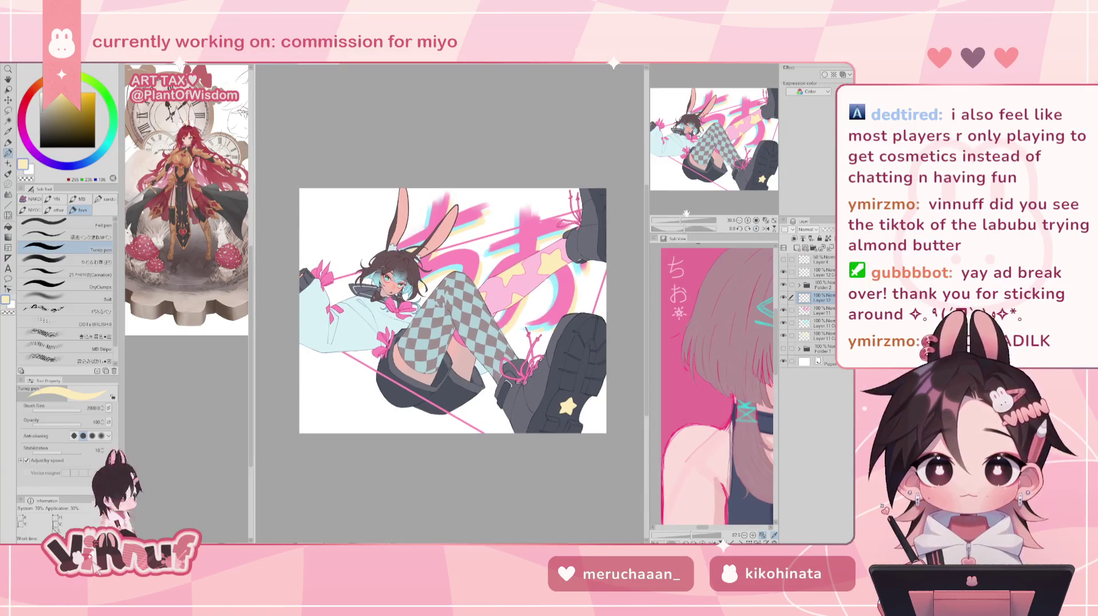
{"action": "key", "text": "k"}
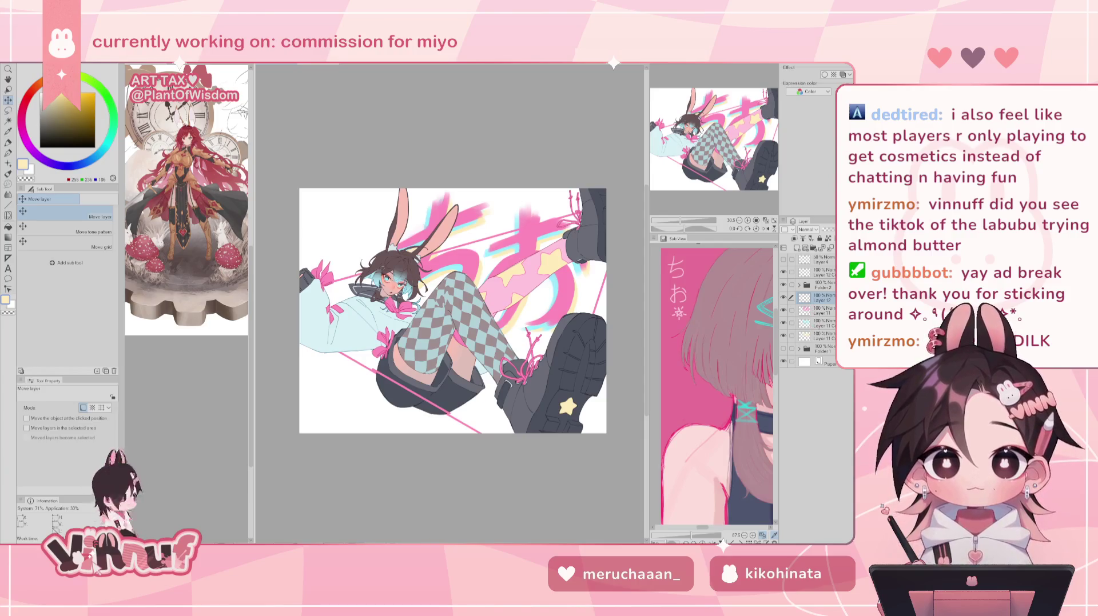
{"action": "left_click", "coordinate": [828, 239]}
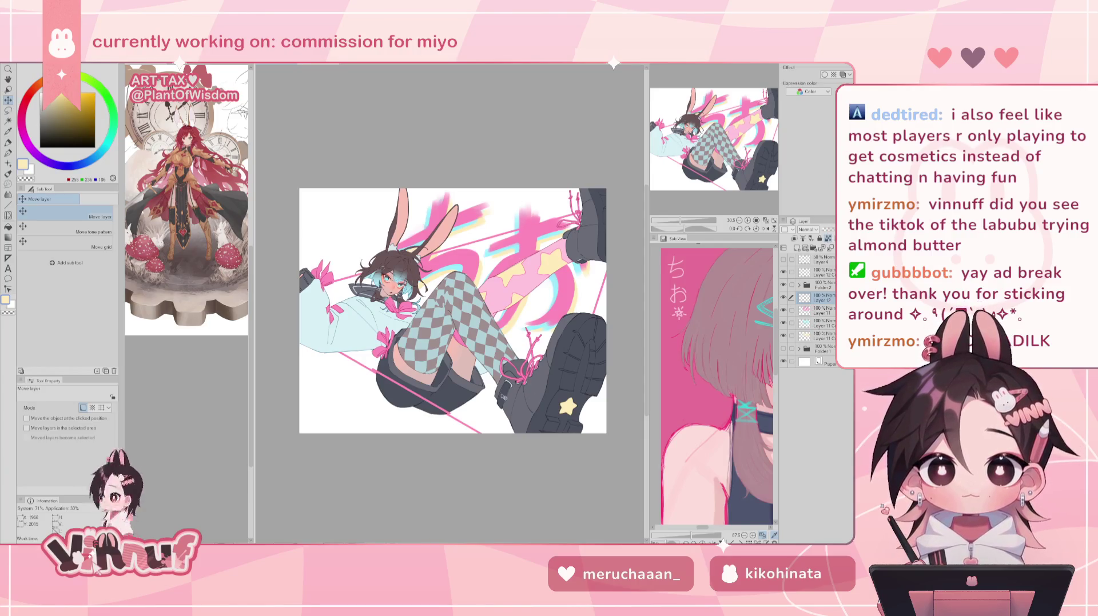
{"action": "key", "text": "p"}
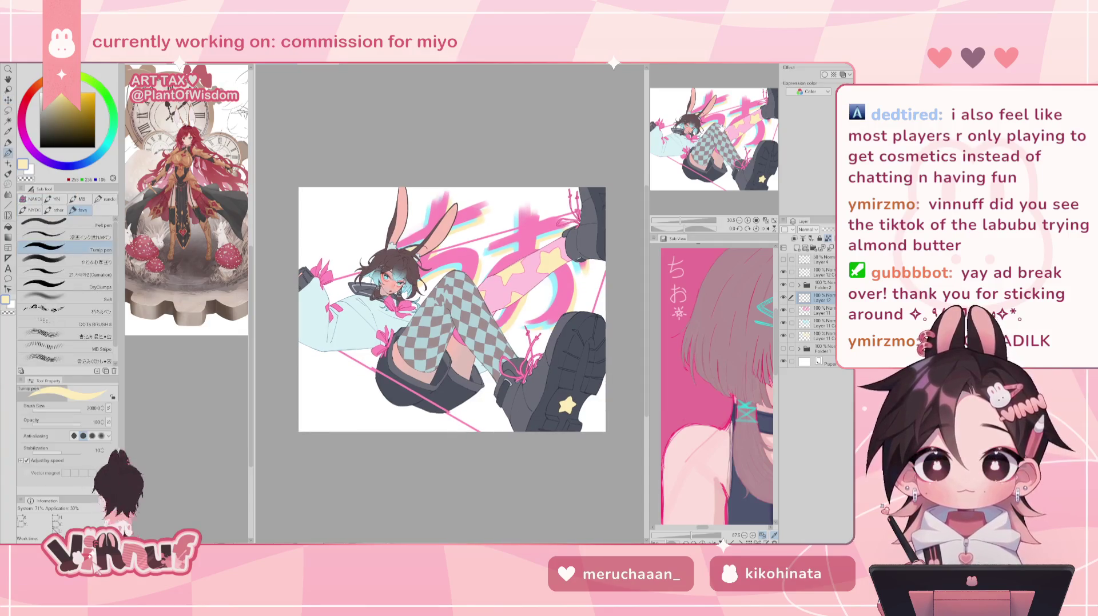
{"action": "left_click", "coordinate": [499, 393], "text": "alt"}
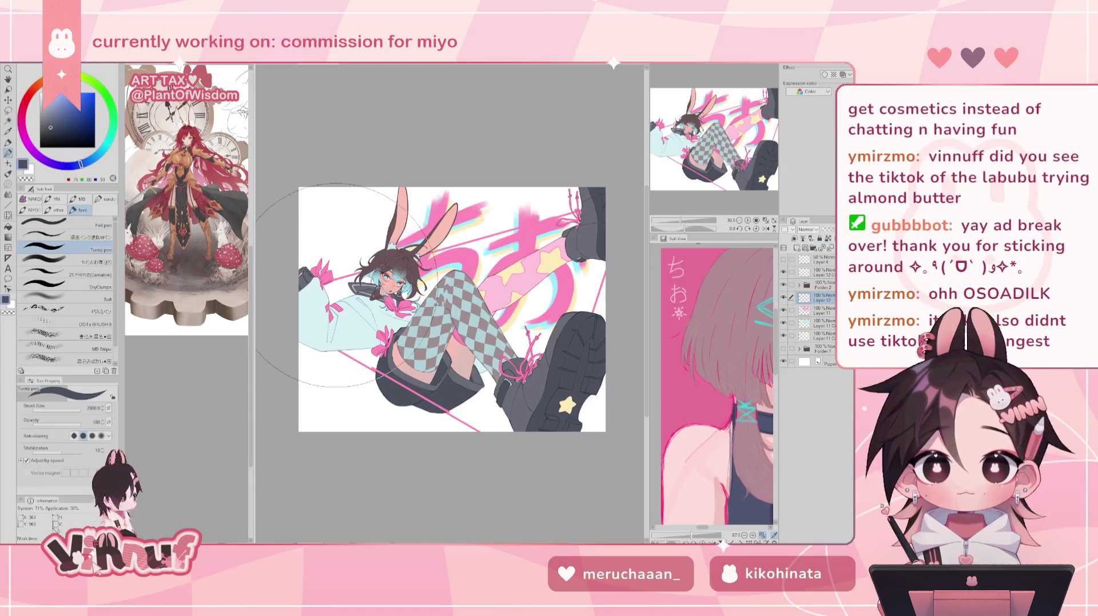
Show Layer 12 C, shift the pink diagonal lines down-left, and switch to white.
{"action": "left_click", "coordinate": [792, 272]}
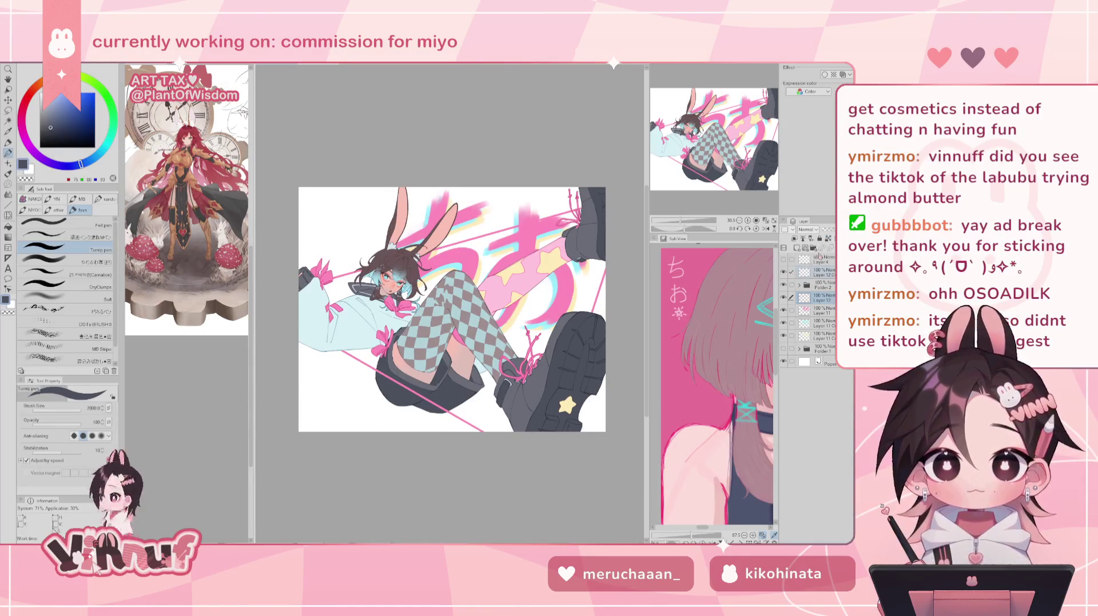
{"action": "key", "text": "k"}
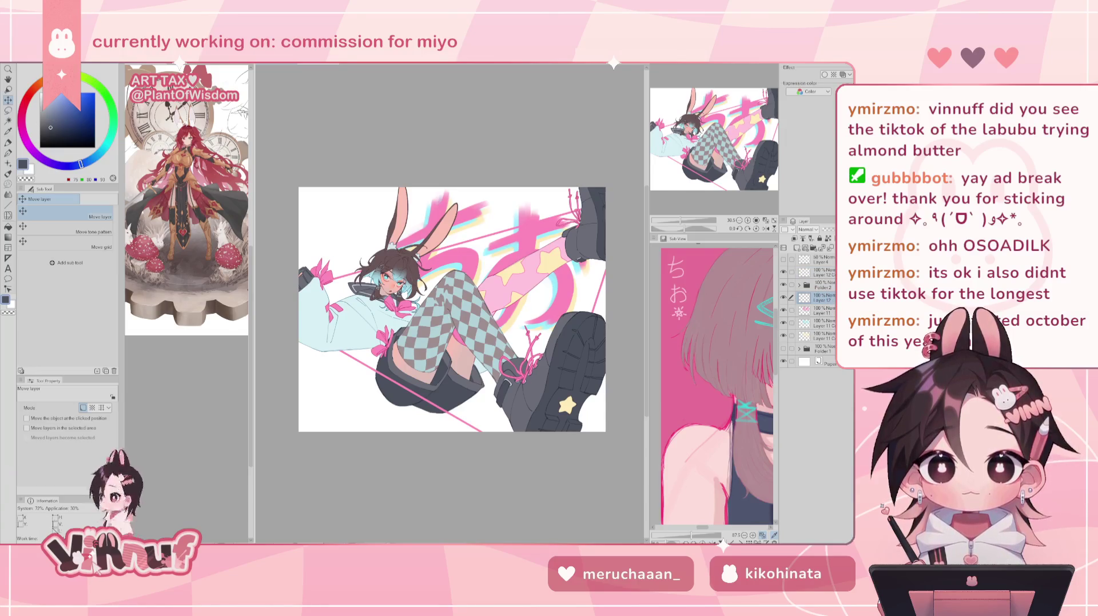
{"action": "left_click_drag", "start_coordinate": [469, 389], "coordinate": [443, 406]}
{"action": "key", "text": "p"}
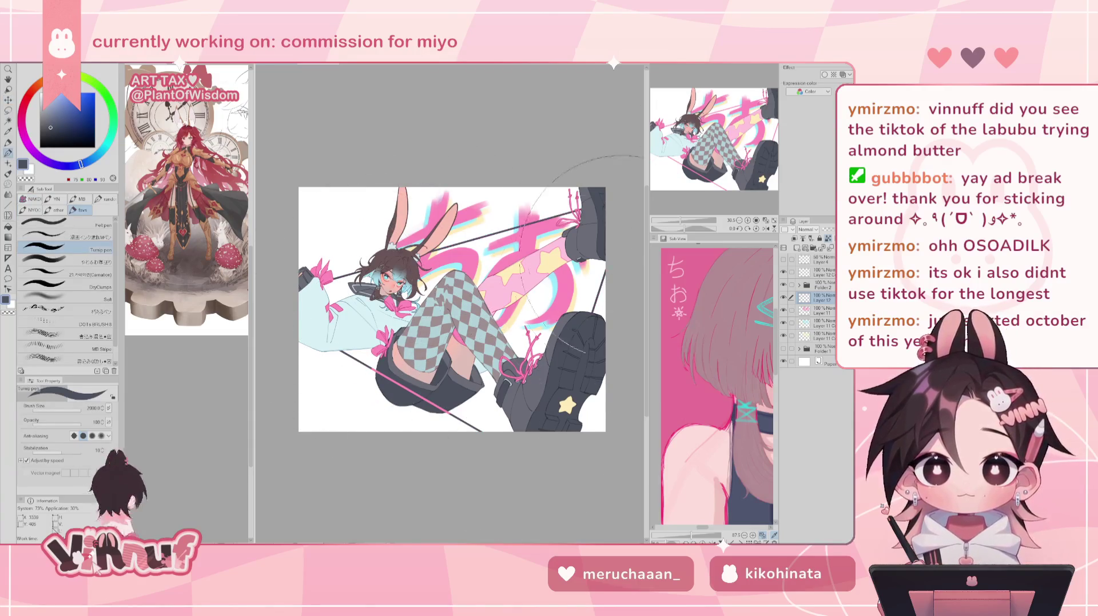
{"action": "left_click", "coordinate": [823, 272]}
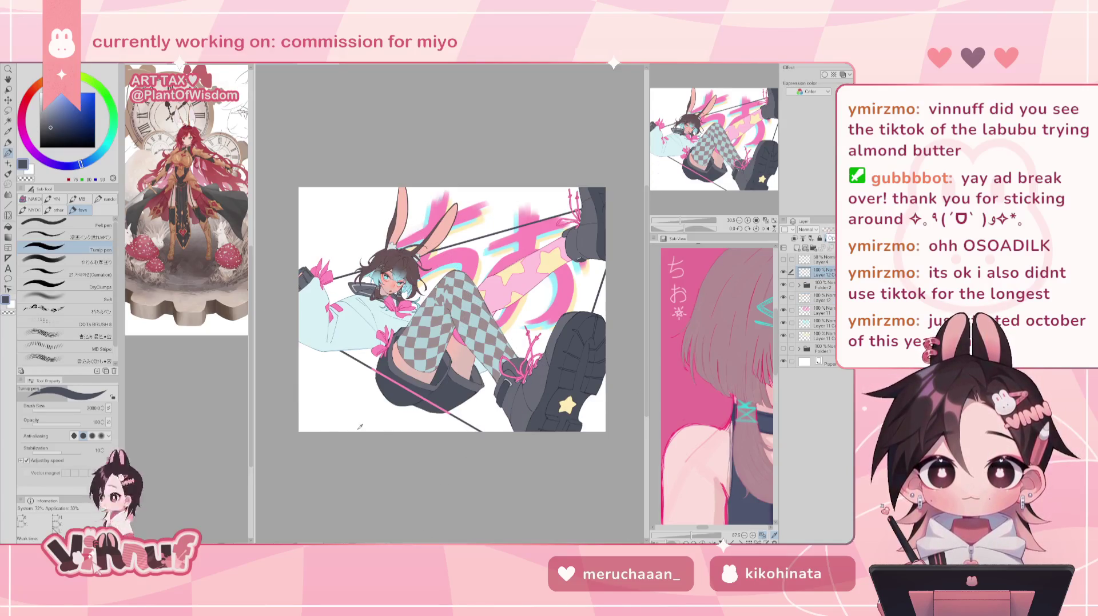
{"action": "key", "text": "x"}
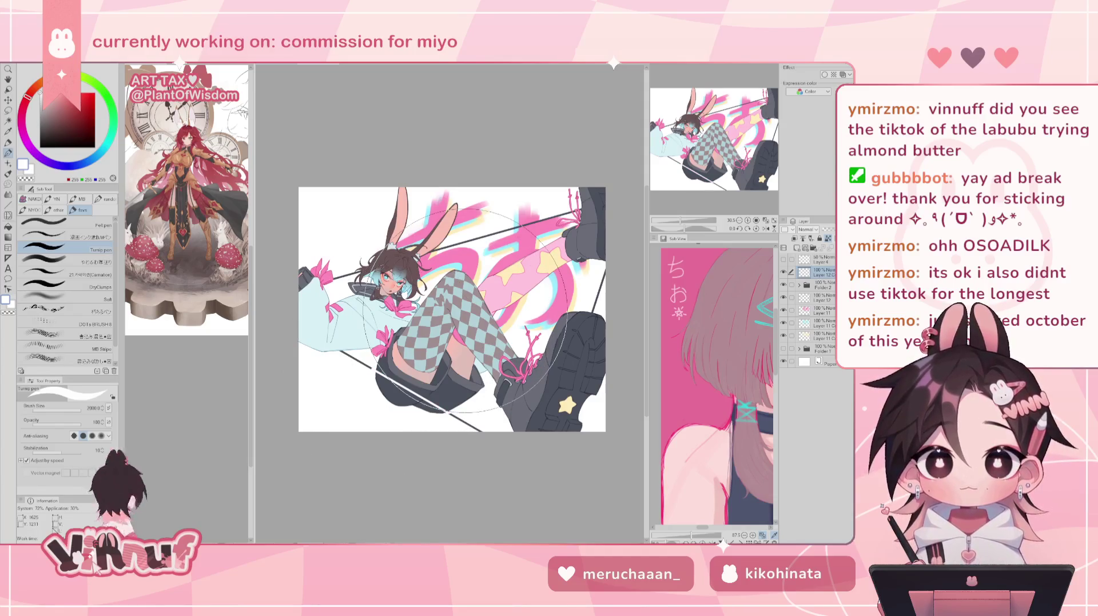
On Layer 11, pick a light cyan colour and mirror-check the composition.
{"action": "left_click_drag", "start_coordinate": [740, 150], "coordinate": [742, 153]}
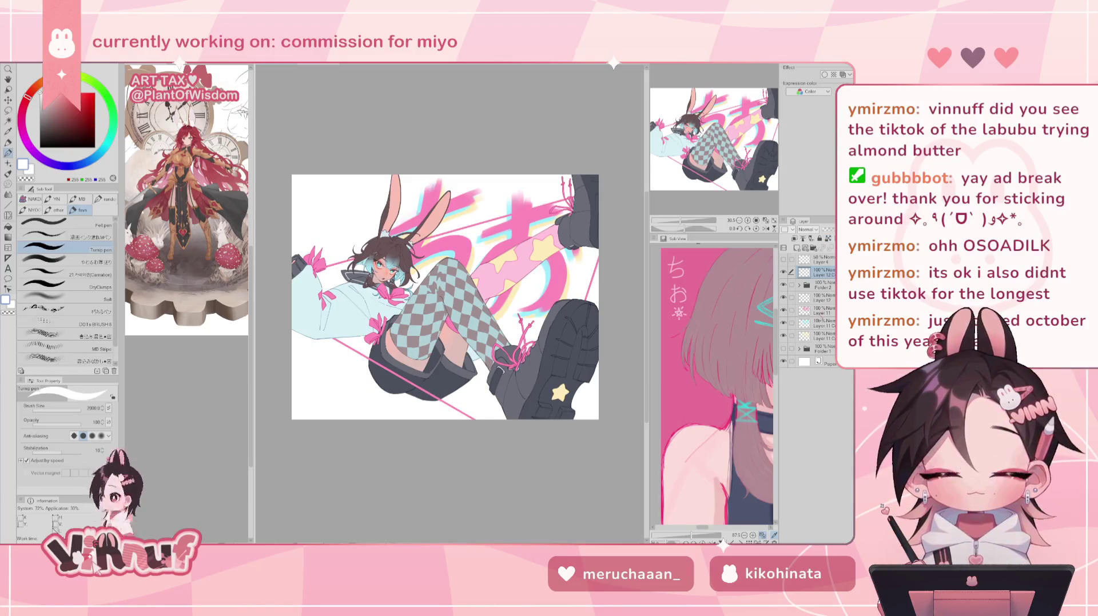
{"action": "left_click", "coordinate": [817, 311]}
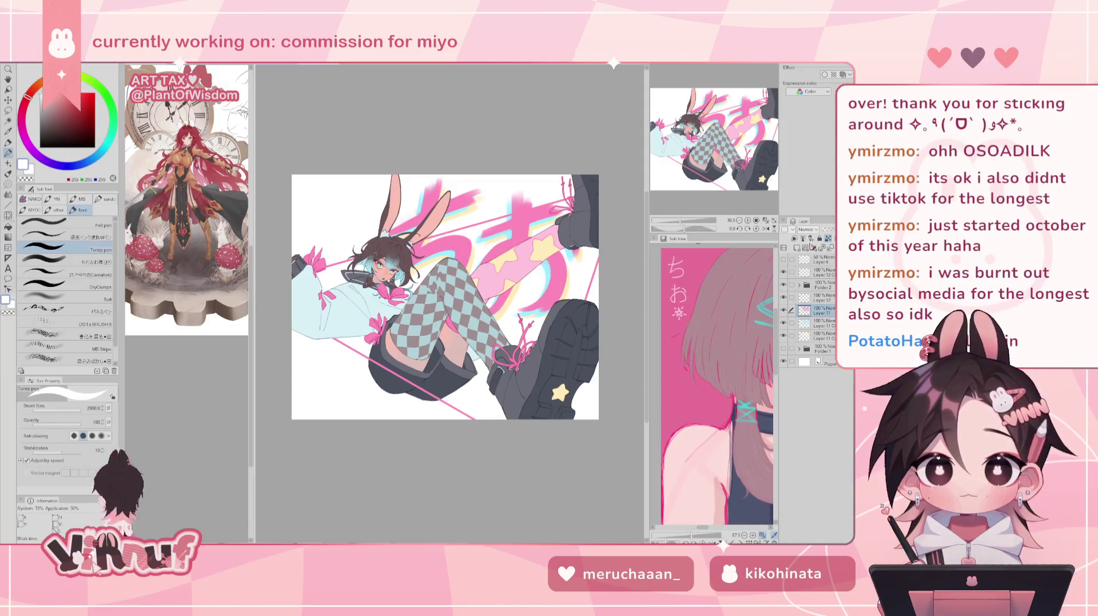
{"action": "left_click_drag", "start_coordinate": [445, 298], "coordinate": [436, 313]}
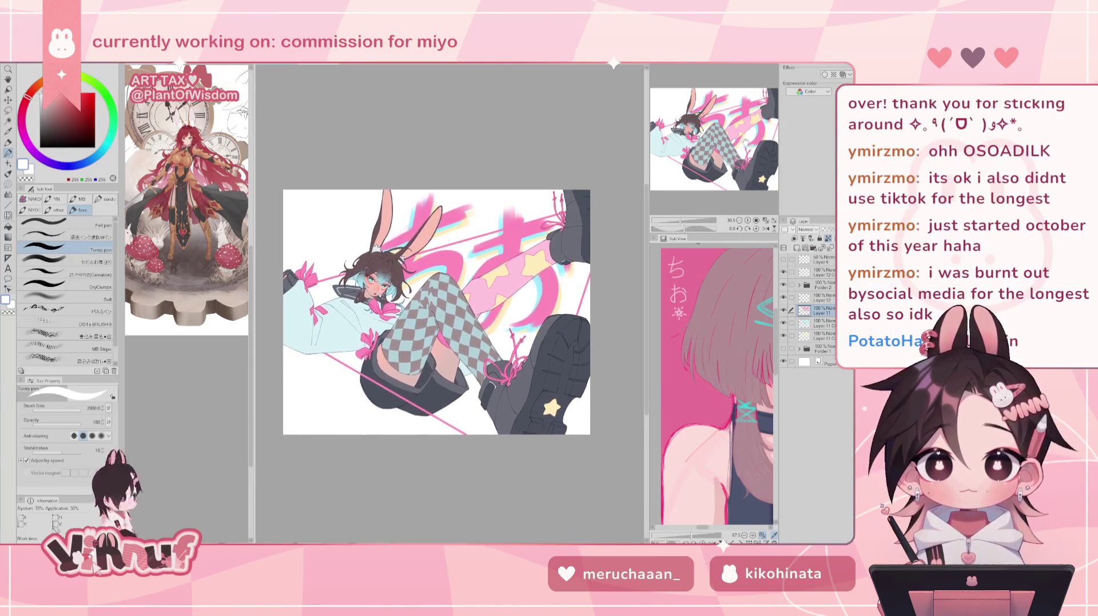
{"action": "left_click", "coordinate": [361, 284], "text": "alt"}
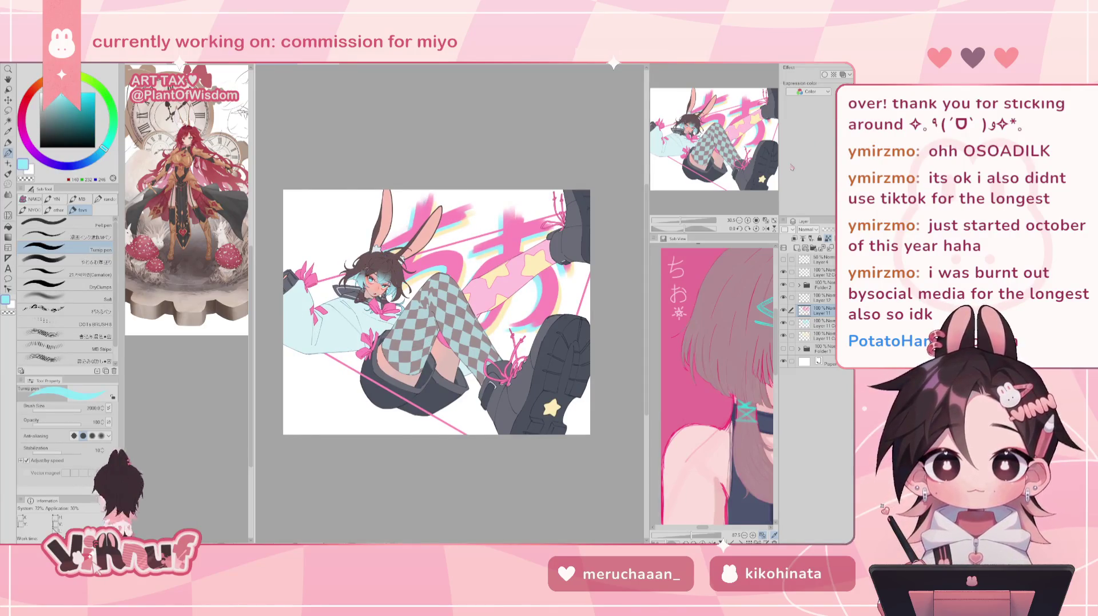
{"action": "key", "text": "h"}
{"action": "key", "text": "h"}
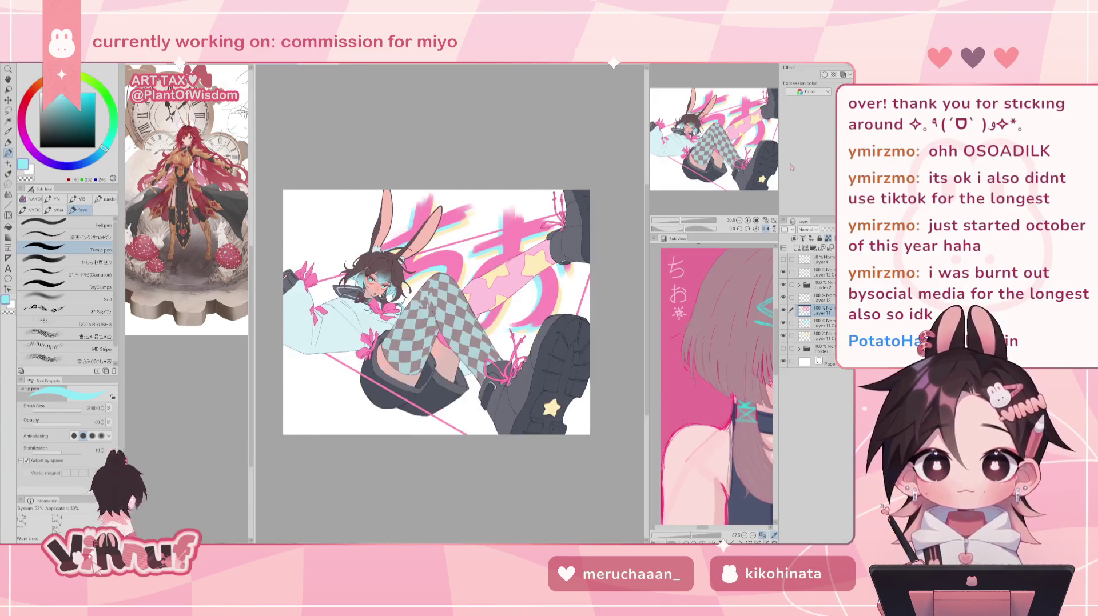
{"action": "key", "text": "h"}
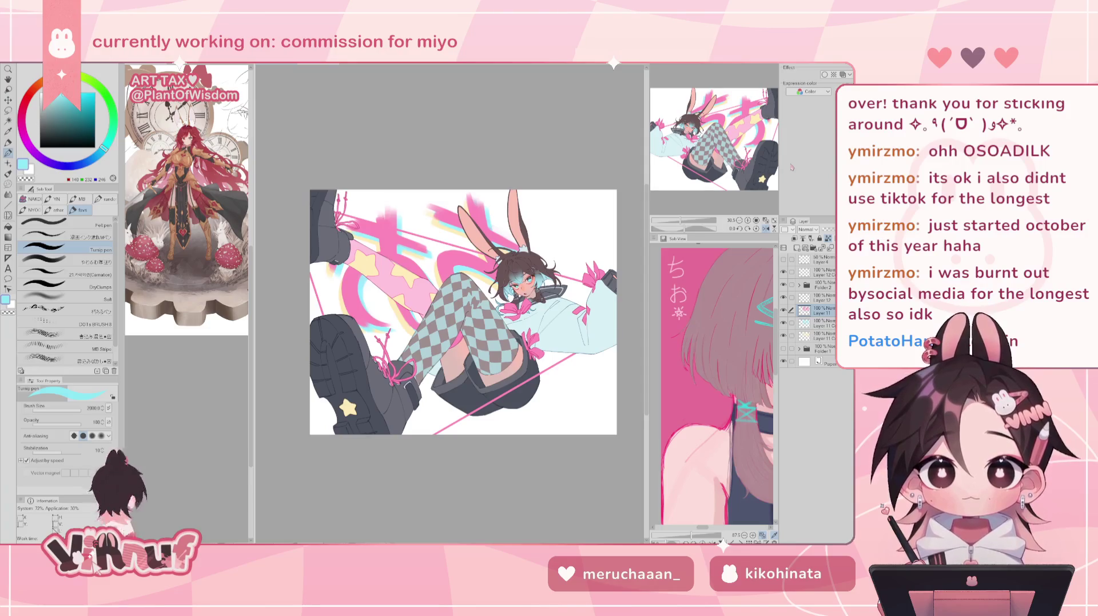
Mirror-check the canvas, zoom in, and open Hue/Saturation/Luminosity with saturation at 7.
{"action": "key", "text": "h"}
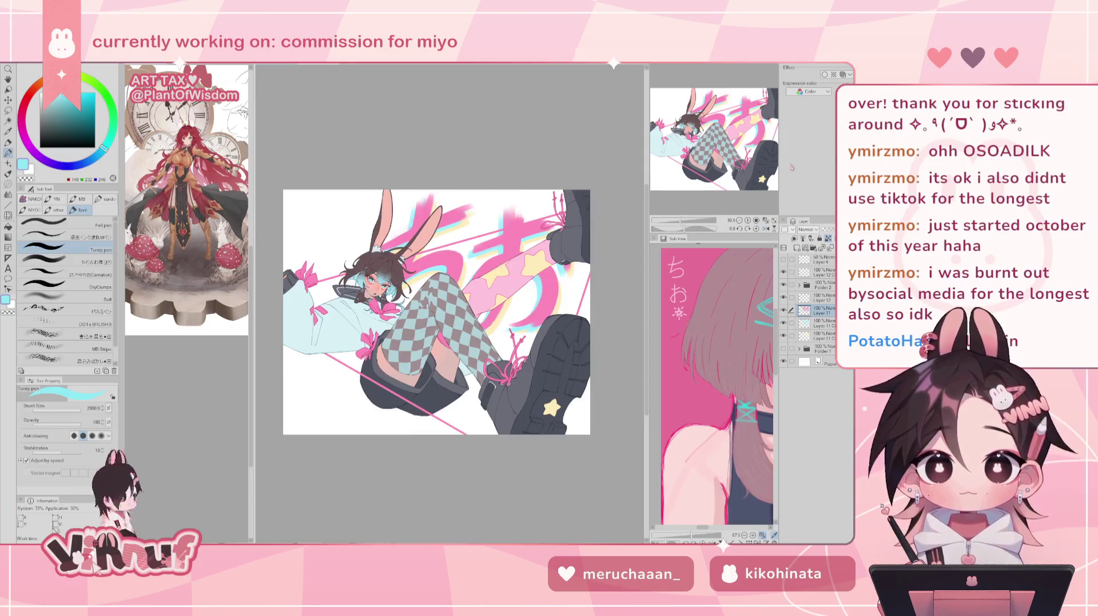
{"action": "key", "text": "h"}
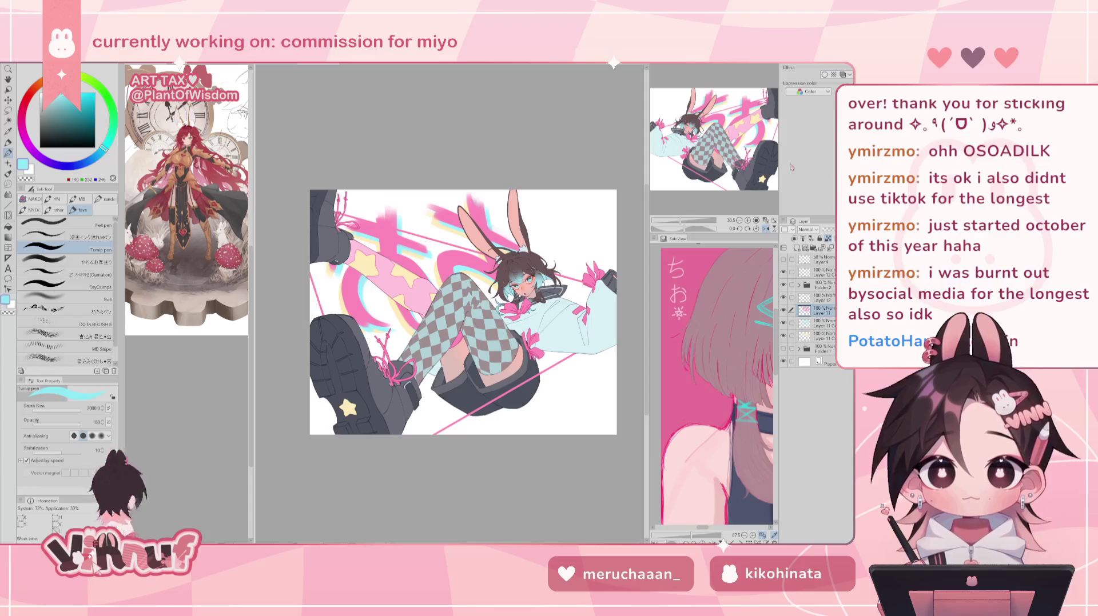
{"action": "key", "text": "h"}
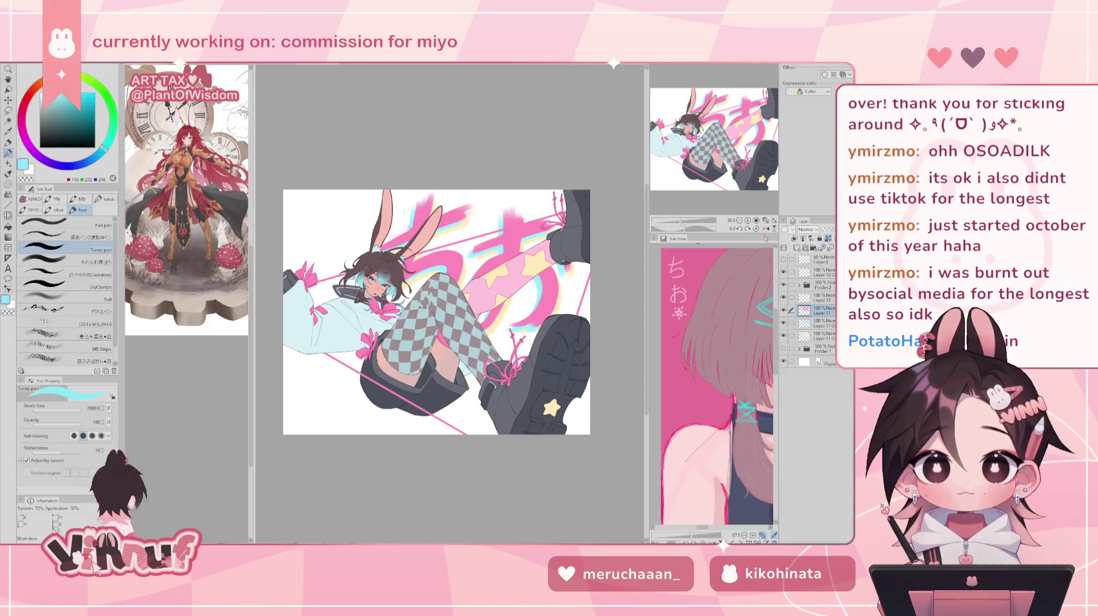
{"action": "scroll", "coordinate": [740, 201], "scroll_direction": "up", "scroll_amount": 3}
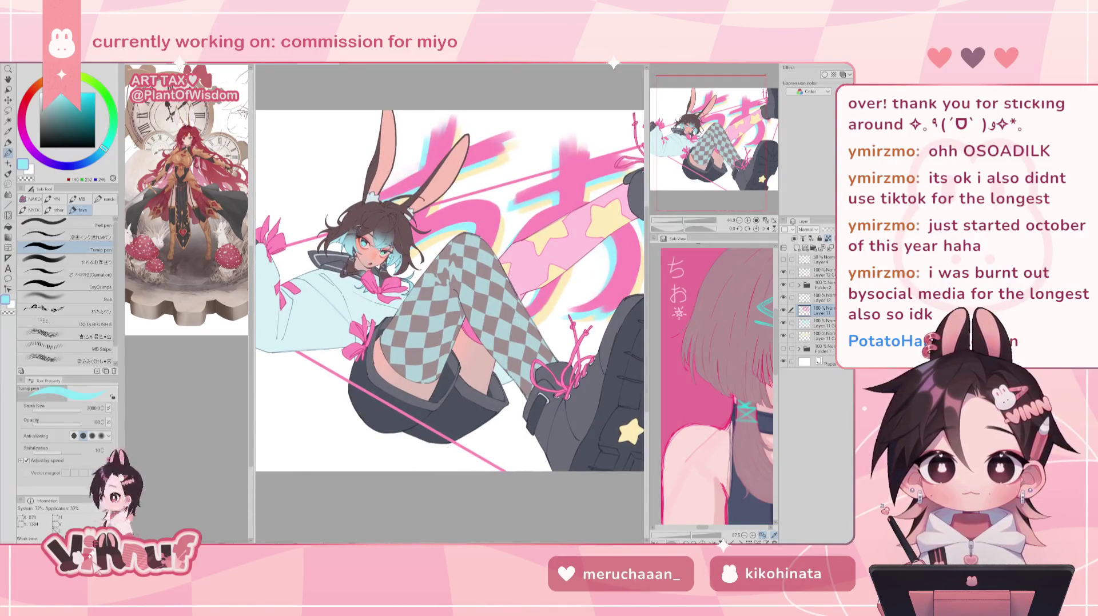
{"action": "key", "text": "ctrl+u"}
{"action": "left_click_drag", "start_coordinate": [654, 379], "coordinate": [680, 381]}
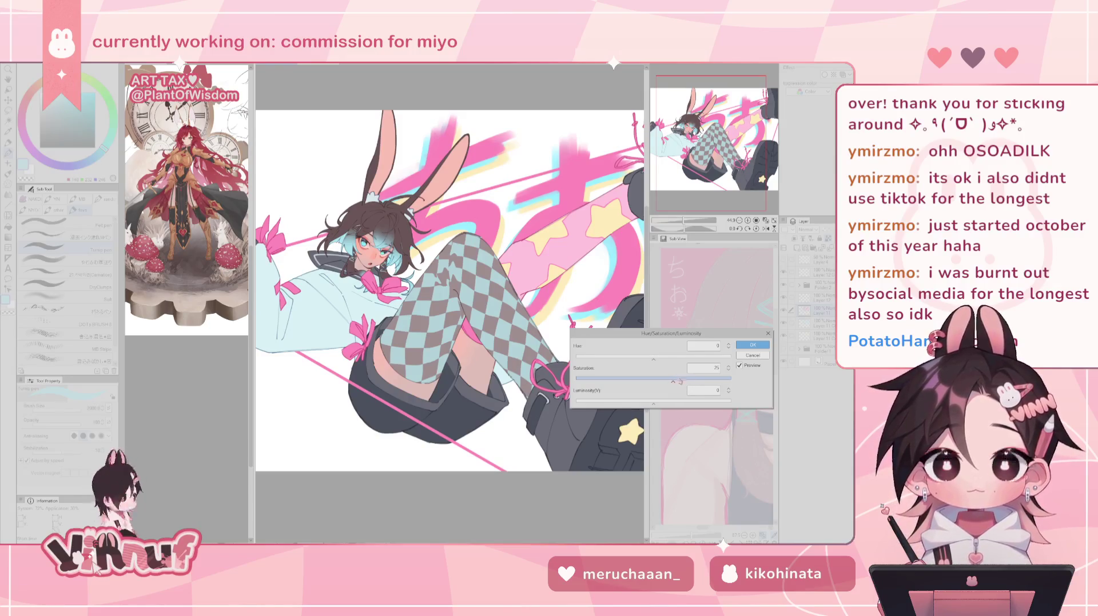
Apply the saturation boost of 7, then sample the sleeve bow's pink and choose a deeper hot pink.
{"action": "left_click", "coordinate": [752, 344]}
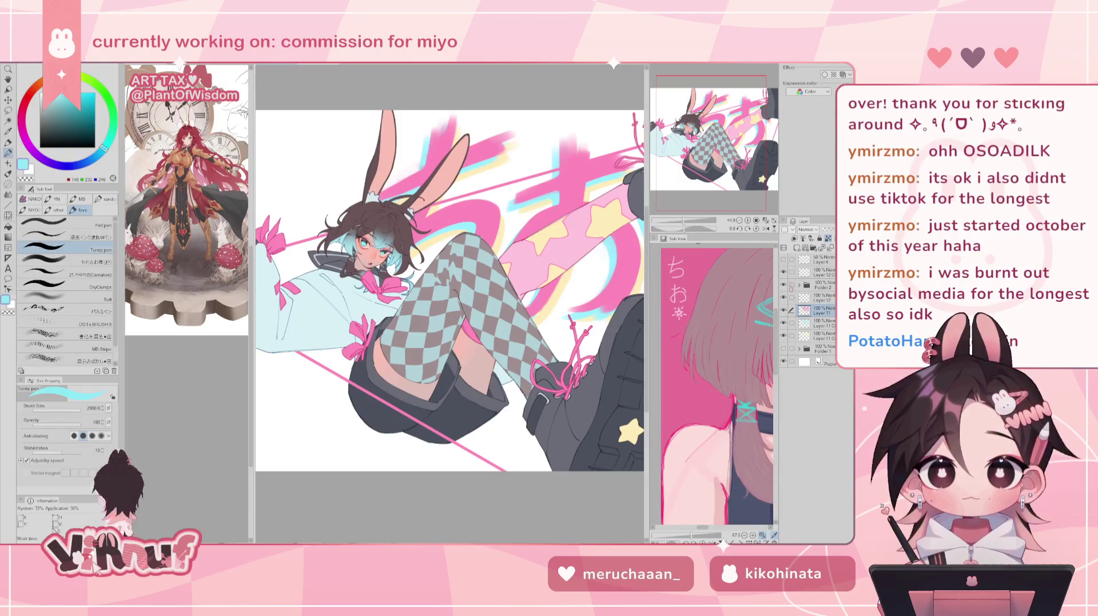
{"action": "scroll", "coordinate": [325, 236], "scroll_direction": "up", "scroll_amount": 2}
{"action": "left_click", "coordinate": [325, 237], "text": "alt"}
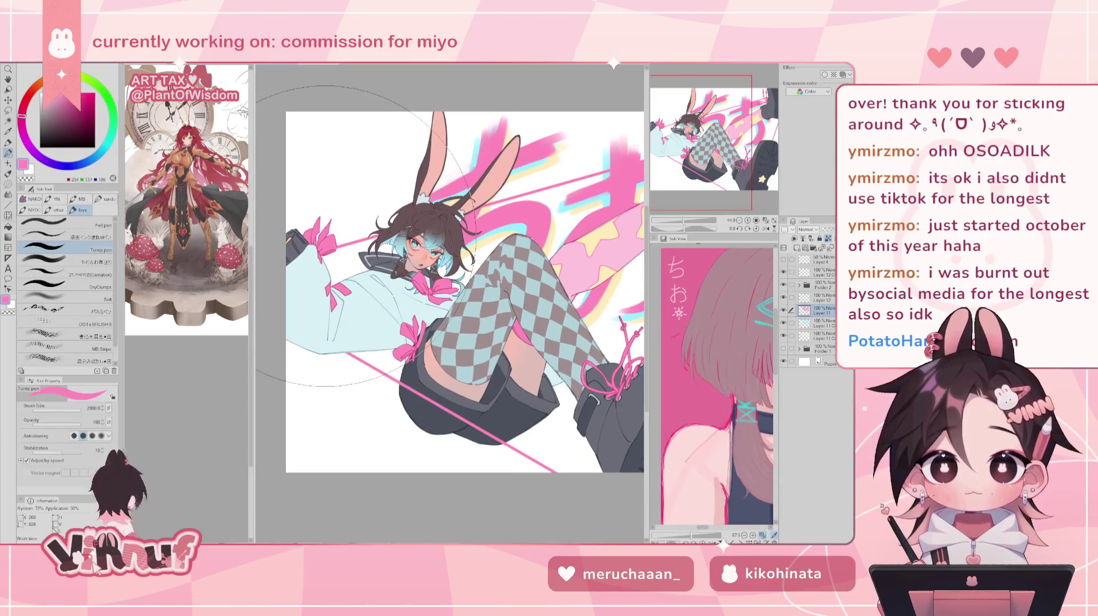
{"action": "left_click_drag", "start_coordinate": [684, 220], "coordinate": [677, 217]}
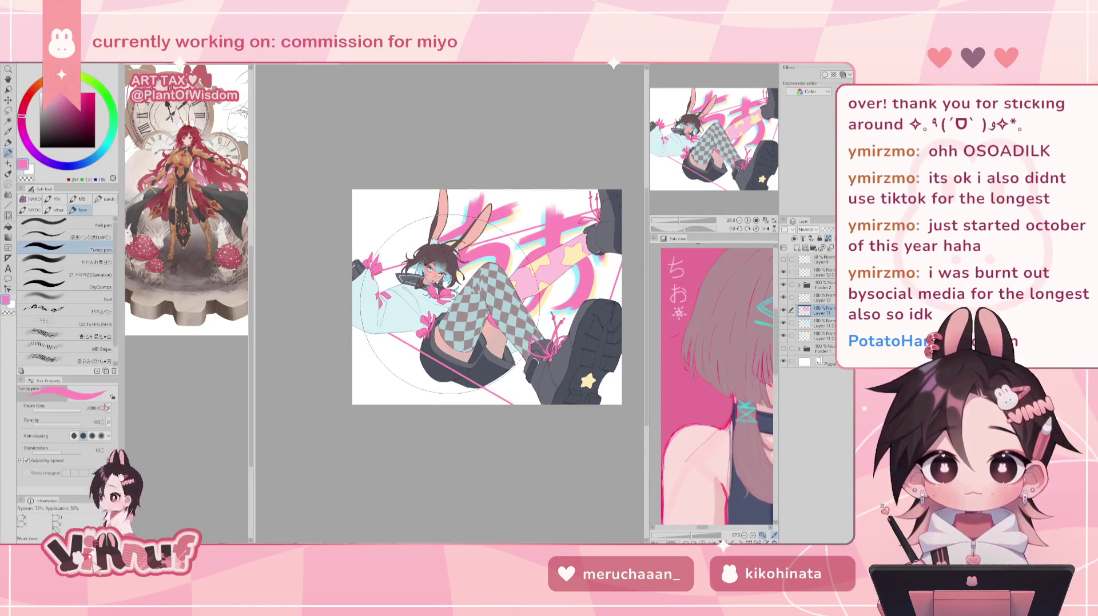
{"action": "left_click", "coordinate": [583, 329], "text": "alt"}
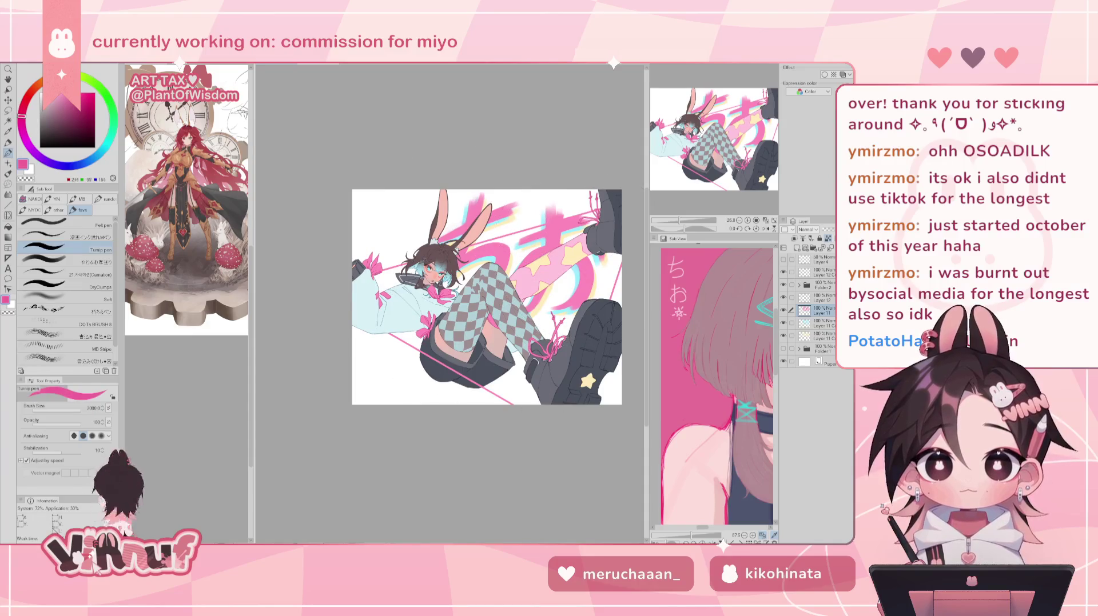
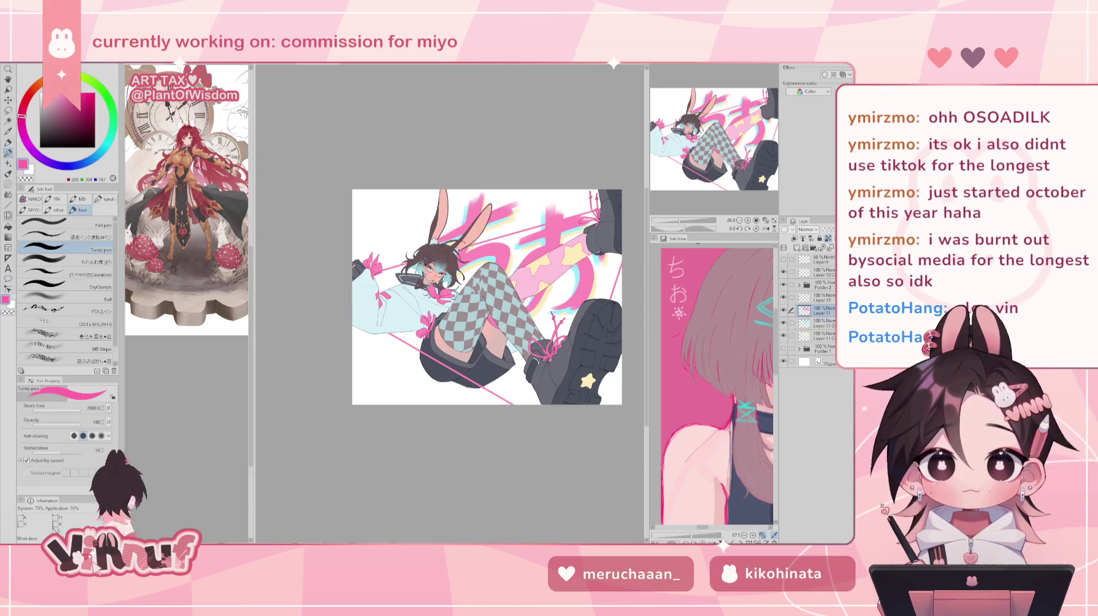
Add a new layer and fill the white background with a pale blue-grey colour.
{"action": "left_click", "coordinate": [812, 348]}
{"action": "key", "text": "ctrl+shift+n"}
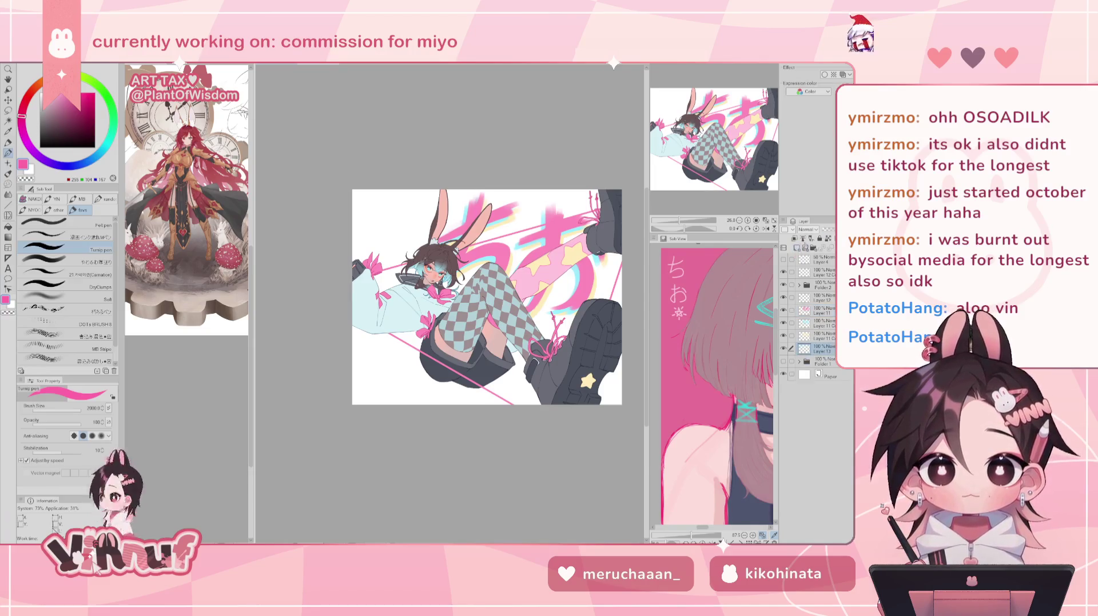
{"action": "left_click", "coordinate": [433, 240], "text": "alt"}
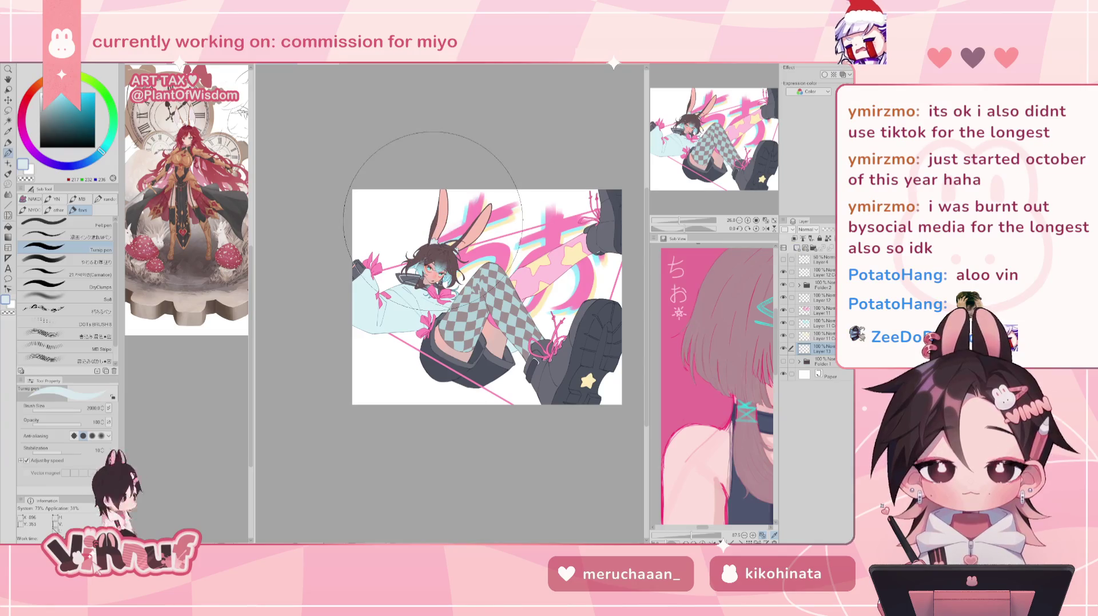
{"action": "key", "text": "g"}
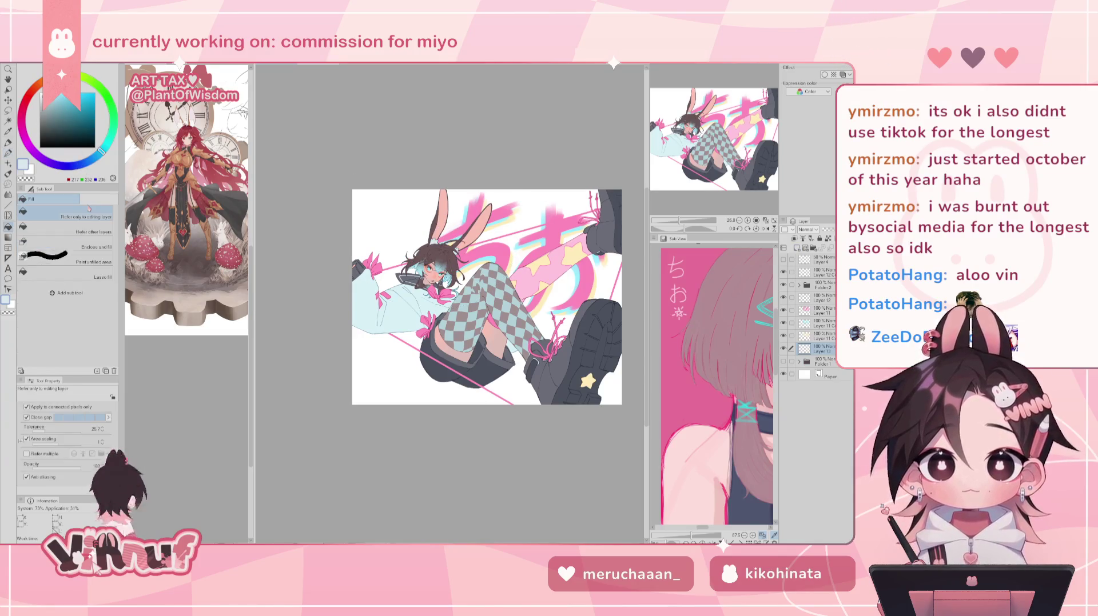
{"action": "left_click_drag", "start_coordinate": [101, 150], "coordinate": [87, 161]}
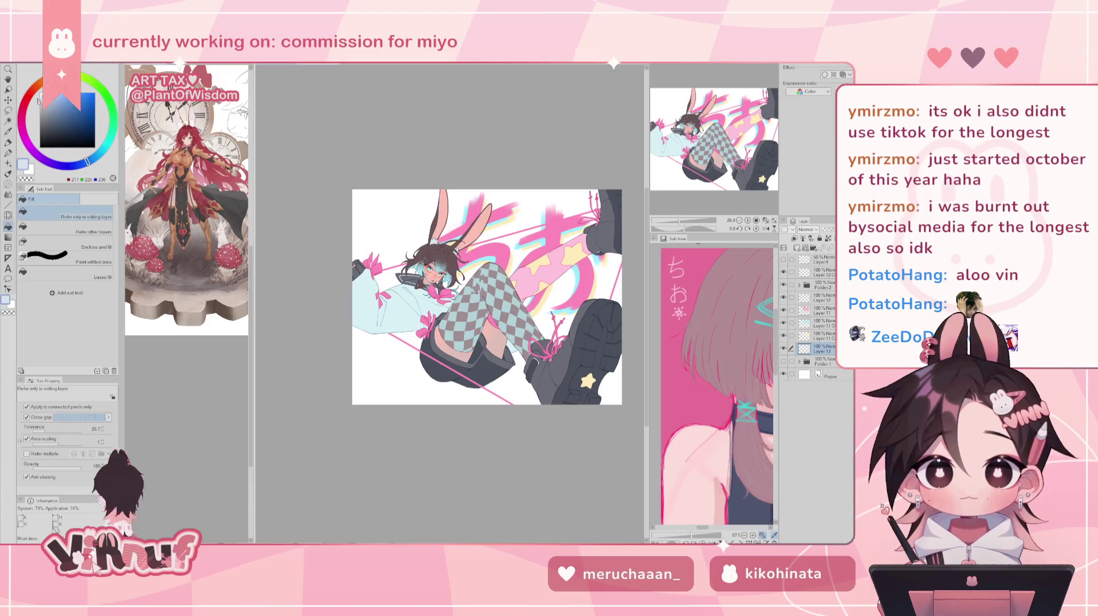
{"action": "left_click", "coordinate": [43, 95]}
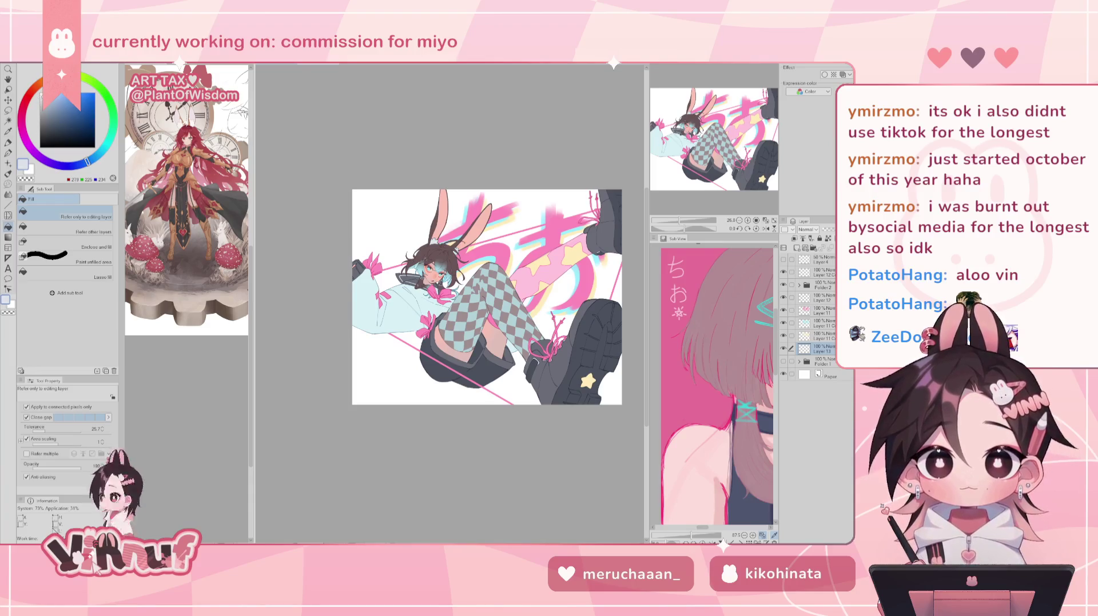
{"action": "left_click", "coordinate": [398, 202]}
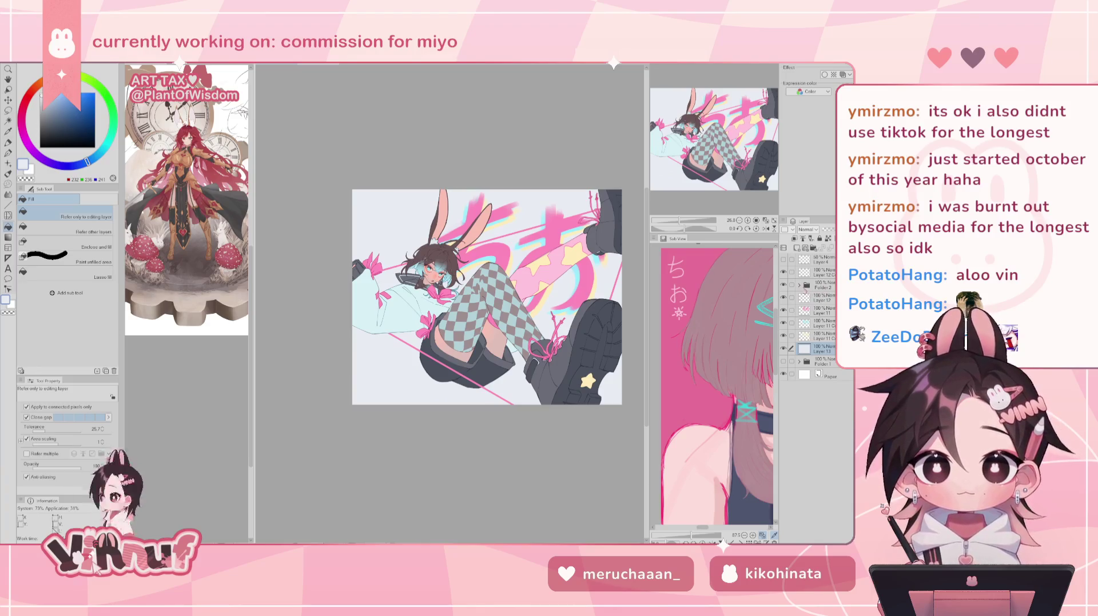
Lower Hard light Layer 6 in Folder 2 to 39% opacity, then reselect background Layer 13.
{"action": "left_click", "coordinate": [799, 284]}
{"action": "left_click", "coordinate": [827, 310]}
{"action": "left_click_drag", "start_coordinate": [824, 229], "coordinate": [832, 229]}
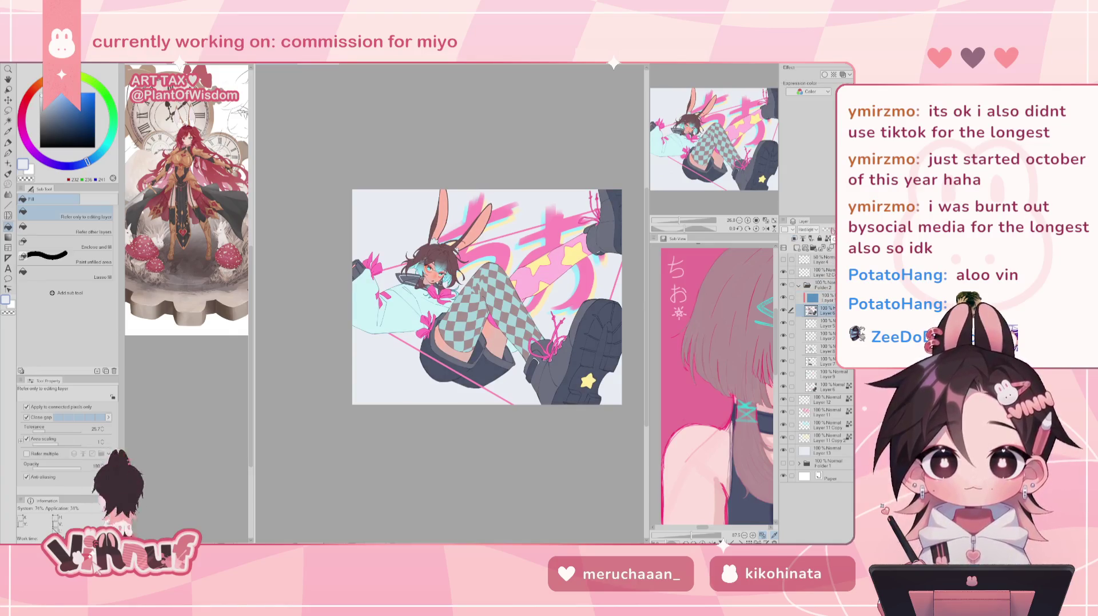
{"action": "left_click_drag", "start_coordinate": [834, 229], "coordinate": [831, 229]}
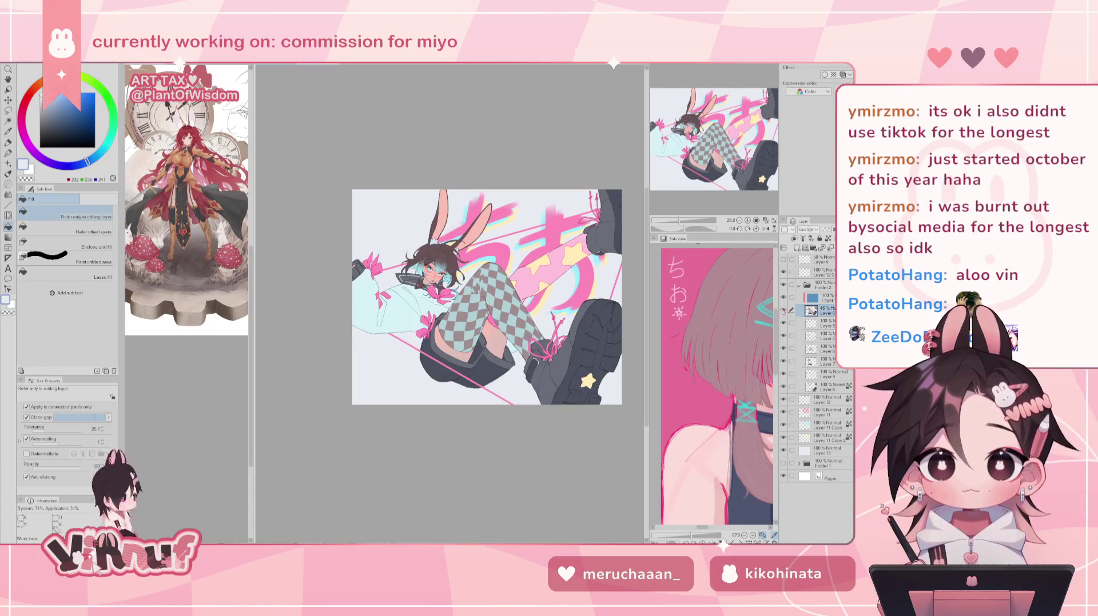
{"action": "key", "text": "h"}
{"action": "key", "text": "h"}
{"action": "left_click", "coordinate": [827, 450]}
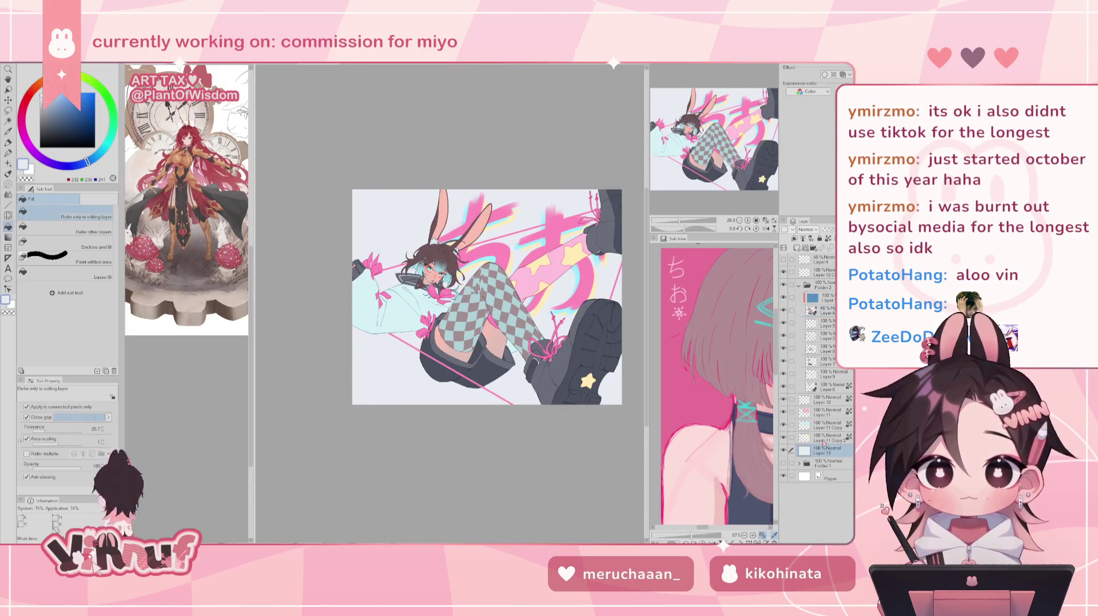
{"action": "key", "text": "ctrl+u"}
Set Layer 13's hue to 140 and saturation to -17 for a muted pink background.
{"action": "left_click", "coordinate": [672, 357]}
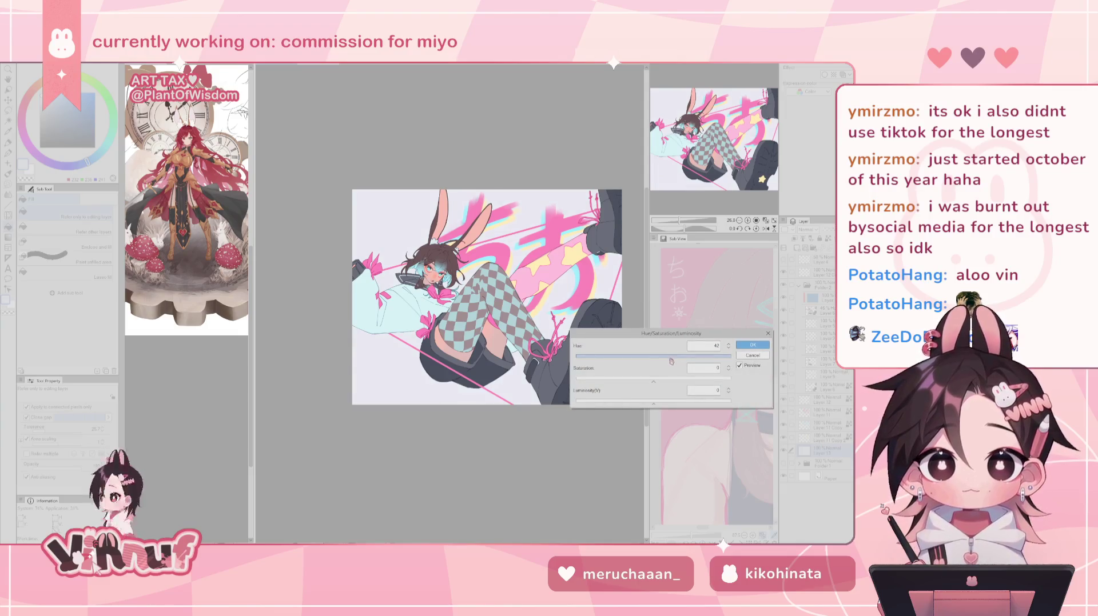
{"action": "left_click_drag", "start_coordinate": [693, 362], "coordinate": [605, 359]}
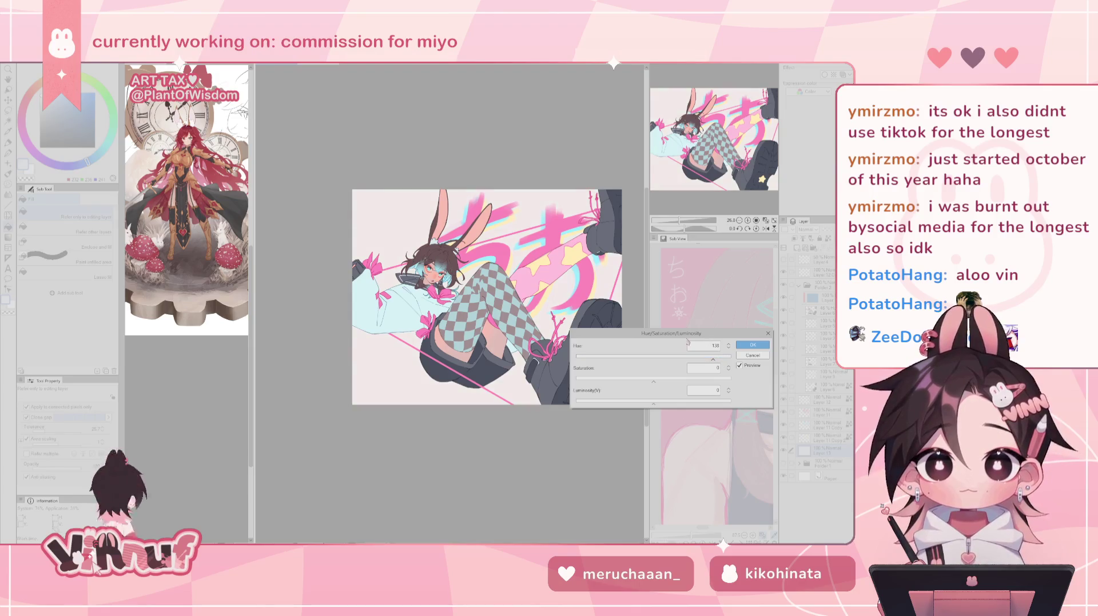
{"action": "left_click", "coordinate": [596, 359]}
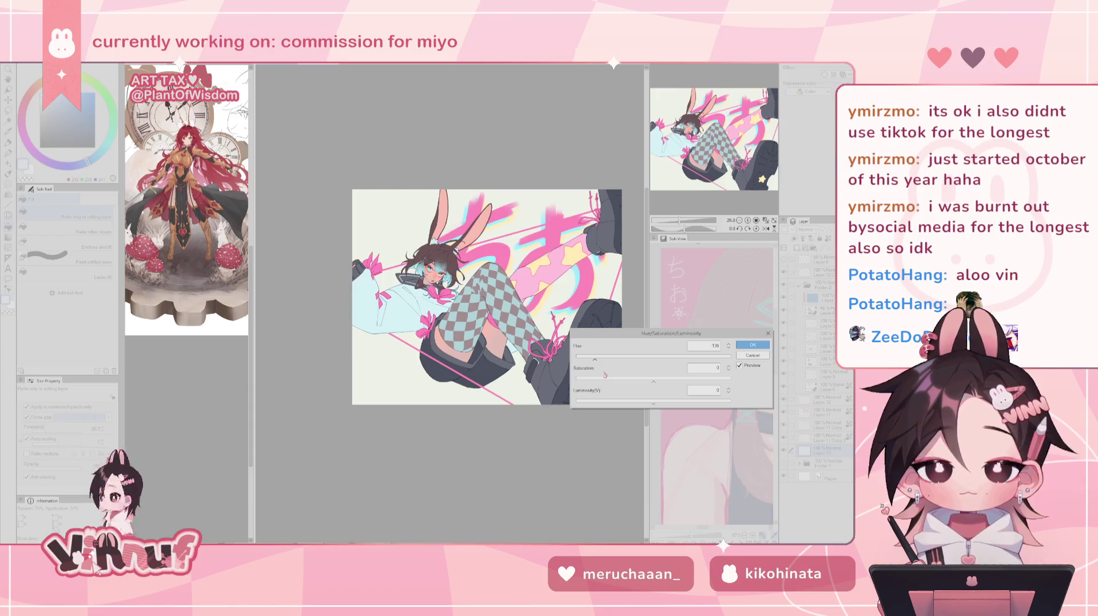
{"action": "left_click_drag", "start_coordinate": [591, 360], "coordinate": [617, 359]}
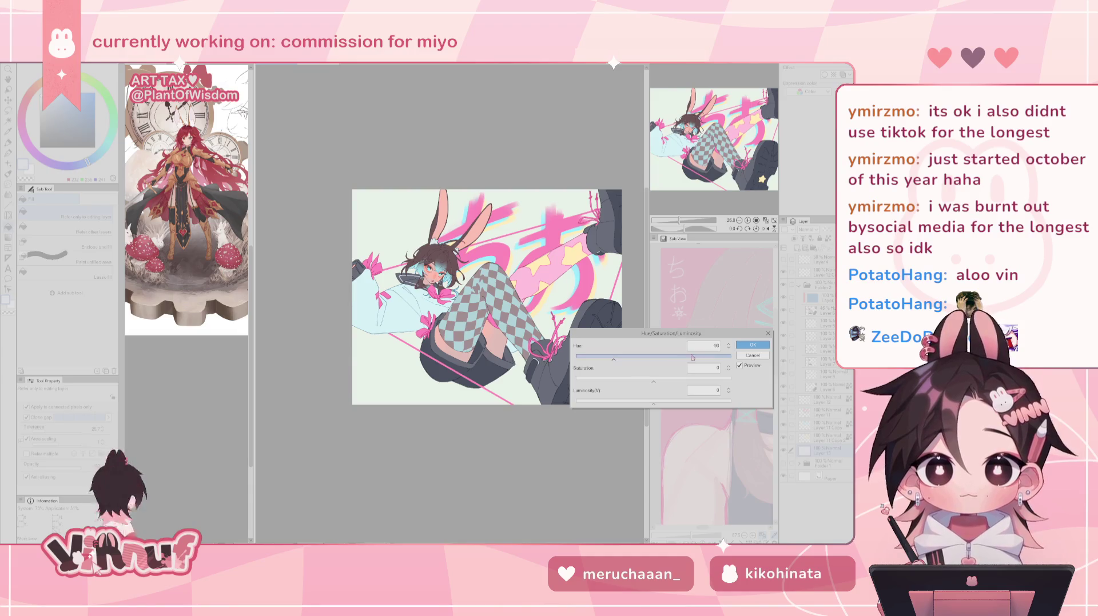
{"action": "left_click", "coordinate": [714, 361]}
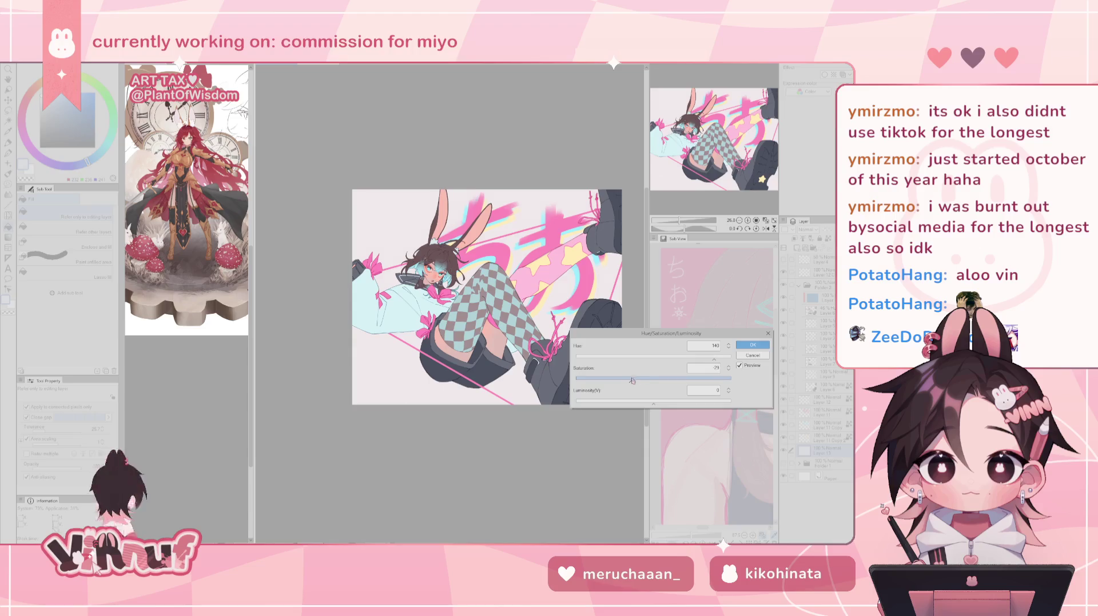
{"action": "left_click_drag", "start_coordinate": [632, 381], "coordinate": [640, 382]}
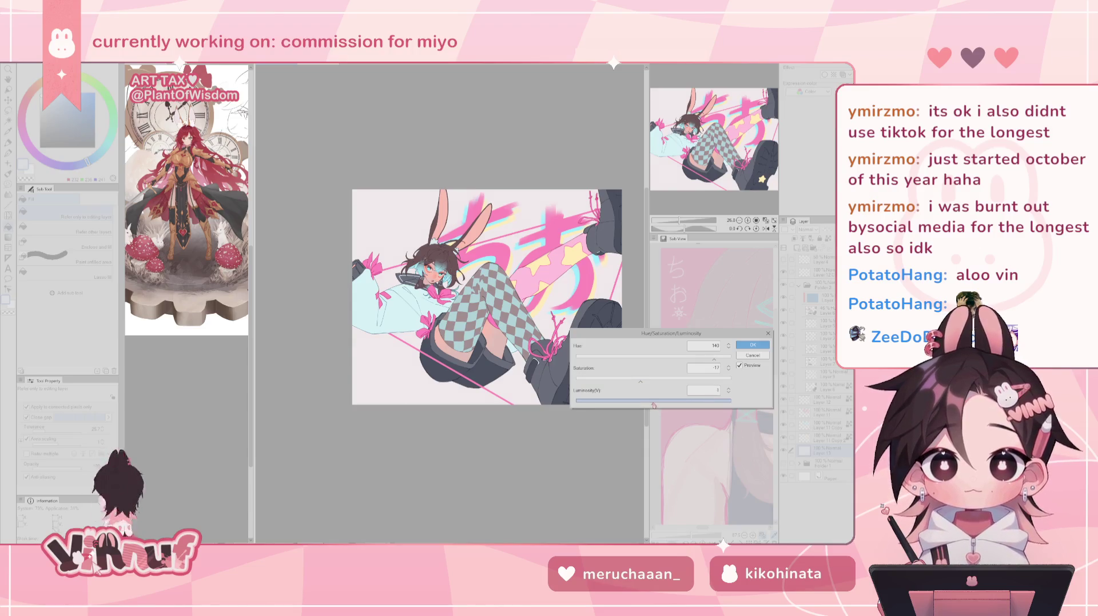
{"action": "left_click", "coordinate": [729, 389]}
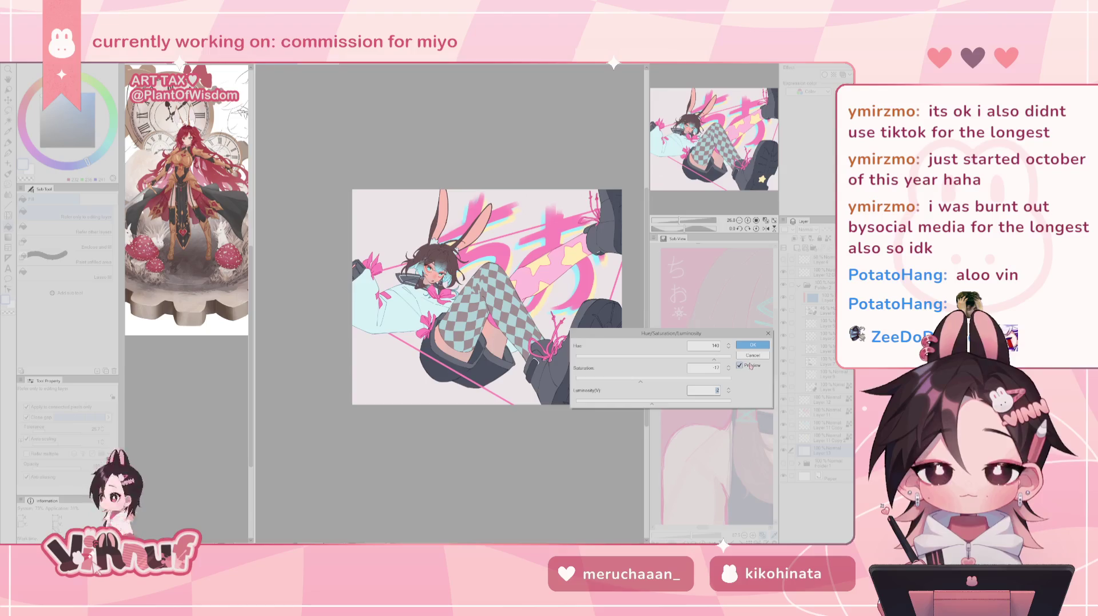
{"action": "left_click", "coordinate": [752, 345]}
{"action": "scroll", "coordinate": [449, 297], "scroll_direction": "up", "scroll_amount": 3}
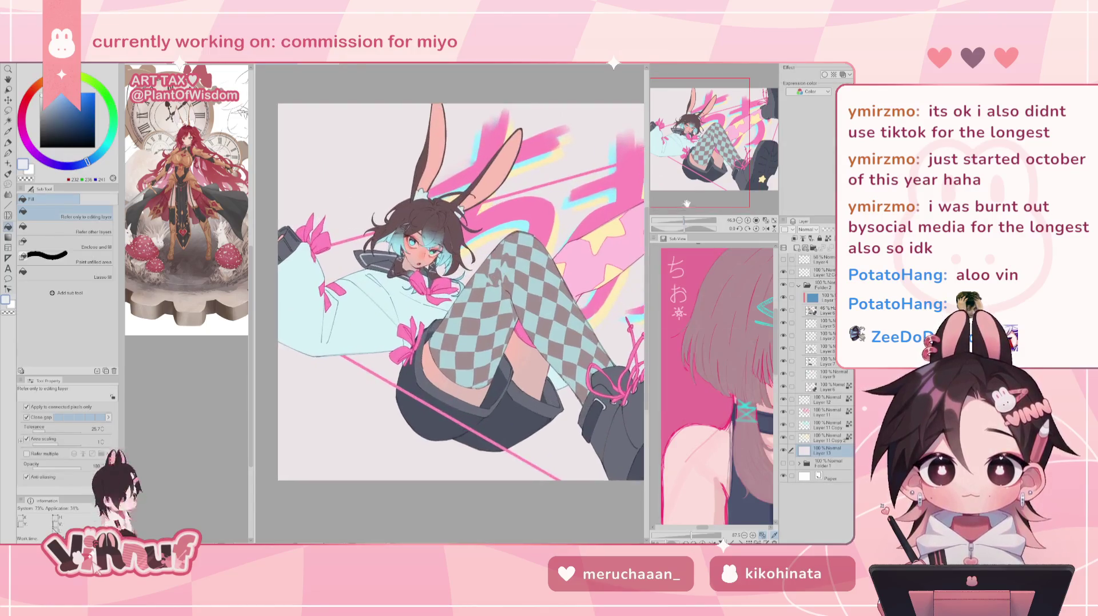
Mirror the canvas view to check the composition, then flip it back and recentre.
{"action": "scroll", "coordinate": [450, 298], "scroll_direction": "down", "scroll_amount": 3}
{"action": "key", "text": "h"}
{"action": "scroll", "coordinate": [450, 298], "scroll_direction": "up", "scroll_amount": 2}
{"action": "scroll", "coordinate": [450, 298], "scroll_direction": "down", "scroll_amount": 2}
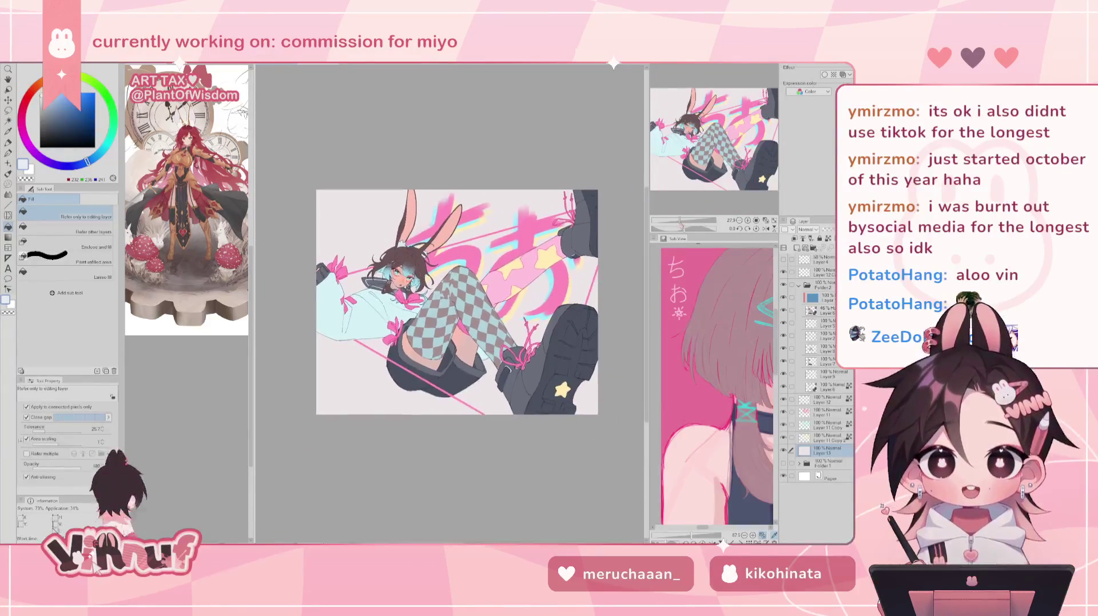
{"action": "key", "text": "h"}
{"action": "scroll", "coordinate": [449, 297], "scroll_direction": "up", "scroll_amount": 2}
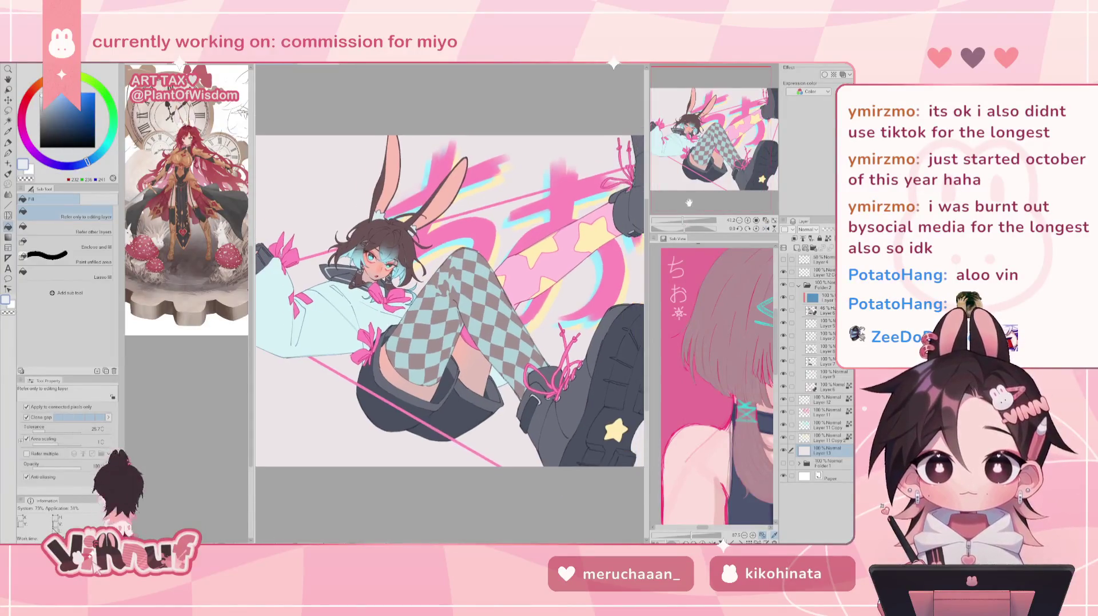
{"action": "left_click_drag", "start_coordinate": [684, 220], "coordinate": [682, 221]}
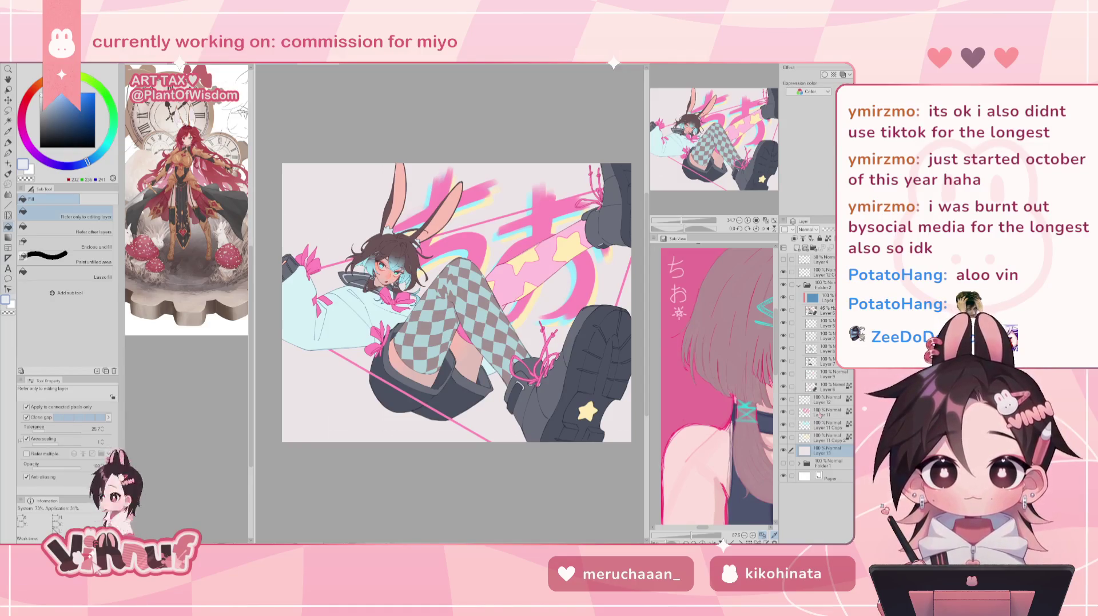
Select Layer 11, collapse Folder 2, and sample pink then pale yellow with the pen.
{"action": "left_click", "coordinate": [819, 416]}
{"action": "left_click", "coordinate": [798, 284]}
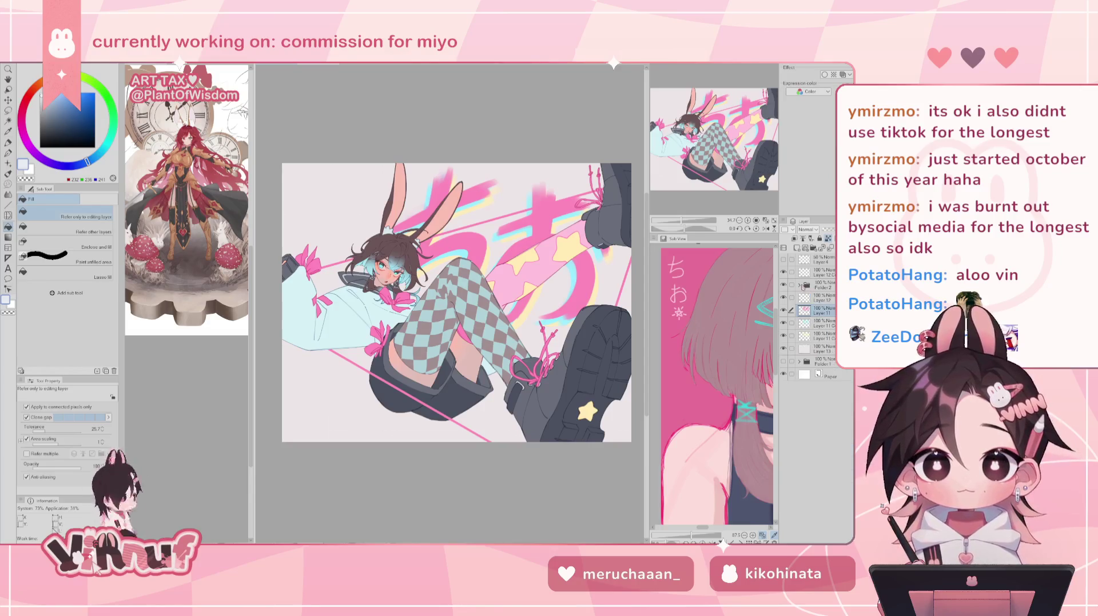
{"action": "key", "text": "p"}
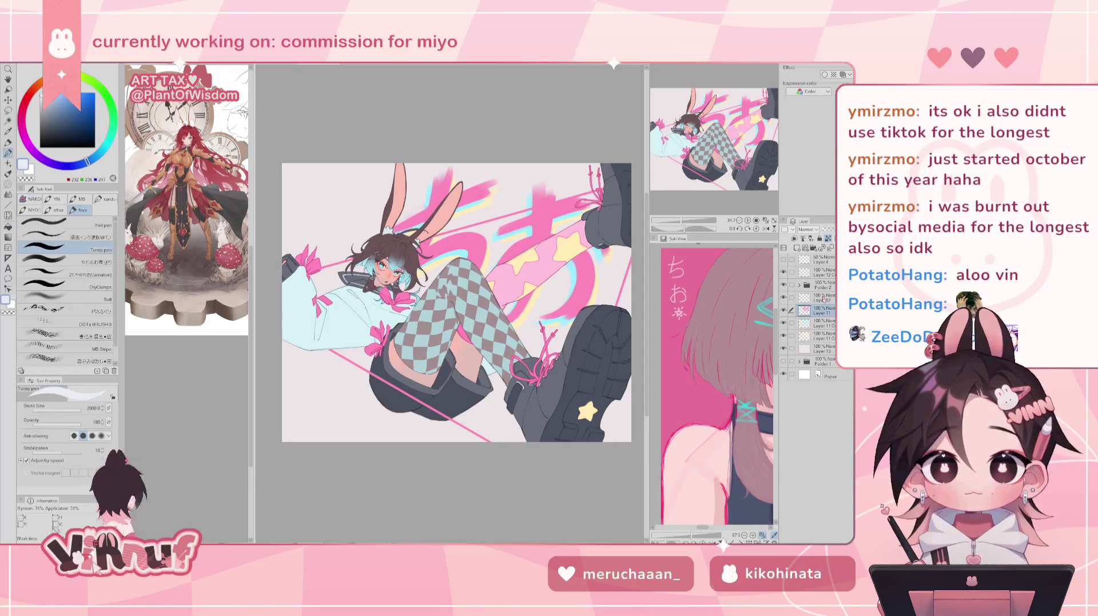
{"action": "left_click", "coordinate": [472, 242], "text": "alt"}
{"action": "key", "text": "ctrl+z"}
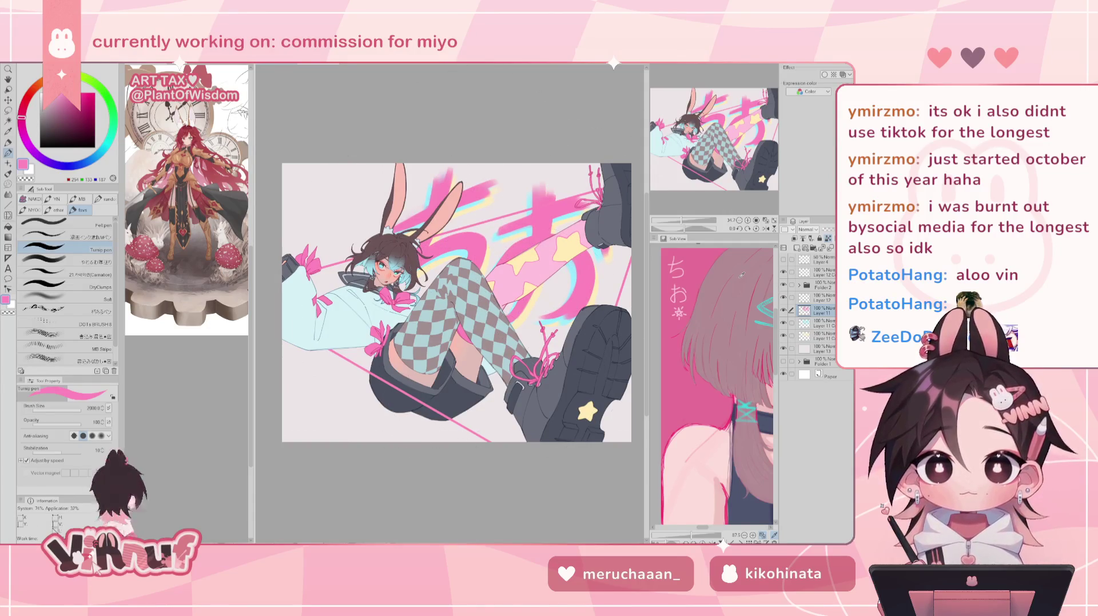
{"action": "left_click", "coordinate": [572, 243], "text": "alt"}
Browse Layer 12, its copy, Layer 13 and Layer 11's copy, picking pink along the way.
{"action": "key", "text": "alt+bracketleft"}
{"action": "key", "text": "alt+bracketleft"}
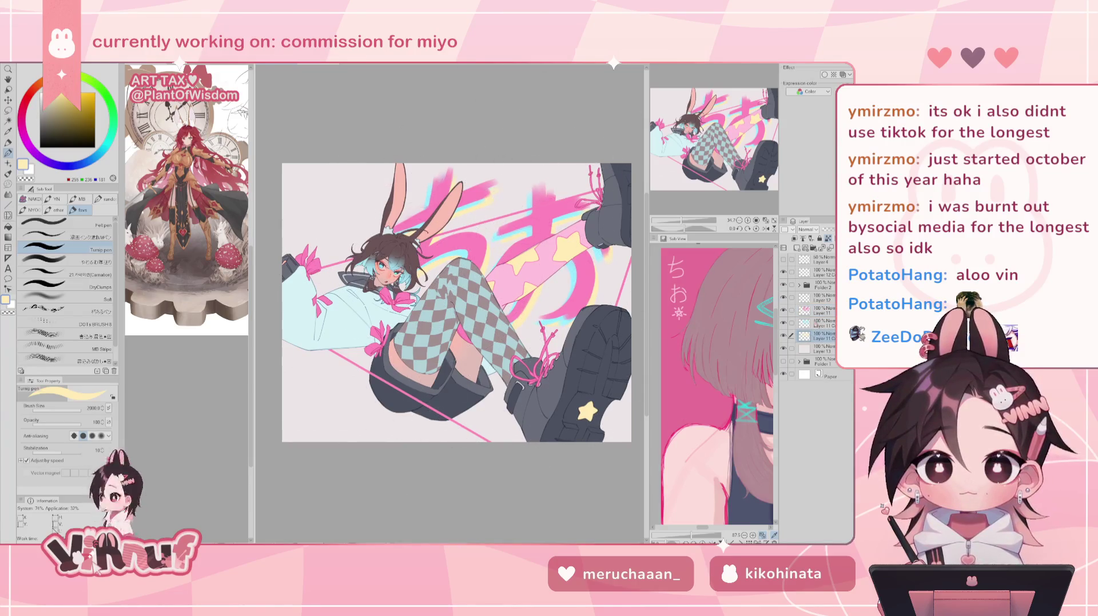
{"action": "left_click", "coordinate": [824, 296]}
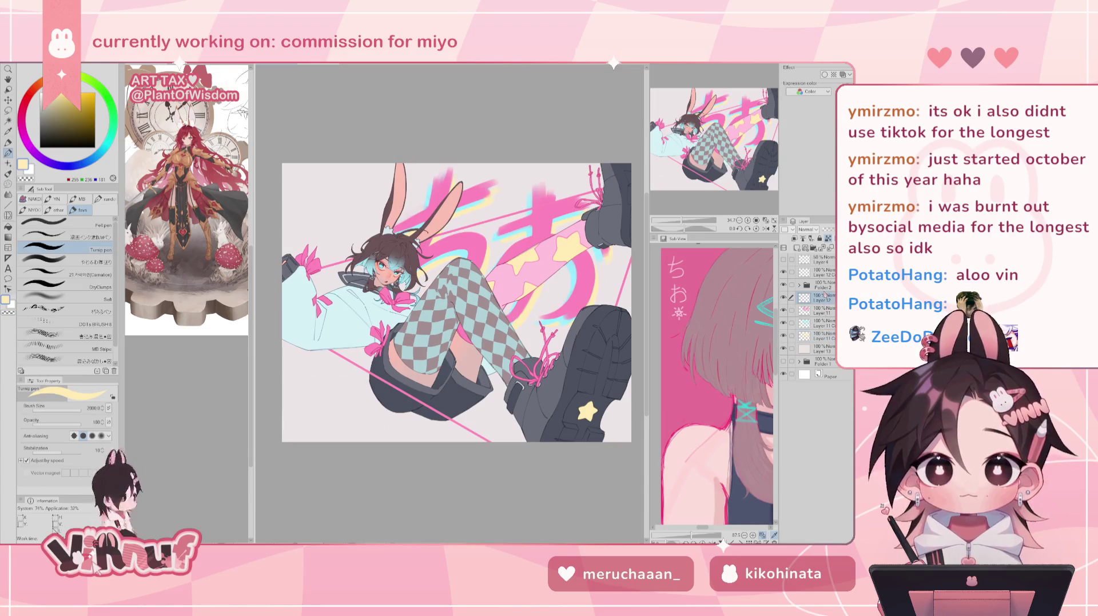
{"action": "left_click", "coordinate": [315, 264], "text": "alt"}
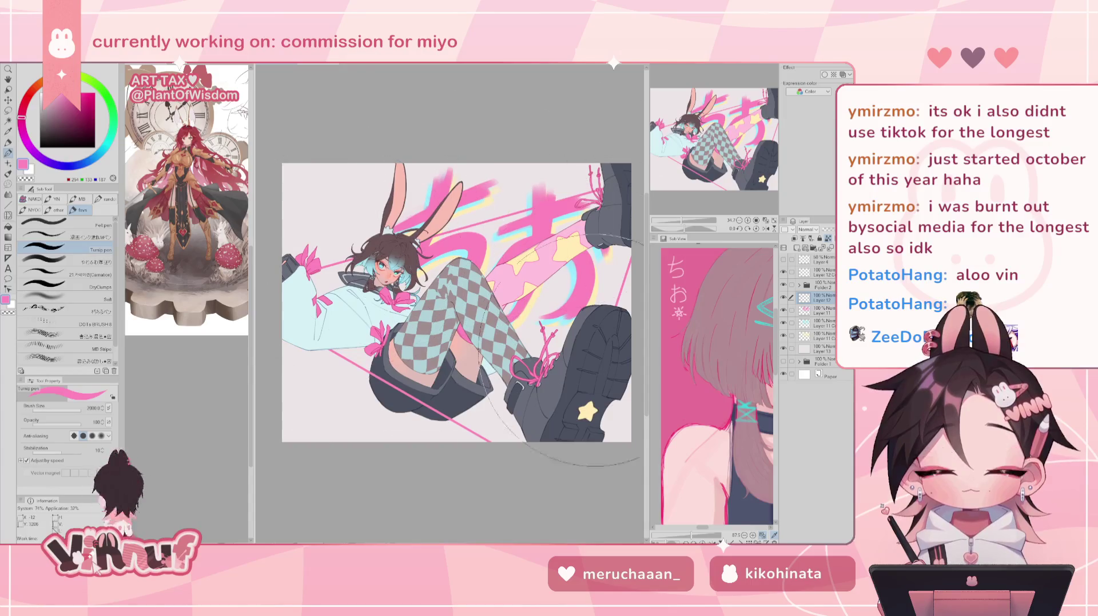
{"action": "left_click", "coordinate": [823, 272]}
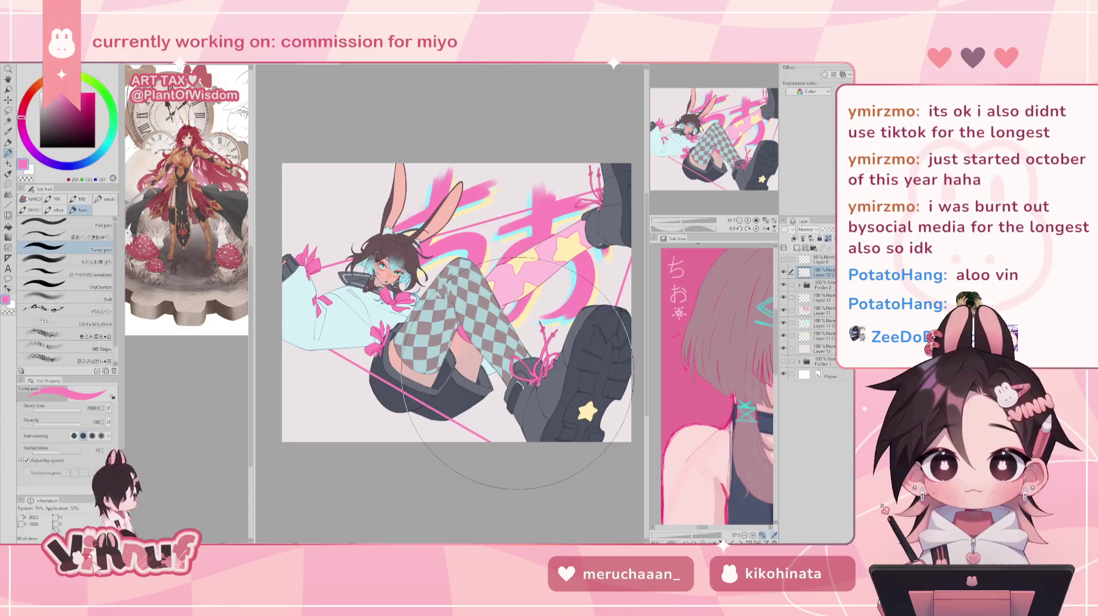
{"action": "left_click", "coordinate": [823, 347]}
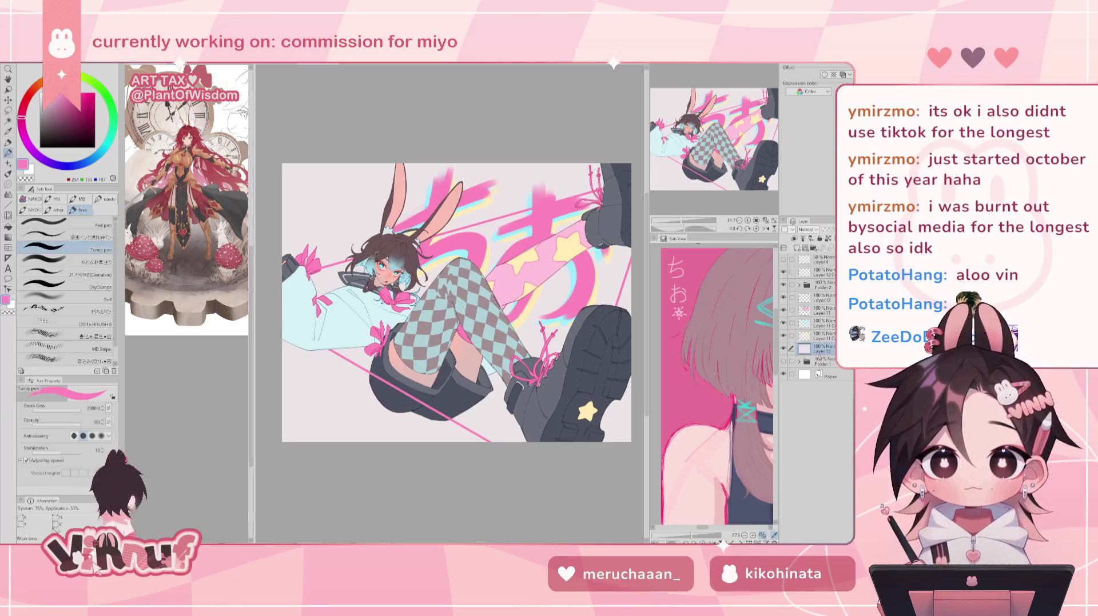
{"action": "left_click", "coordinate": [821, 337]}
Return to Layer 11 and make a star decoration stamp brush active.
{"action": "left_click_drag", "start_coordinate": [681, 221], "coordinate": [686, 220]}
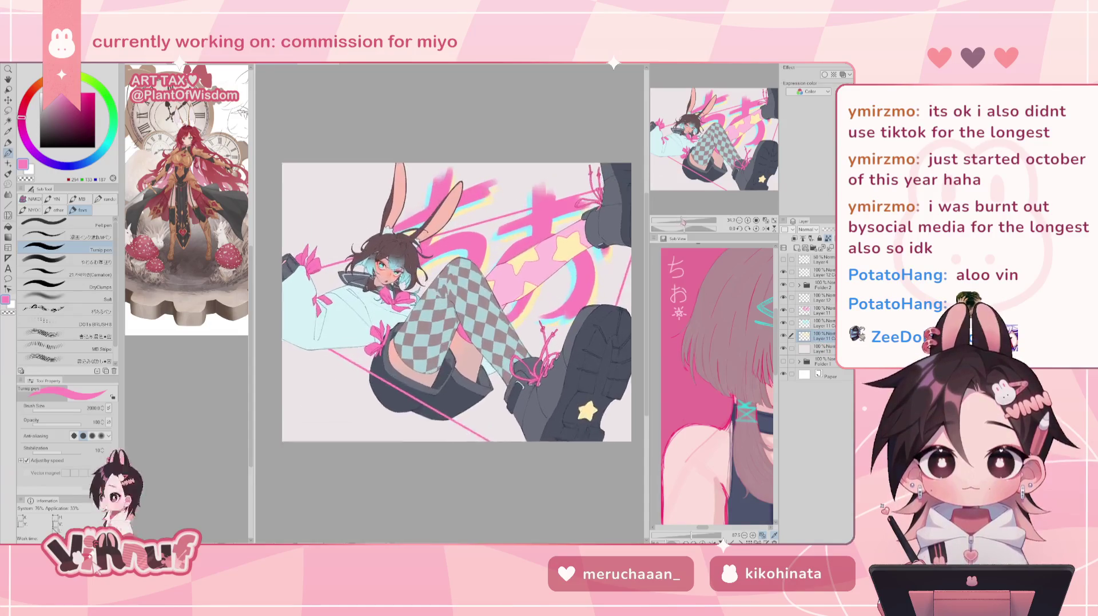
{"action": "left_click", "coordinate": [823, 311]}
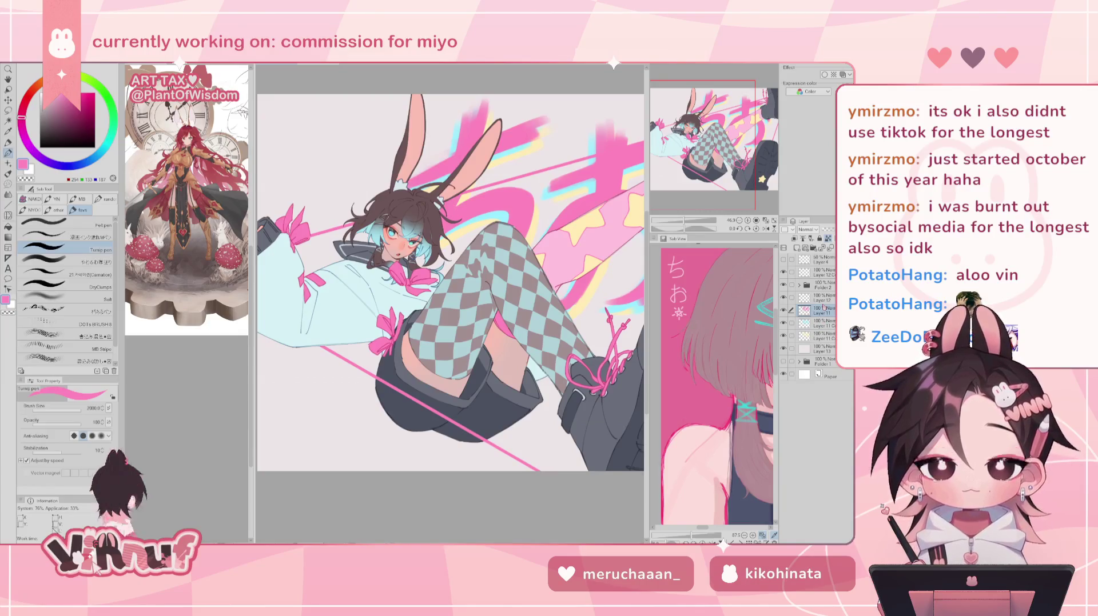
{"action": "key", "text": "b"}
{"action": "left_click", "coordinate": [94, 352]}
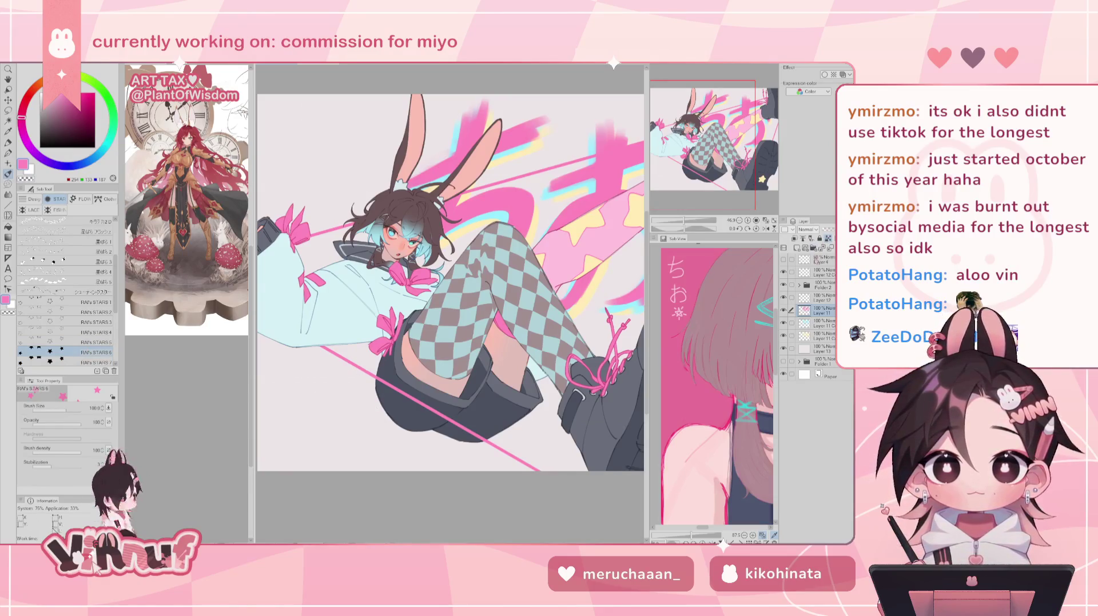
Add a decoration layer and stamp pink stars at the lower left.
{"action": "left_click", "coordinate": [797, 248]}
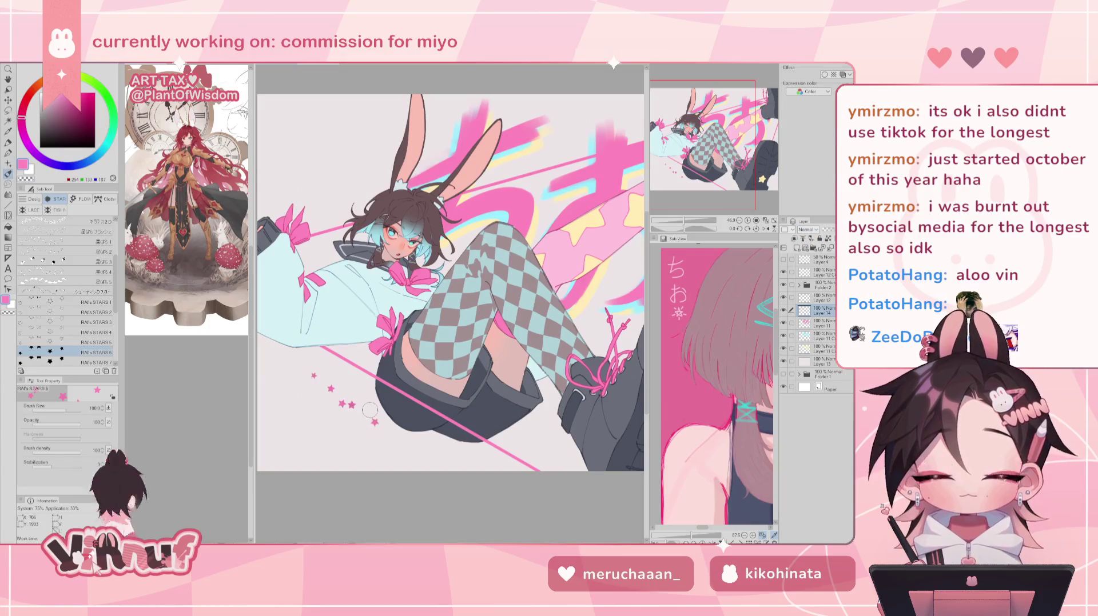
{"action": "left_click", "coordinate": [352, 416]}
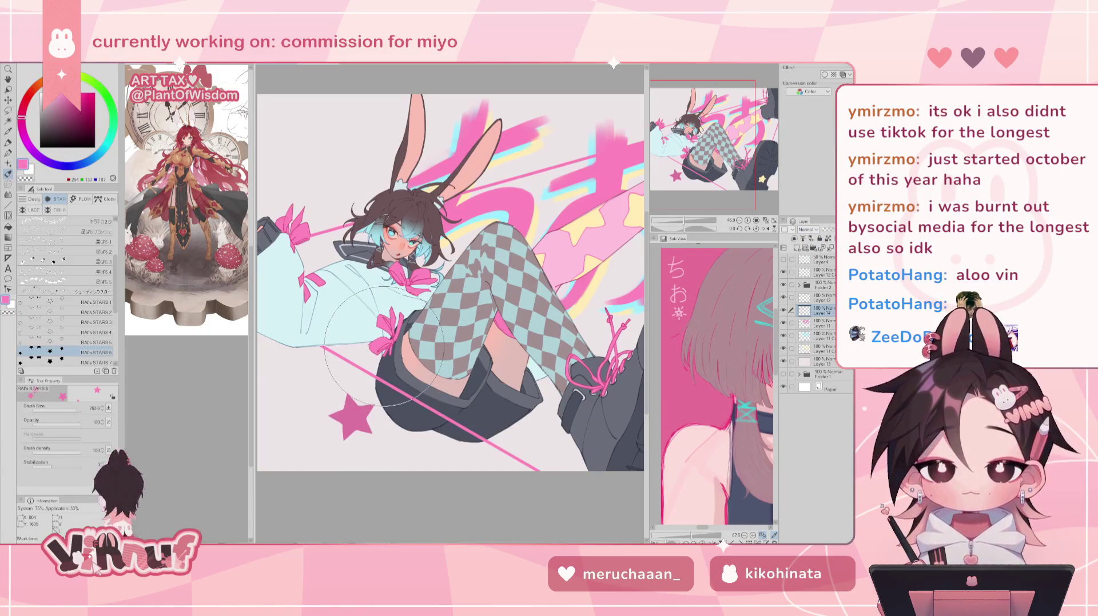
{"action": "left_click_drag", "start_coordinate": [693, 220], "coordinate": [681, 221]}
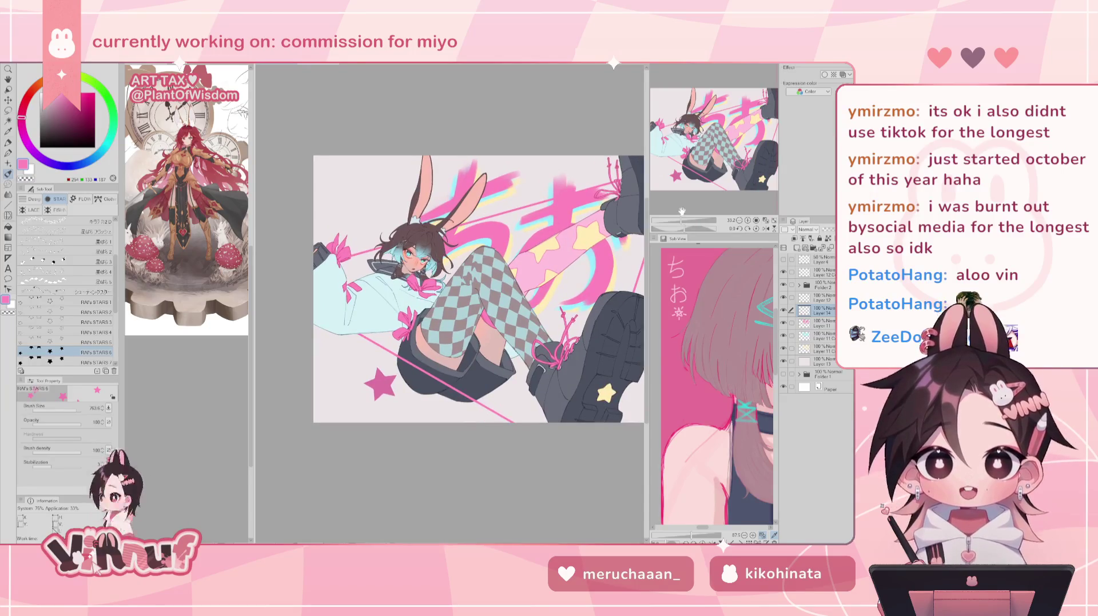
{"action": "left_click", "coordinate": [94, 362]}
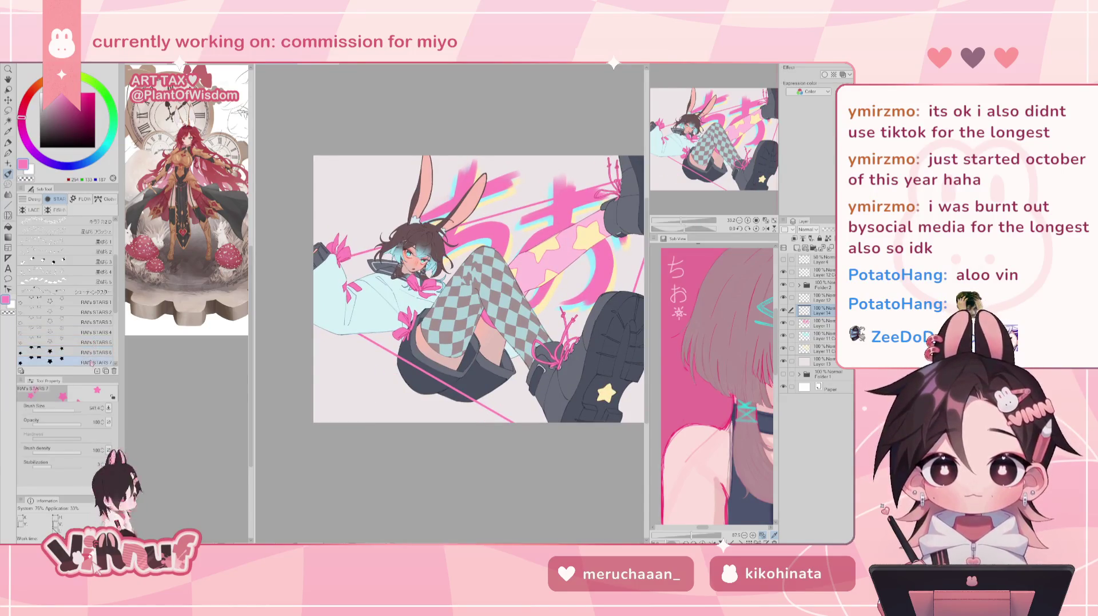
{"action": "left_click", "coordinate": [345, 380]}
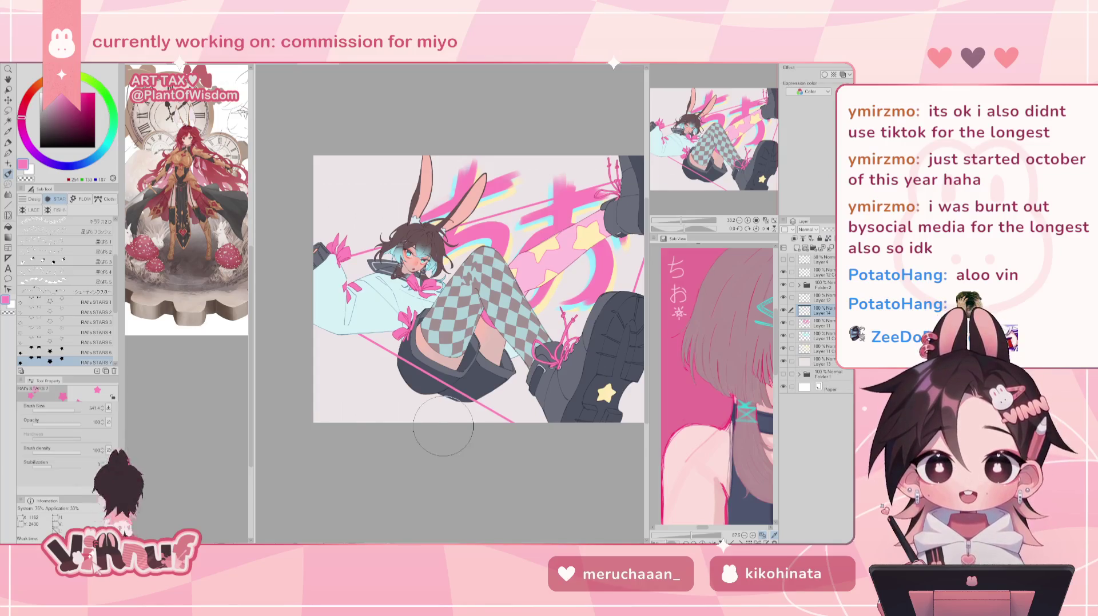
Try a white cloud stamp at several lower-left spots, then remove it.
{"action": "left_click", "coordinate": [63, 282]}
{"action": "left_click", "coordinate": [369, 374]}
{"action": "key", "text": "ctrl+z"}
{"action": "left_click", "coordinate": [444, 377]}
{"action": "key", "text": "ctrl+z"}
{"action": "left_click", "coordinate": [435, 375]}
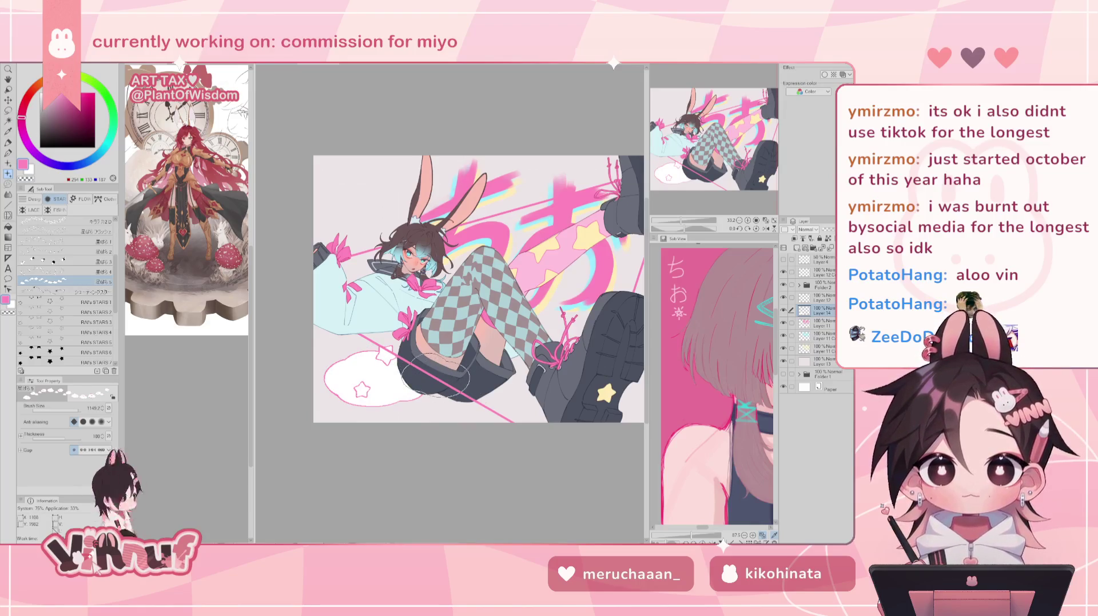
{"action": "scroll", "coordinate": [436, 375], "scroll_direction": "down", "scroll_amount": 1}
{"action": "scroll", "coordinate": [435, 375], "scroll_direction": "down", "scroll_amount": 1}
{"action": "scroll", "coordinate": [436, 376], "scroll_direction": "down", "scroll_amount": 1}
{"action": "scroll", "coordinate": [436, 375], "scroll_direction": "down", "scroll_amount": 1}
{"action": "scroll", "coordinate": [679, 222], "scroll_direction": "up", "scroll_amount": 2}
{"action": "scroll", "coordinate": [679, 222], "scroll_direction": "up", "scroll_amount": 1}
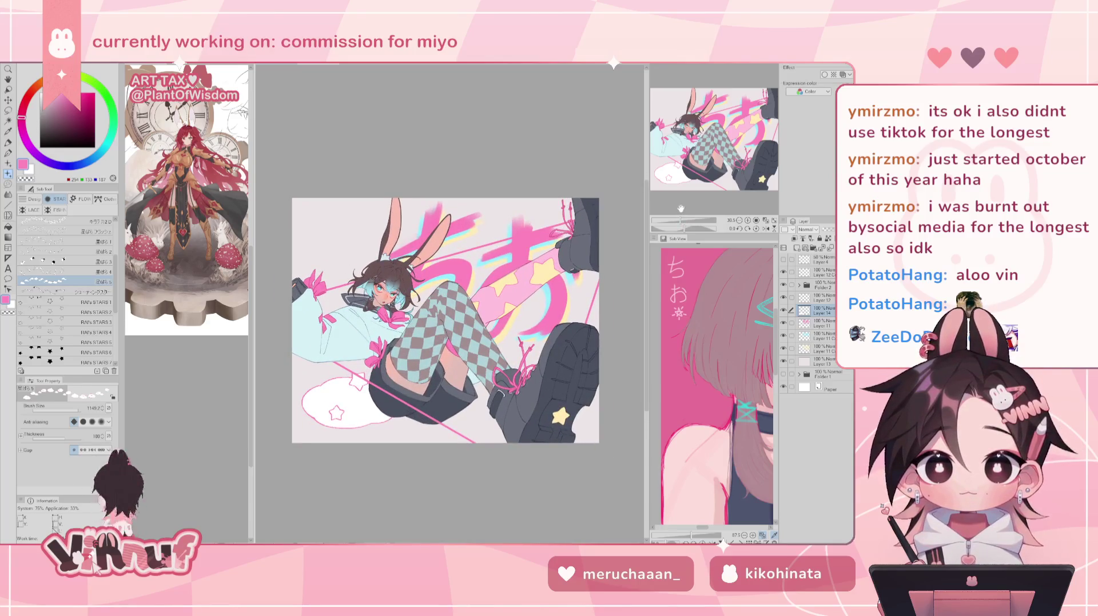
{"action": "key", "text": "ctrl+z"}
Test sparkle, shooting-star trail and small pink star stamps at lower left, undoing each.
{"action": "left_click", "coordinate": [63, 272]}
{"action": "left_click_drag", "start_coordinate": [420, 401], "coordinate": [362, 403]}
{"action": "key", "text": "ctrl+z"}
{"action": "key", "text": "ctrl+z"}
{"action": "left_click", "coordinate": [62, 291]}
{"action": "left_click_drag", "start_coordinate": [308, 363], "coordinate": [434, 438]}
{"action": "left_click", "coordinate": [63, 262]}
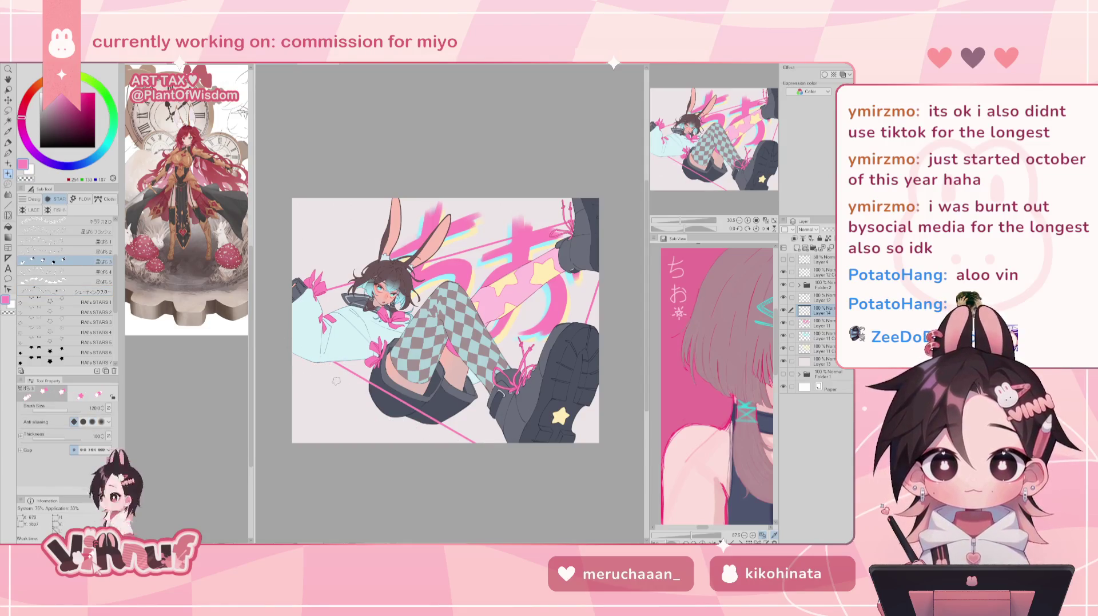
{"action": "left_click", "coordinate": [358, 375]}
{"action": "left_click", "coordinate": [342, 415]}
{"action": "left_click", "coordinate": [340, 393]}
{"action": "key", "text": "ctrl+z"}
{"action": "key", "text": "ctrl+z"}
{"action": "key", "text": "ctrl+z"}
Try the star-and-dot brush with stamps and a spray across the artwork, then undo them.
{"action": "left_click", "coordinate": [62, 241]}
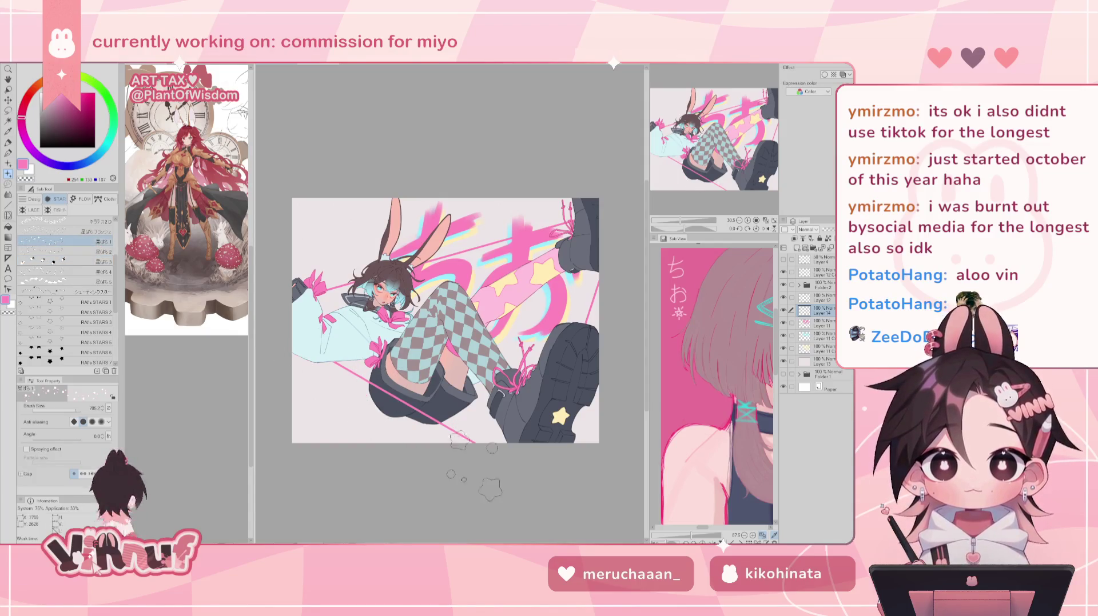
{"action": "left_click", "coordinate": [337, 394]}
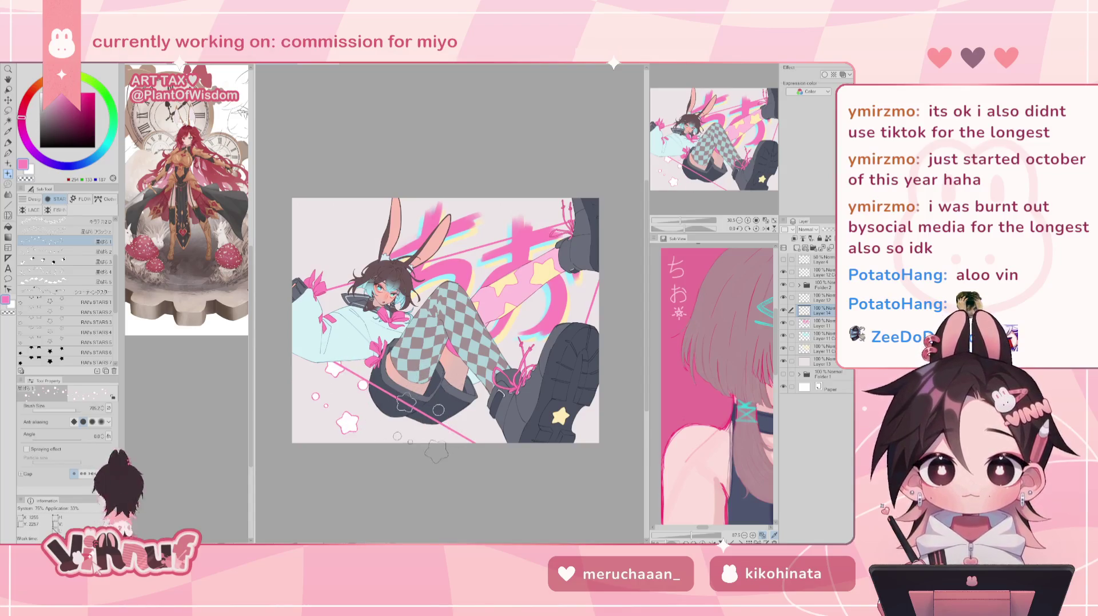
{"action": "left_click_drag", "start_coordinate": [372, 240], "coordinate": [578, 375]}
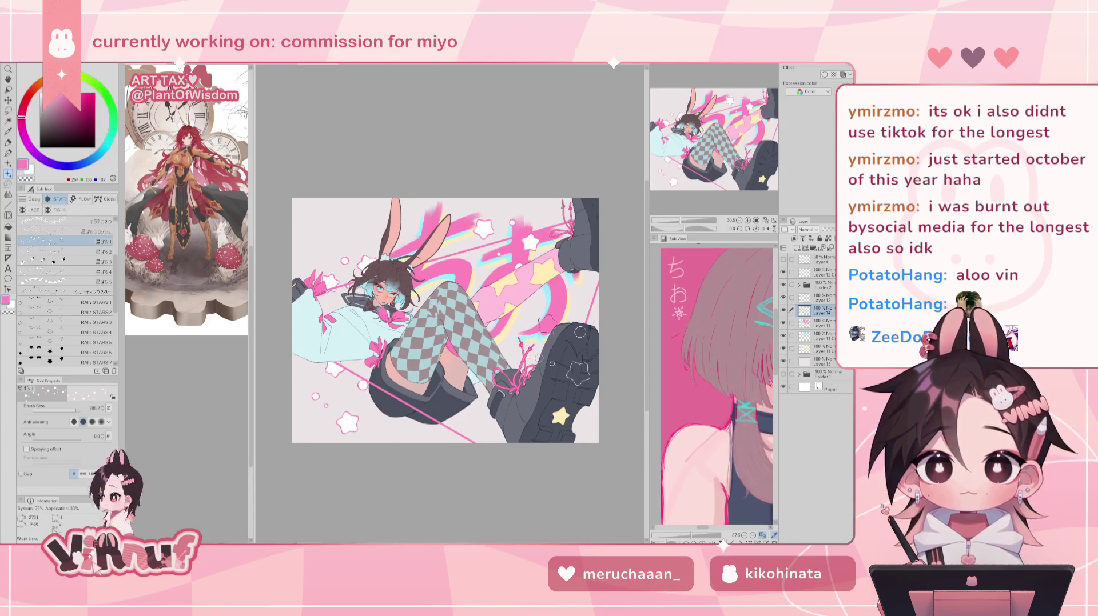
{"action": "key", "text": "ctrl+z"}
{"action": "key", "text": "ctrl+z"}
{"action": "key", "text": "ctrl+z"}
{"action": "key", "text": "ctrl+z"}
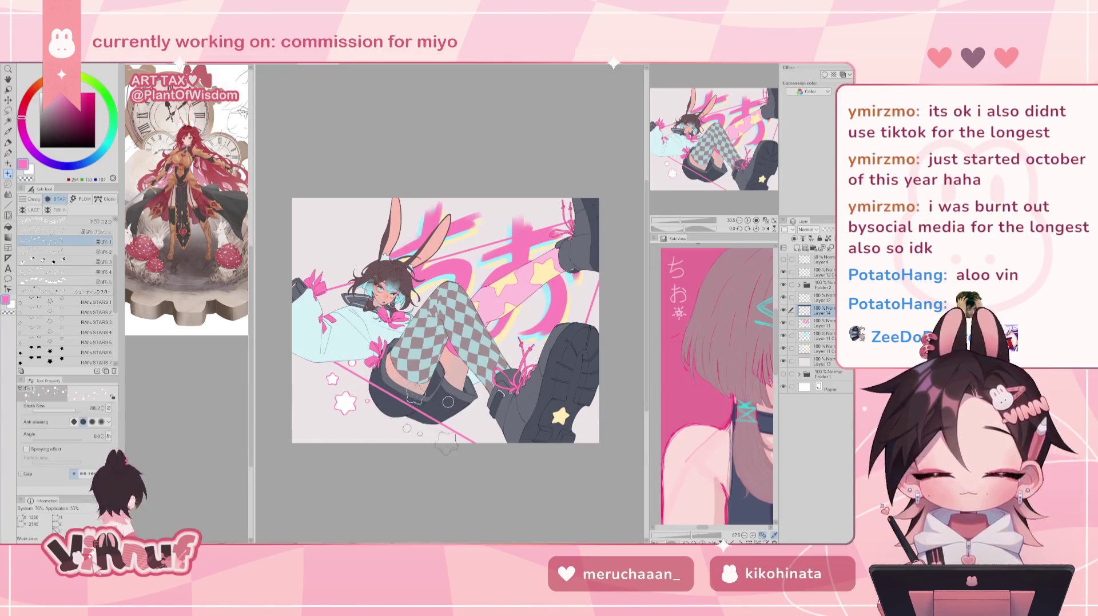
{"action": "left_click", "coordinate": [355, 400]}
{"action": "key", "text": "ctrl+z"}
Stamp cloud-and-star shapes at lower left in various sizes, undoing all of them.
{"action": "left_click", "coordinate": [66, 291]}
{"action": "left_click", "coordinate": [344, 403]}
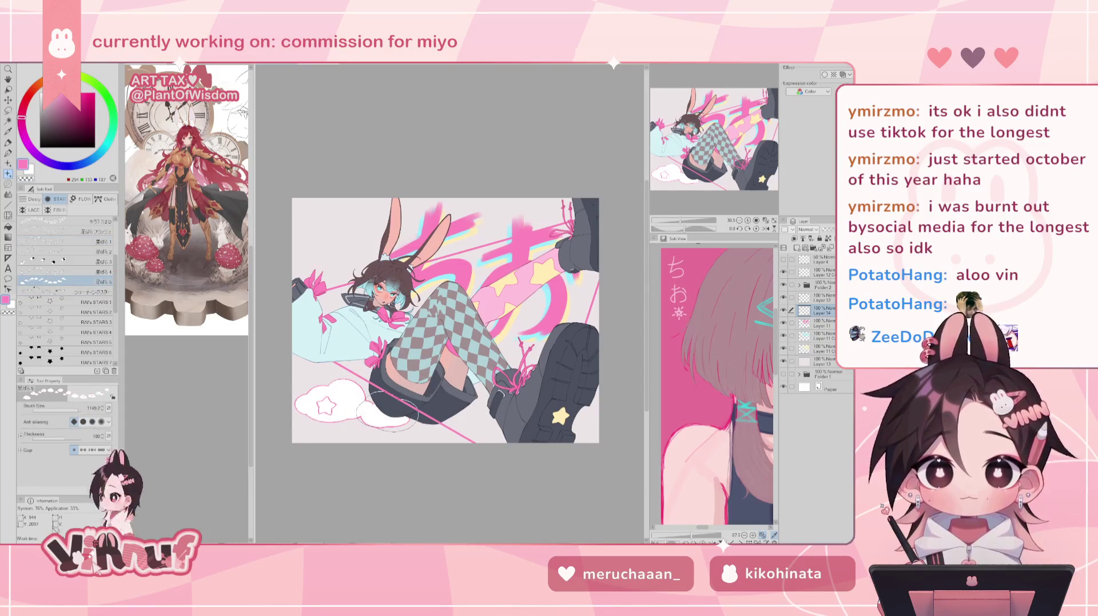
{"action": "key", "text": "ctrl+z"}
{"action": "left_click", "coordinate": [389, 409]}
{"action": "key", "text": "ctrl+z"}
{"action": "left_click", "coordinate": [390, 409]}
{"action": "key", "text": "ctrl+z"}
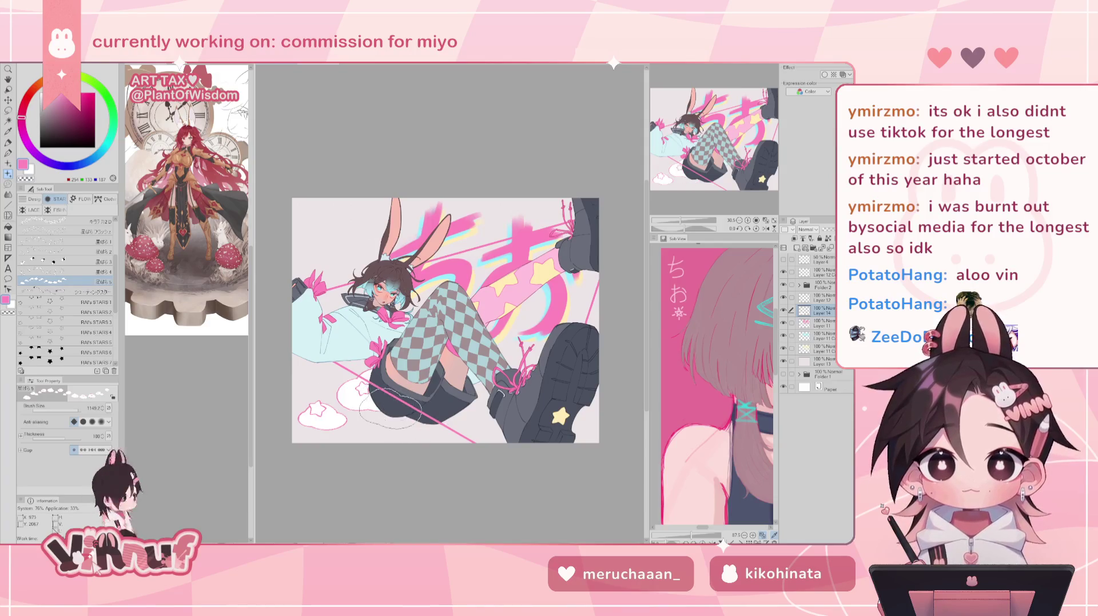
{"action": "key", "text": "ctrl+z"}
{"action": "left_click", "coordinate": [390, 410]}
{"action": "key", "text": "ctrl+z"}
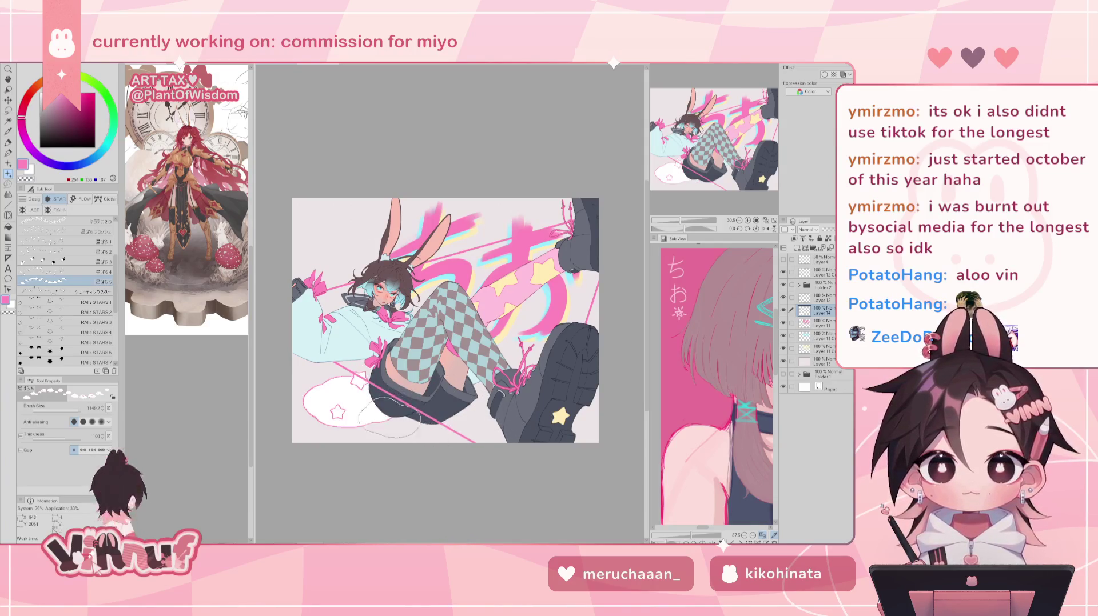
{"action": "key", "text": "ctrl+z"}
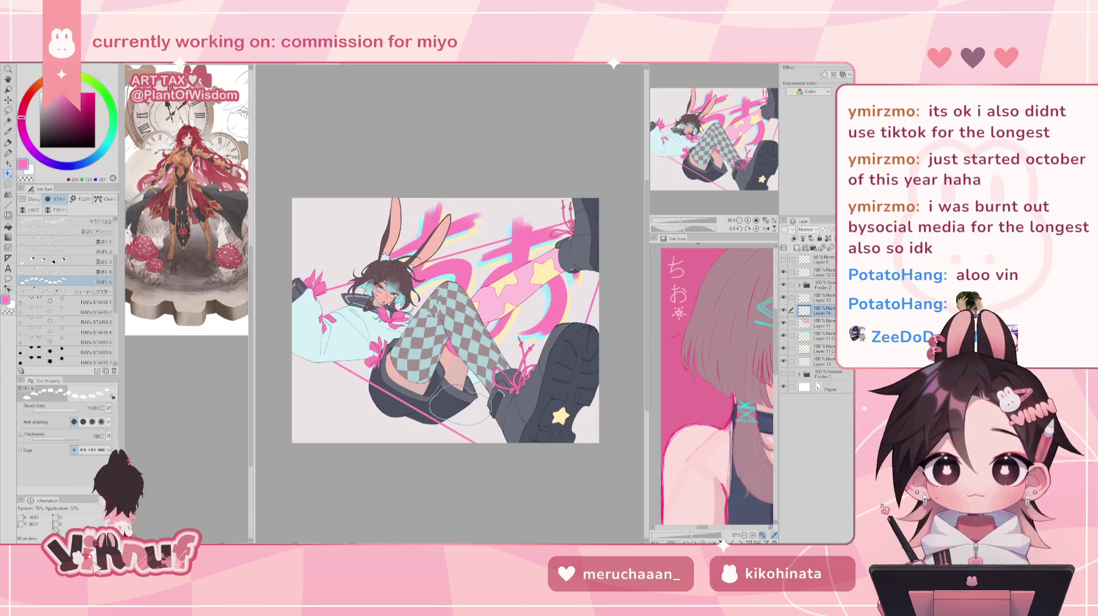
Set white, yellow and pink colours and test a cloud outline stamp, then undo it.
{"action": "left_click", "coordinate": [31, 168]}
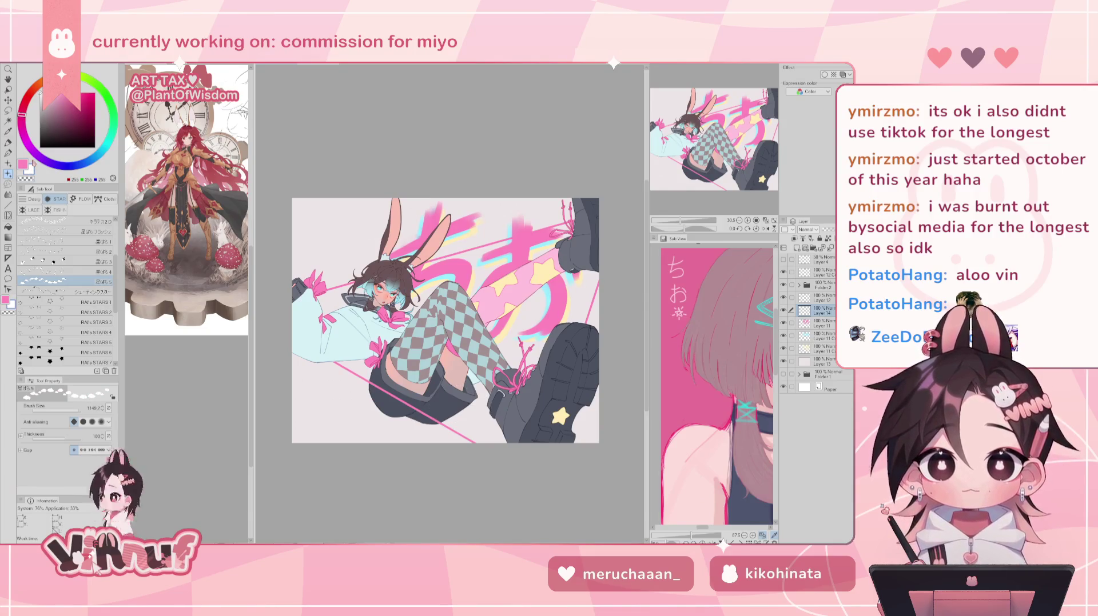
{"action": "left_click", "coordinate": [542, 276], "text": "alt"}
{"action": "left_click", "coordinate": [23, 164]}
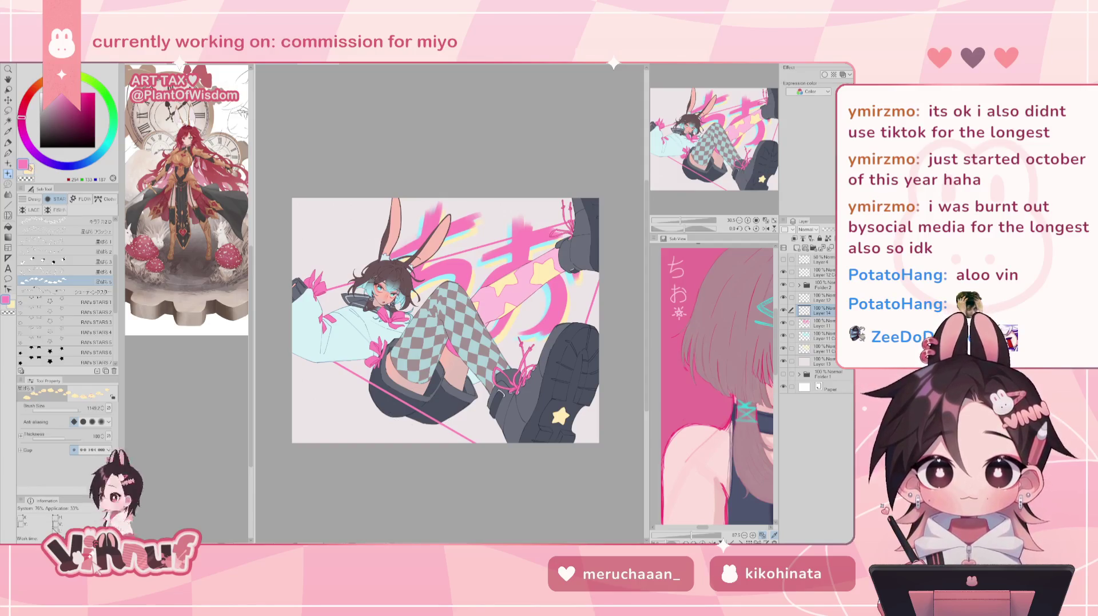
{"action": "key", "text": "x"}
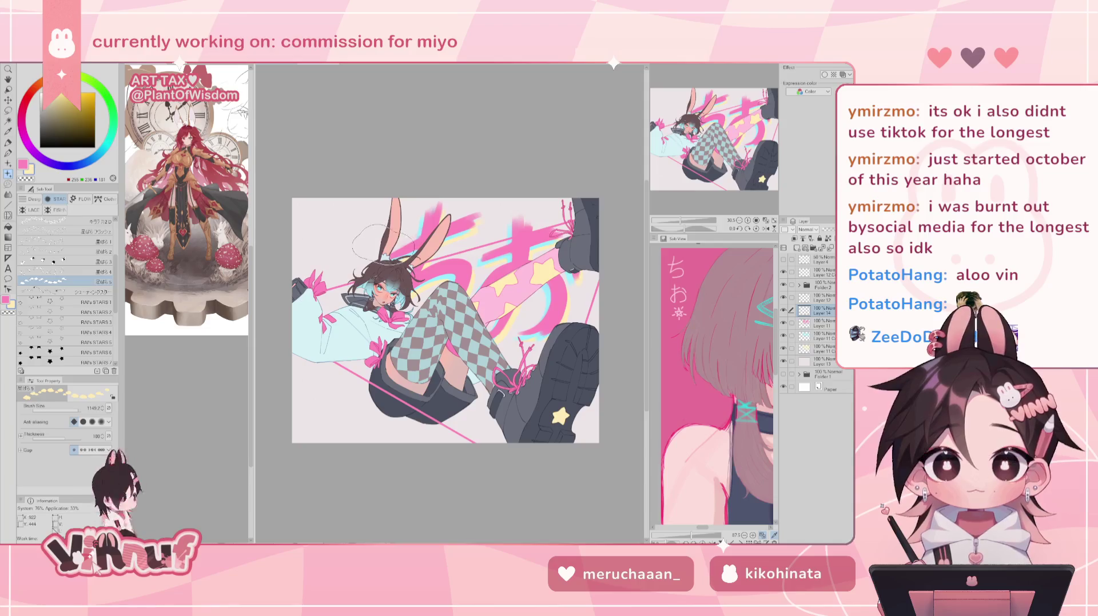
{"action": "mouse_move", "coordinate": [292, 366]}
{"action": "left_mouse_down"}
{"action": "mouse_move", "coordinate": [343, 378]}
{"action": "mouse_move", "coordinate": [363, 397]}
{"action": "left_mouse_up"}
{"action": "key", "text": "x"}
{"action": "key", "text": "ctrl+z"}
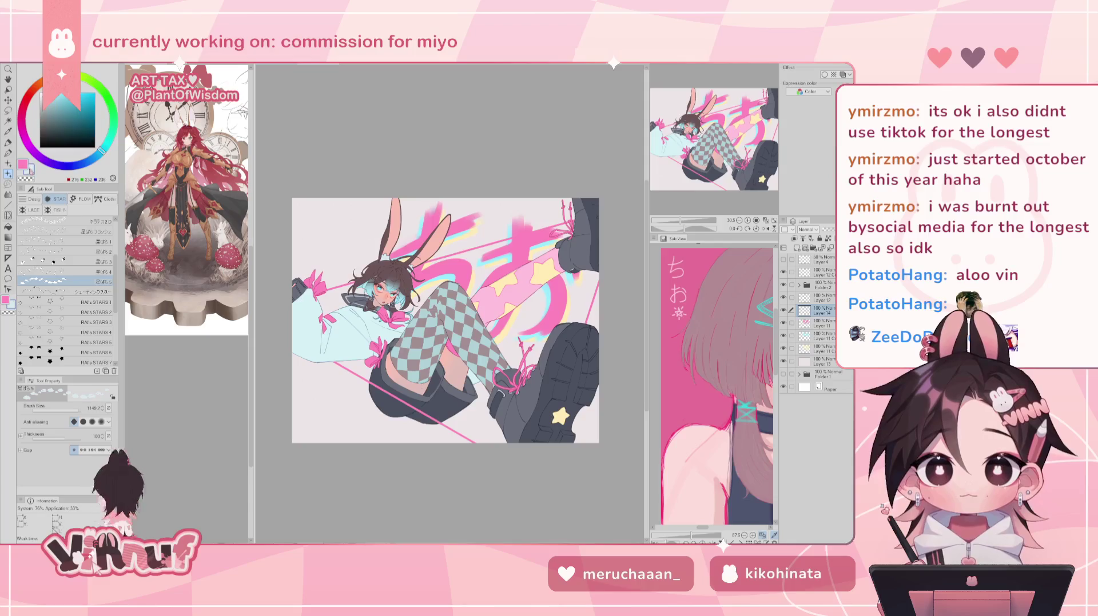
Stamp two white clouds with pink outline at the lower left using a near-white colour.
{"action": "left_click", "coordinate": [331, 325], "text": "alt"}
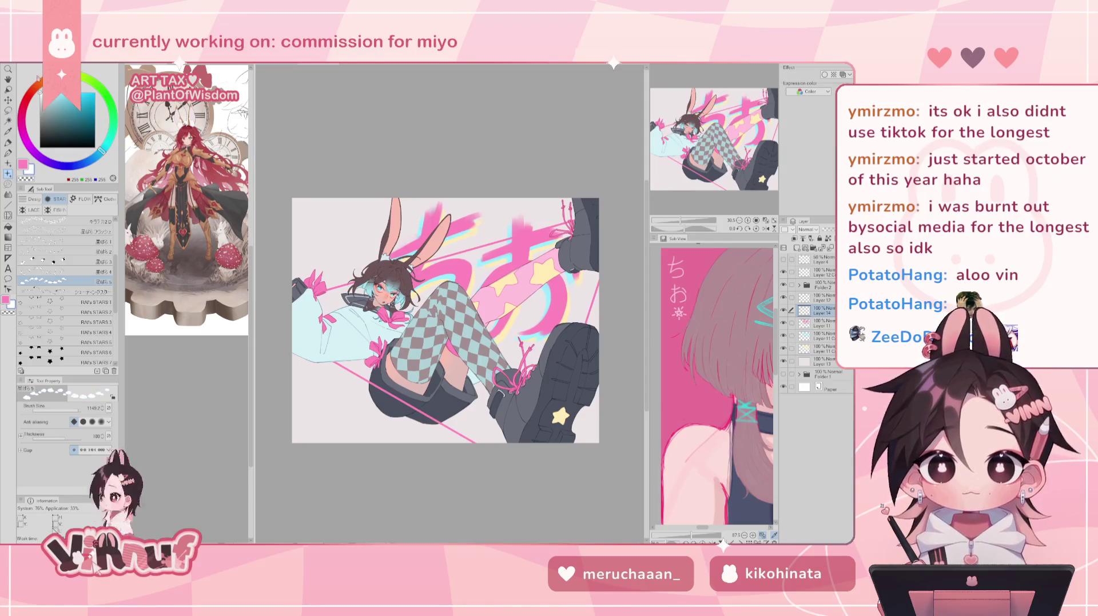
{"action": "key", "text": "x"}
{"action": "left_click_drag", "start_coordinate": [343, 388], "coordinate": [367, 394]}
{"action": "left_click_drag", "start_coordinate": [304, 413], "coordinate": [333, 418]}
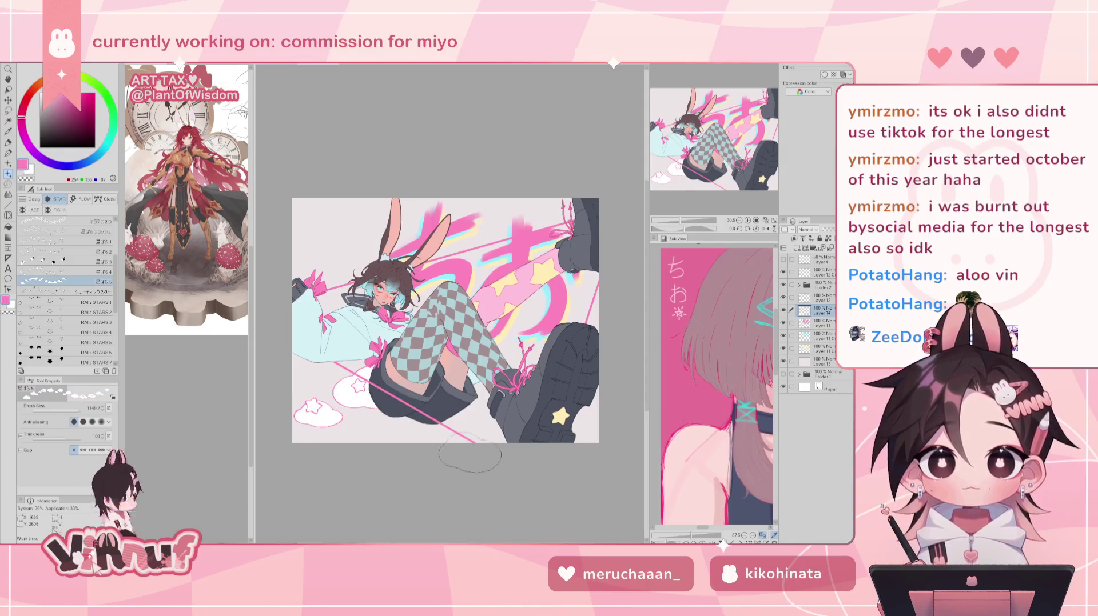
{"action": "key", "text": "ctrl+z"}
{"action": "key", "text": "ctrl+z"}
{"action": "key", "text": "ctrl+y"}
{"action": "key", "text": "ctrl+y"}
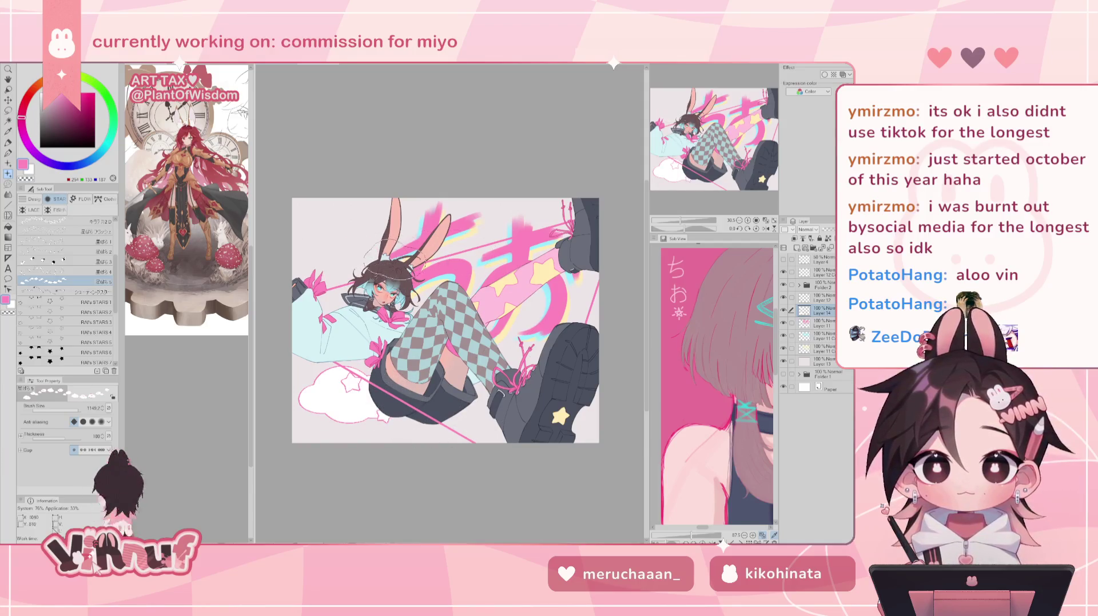
Try clouds near the top, by the boots and at middle right, undoing each.
{"action": "left_click_drag", "start_coordinate": [491, 226], "coordinate": [518, 228]}
{"action": "key", "text": "ctrl+z"}
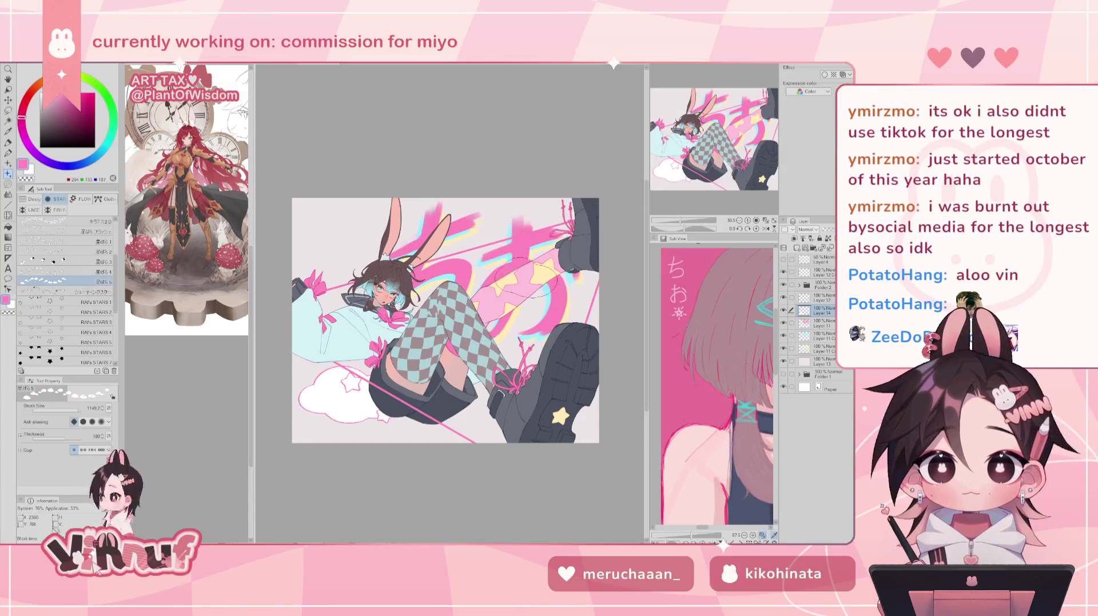
{"action": "left_click_drag", "start_coordinate": [472, 423], "coordinate": [518, 426]}
{"action": "key", "text": "ctrl+z"}
{"action": "mouse_move", "coordinate": [549, 321]}
{"action": "left_mouse_down"}
{"action": "mouse_move", "coordinate": [572, 320]}
{"action": "mouse_move", "coordinate": [572, 343]}
{"action": "mouse_move", "coordinate": [578, 300]}
{"action": "left_mouse_up"}
{"action": "key", "text": "ctrl+z"}
{"action": "key", "text": "ctrl+z"}
{"action": "key", "text": "ctrl+z"}
{"action": "key", "text": "ctrl+z"}
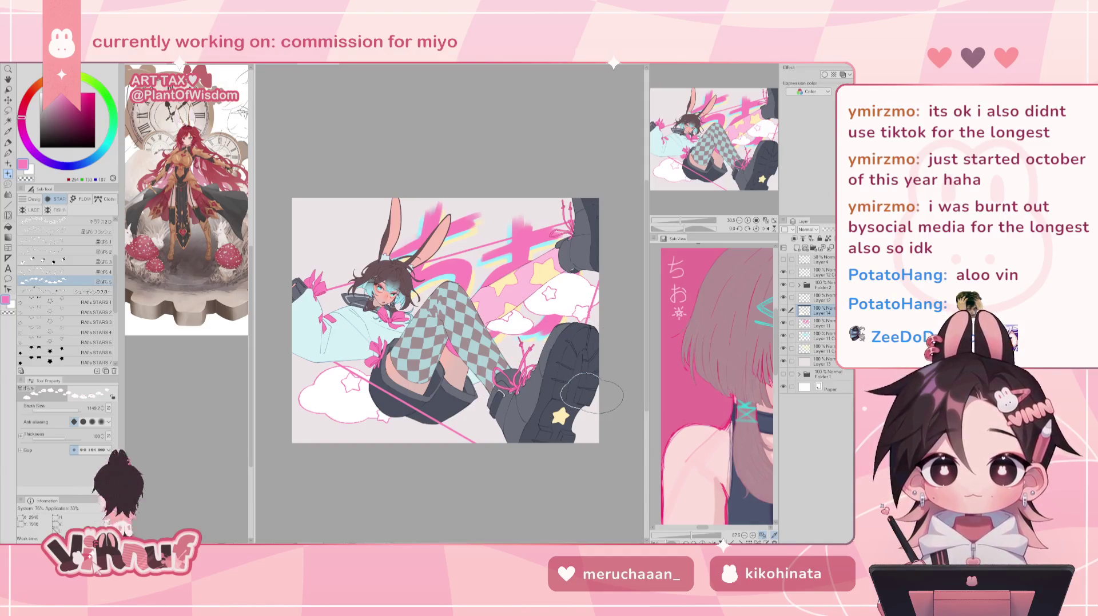
{"action": "key", "text": "ctrl+z"}
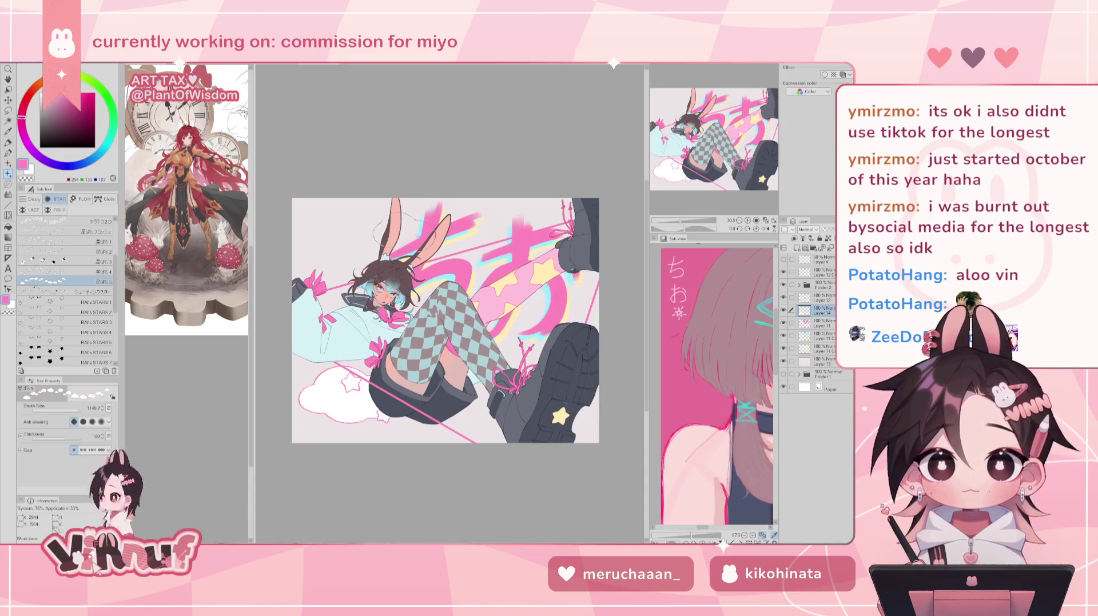
Try clouds at top right, near the boots and behind the head, undoing them.
{"action": "mouse_move", "coordinate": [489, 213]}
{"action": "left_mouse_down"}
{"action": "mouse_move", "coordinate": [532, 205]}
{"action": "mouse_move", "coordinate": [532, 224]}
{"action": "mouse_move", "coordinate": [549, 209]}
{"action": "left_mouse_up"}
{"action": "key", "text": "ctrl+z"}
{"action": "key", "text": "ctrl+z"}
{"action": "key", "text": "ctrl+z"}
{"action": "key", "text": "ctrl+z"}
{"action": "key", "text": "ctrl+z"}
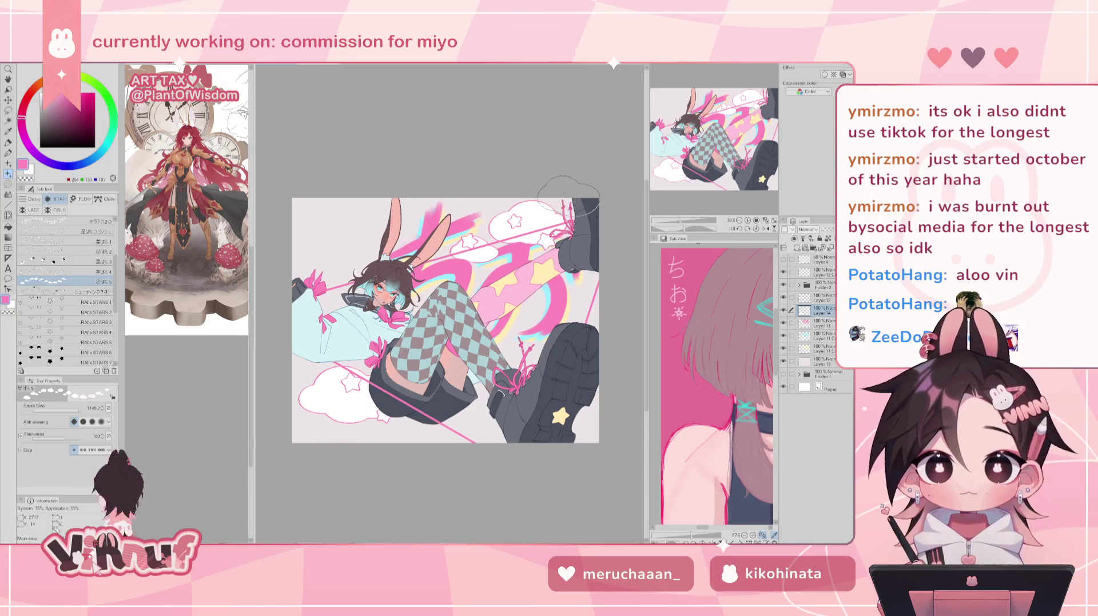
{"action": "key", "text": "ctrl+z"}
{"action": "mouse_move", "coordinate": [469, 412]}
{"action": "left_mouse_down"}
{"action": "mouse_move", "coordinate": [503, 401]}
{"action": "mouse_move", "coordinate": [532, 366]}
{"action": "mouse_move", "coordinate": [520, 349]}
{"action": "mouse_move", "coordinate": [543, 380]}
{"action": "mouse_move", "coordinate": [526, 344]}
{"action": "mouse_move", "coordinate": [551, 380]}
{"action": "left_mouse_up"}
{"action": "key", "text": "ctrl+z"}
{"action": "key", "text": "ctrl+z"}
{"action": "key", "text": "ctrl+z"}
{"action": "key", "text": "ctrl+z"}
{"action": "key", "text": "ctrl+z"}
{"action": "key", "text": "ctrl+z"}
{"action": "left_click_drag", "start_coordinate": [355, 252], "coordinate": [360, 273]}
{"action": "key", "text": "ctrl+z"}
{"action": "key", "text": "ctrl+z"}
{"action": "key", "text": "ctrl+z"}
{"action": "key", "text": "ctrl+z"}
{"action": "key", "text": "ctrl+z"}
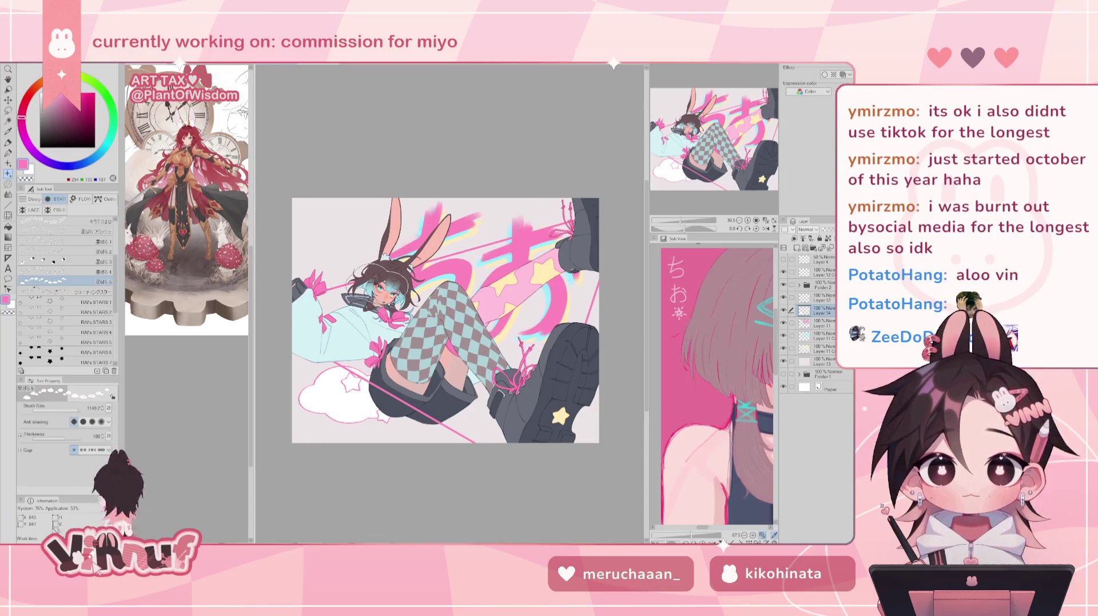
Undo moving Layer 14, clear the bottom-left cloud, and stamp a white star there.
{"action": "left_click_drag", "start_coordinate": [821, 314], "coordinate": [822, 269]}
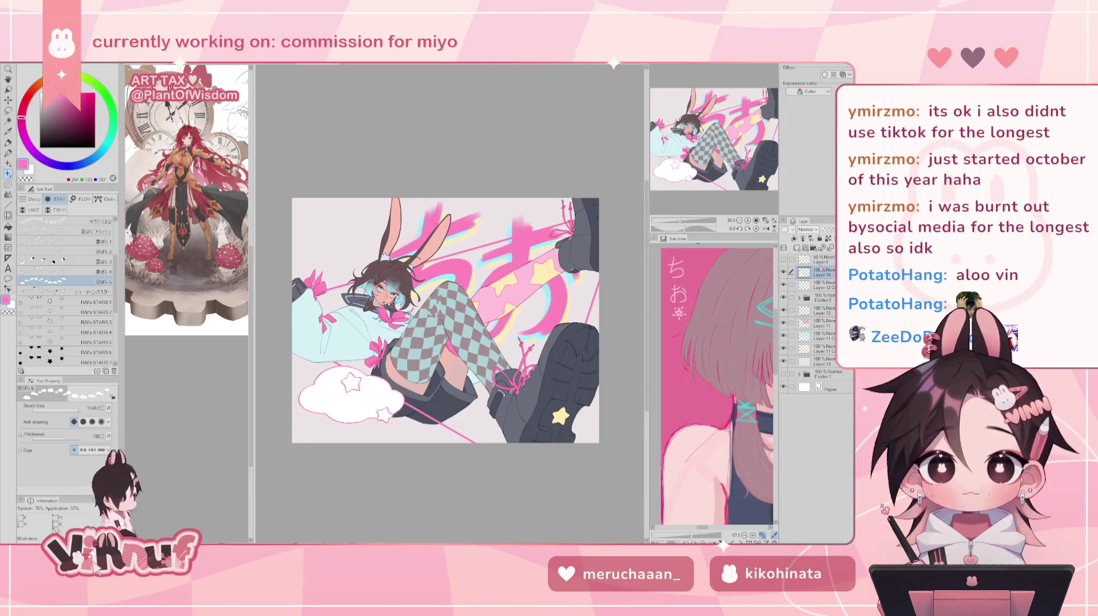
{"action": "key", "text": "ctrl+z"}
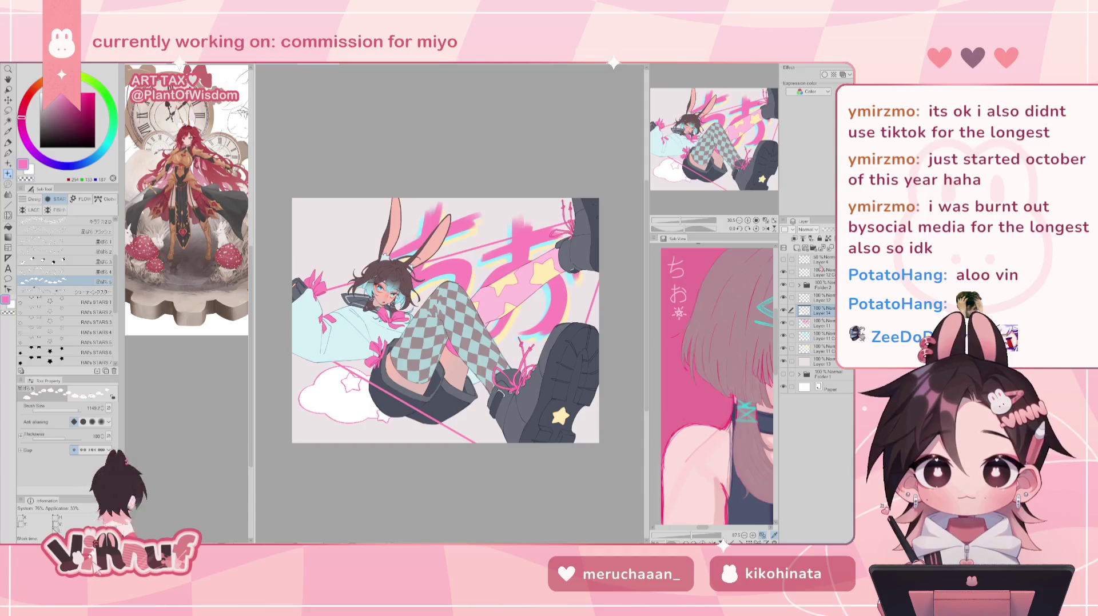
{"action": "key", "text": "ctrl+z"}
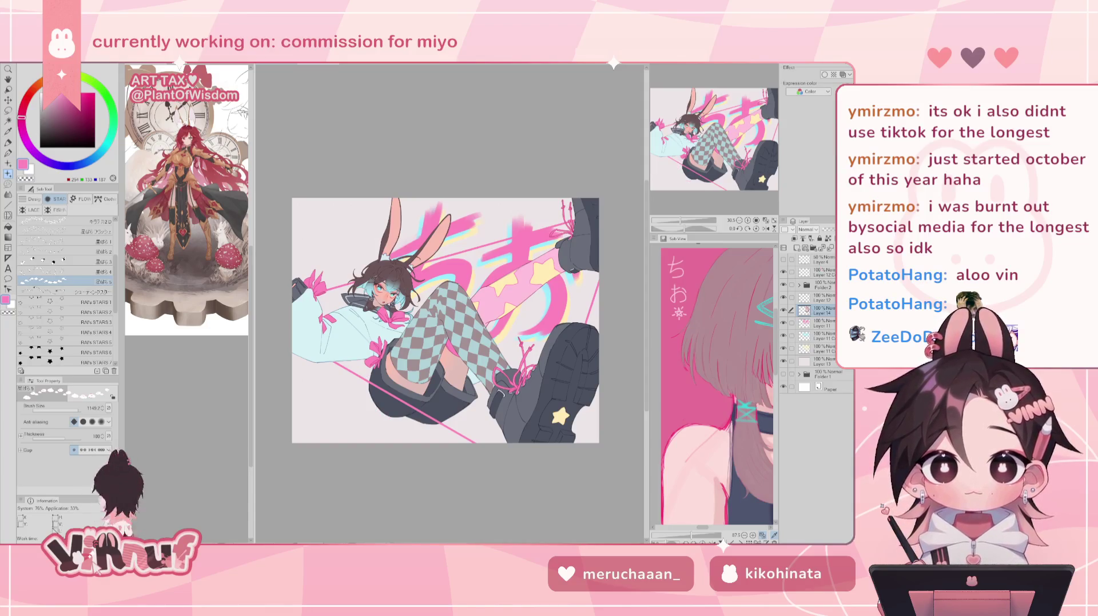
{"action": "left_click", "coordinate": [351, 394]}
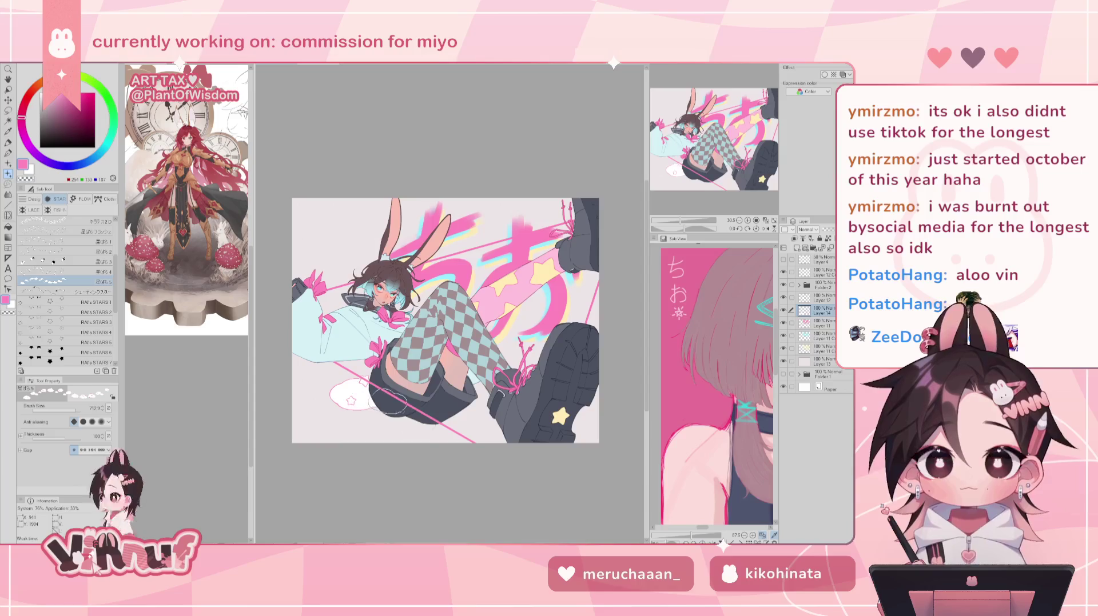
{"action": "key", "text": "ctrl+z"}
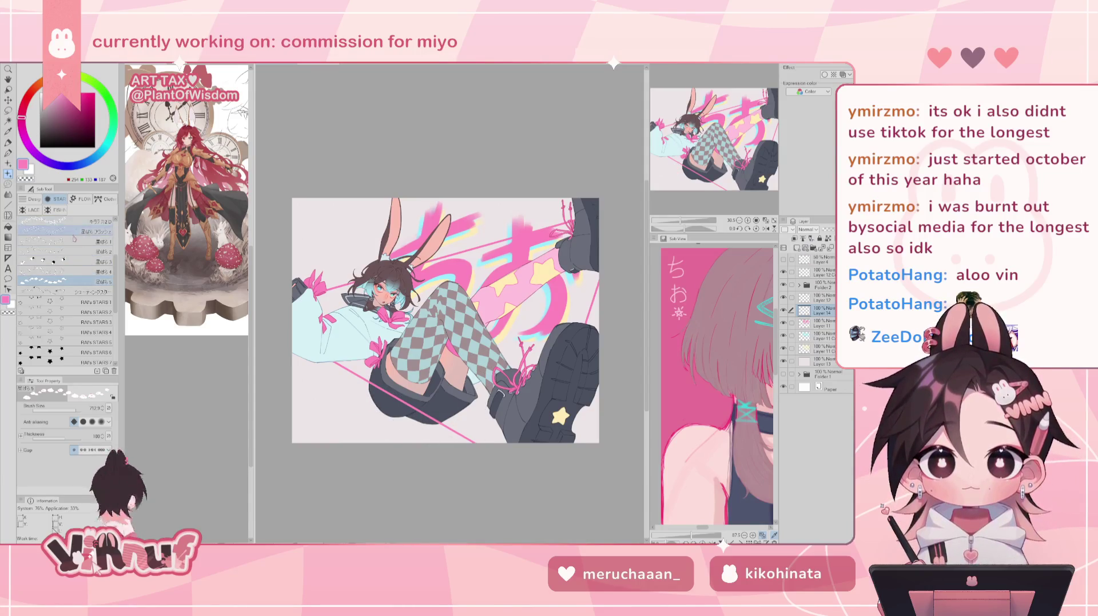
{"action": "left_click", "coordinate": [63, 272]}
{"action": "left_click", "coordinate": [359, 389]}
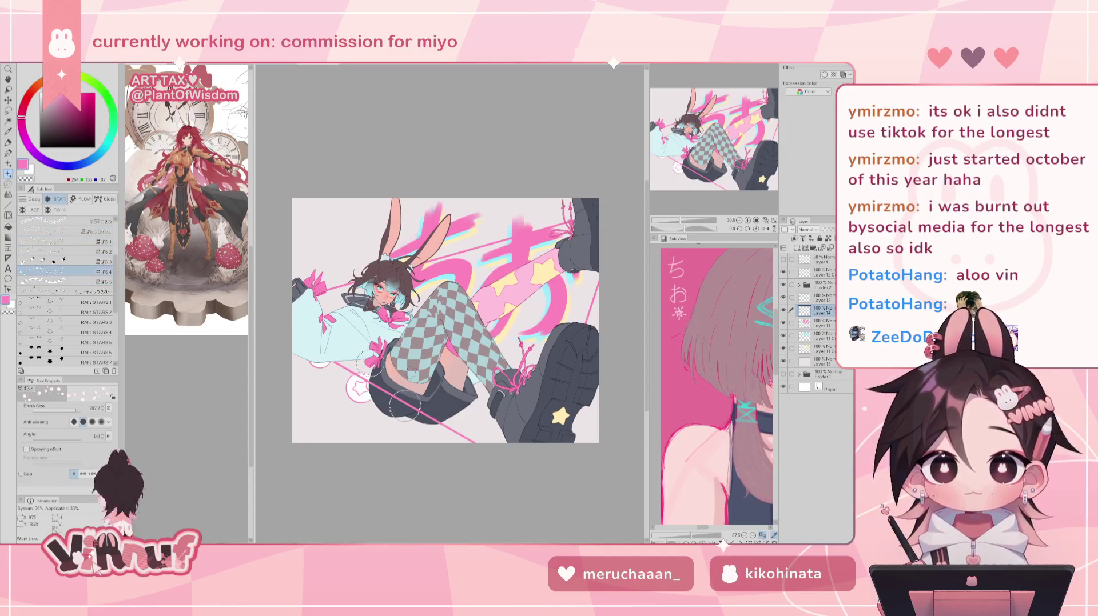
Switch to the キラキラ2D sparkle brush and move Layer 14 below Layer 11 C.
{"action": "key", "text": "ctrl+z"}
{"action": "left_click", "coordinate": [63, 222]}
{"action": "left_click_drag", "start_coordinate": [411, 252], "coordinate": [457, 366]}
{"action": "key", "text": "ctrl+z"}
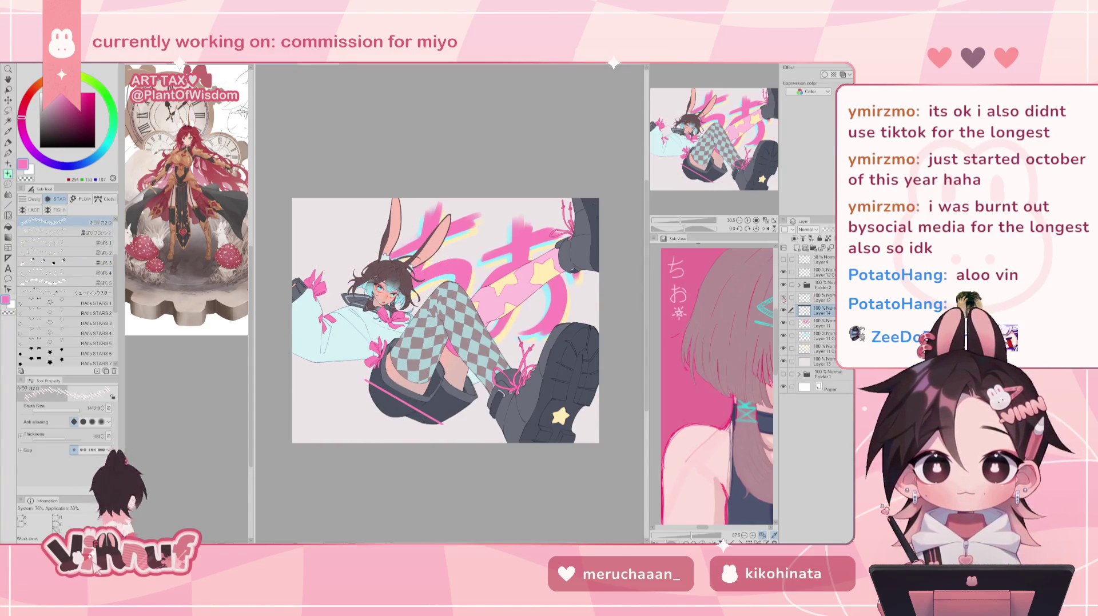
{"action": "left_click_drag", "start_coordinate": [822, 311], "coordinate": [821, 347]}
Paint white sparkle crosses around the ears, the lower-left, and the legs and boots.
{"action": "left_click_drag", "start_coordinate": [320, 217], "coordinate": [372, 275]}
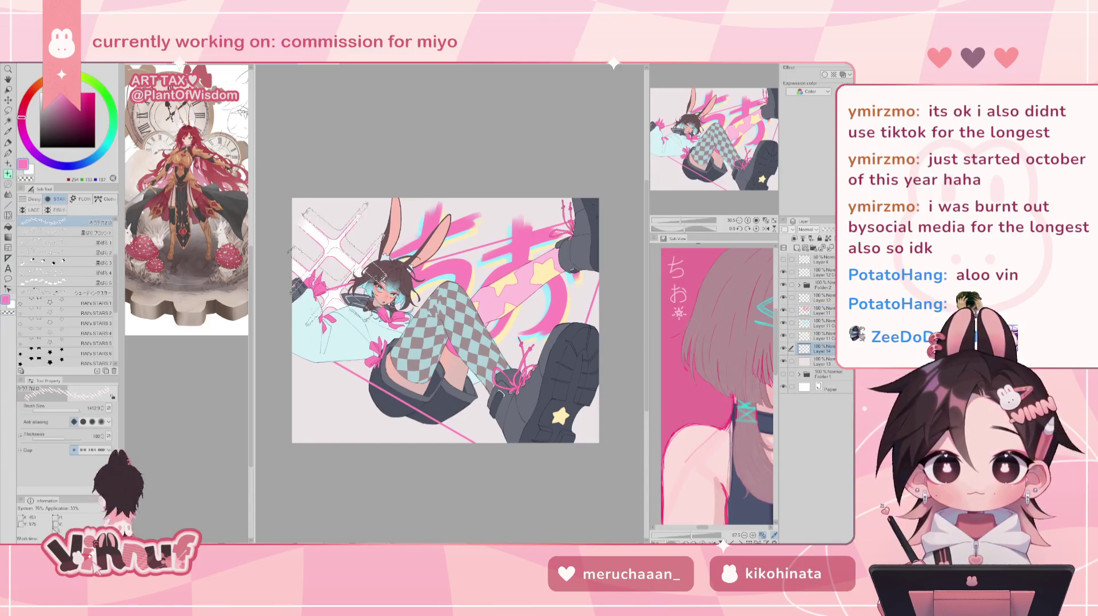
{"action": "left_click_drag", "start_coordinate": [343, 229], "coordinate": [412, 286]}
{"action": "mouse_move", "coordinate": [372, 377]}
{"action": "left_mouse_down"}
{"action": "mouse_move", "coordinate": [451, 412]}
{"action": "mouse_move", "coordinate": [434, 412]}
{"action": "left_mouse_up"}
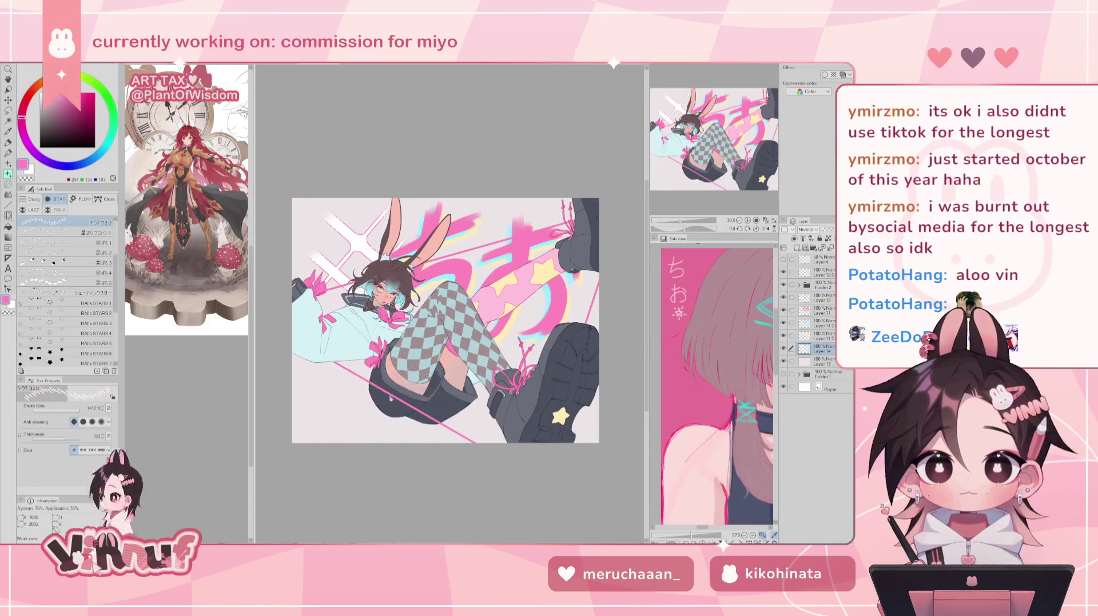
{"action": "left_click_drag", "start_coordinate": [321, 371], "coordinate": [383, 435]}
{"action": "left_click_drag", "start_coordinate": [451, 223], "coordinate": [538, 320]}
{"action": "left_click_drag", "start_coordinate": [326, 223], "coordinate": [389, 285]}
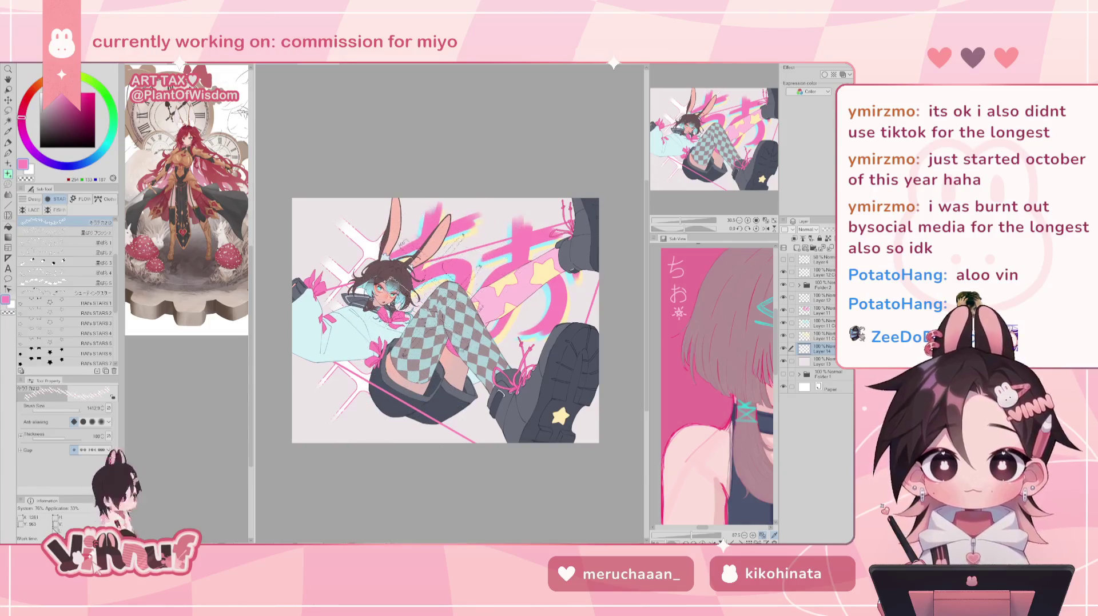
{"action": "left_click_drag", "start_coordinate": [440, 314], "coordinate": [515, 429]}
{"action": "key", "text": "ctrl+d"}
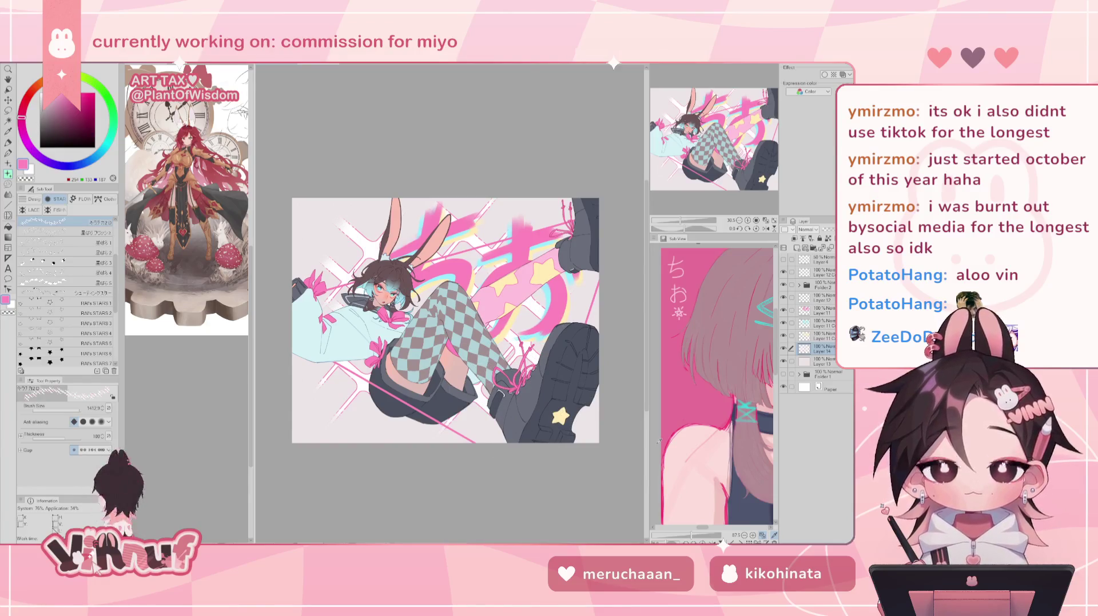
Add sparkles beside the right boot, then lasso them and rotate and shift them into place.
{"action": "left_click_drag", "start_coordinate": [435, 411], "coordinate": [474, 400]}
{"action": "left_click_drag", "start_coordinate": [520, 355], "coordinate": [566, 389]}
{"action": "left_click_drag", "start_coordinate": [504, 291], "coordinate": [595, 423]}
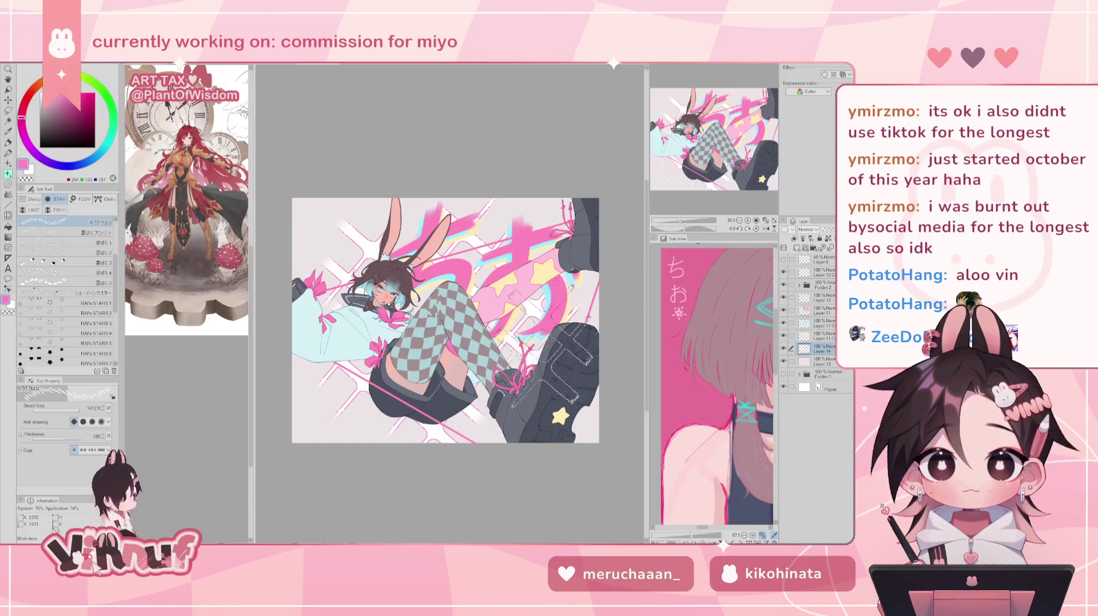
{"action": "key", "text": "h"}
{"action": "key", "text": "h"}
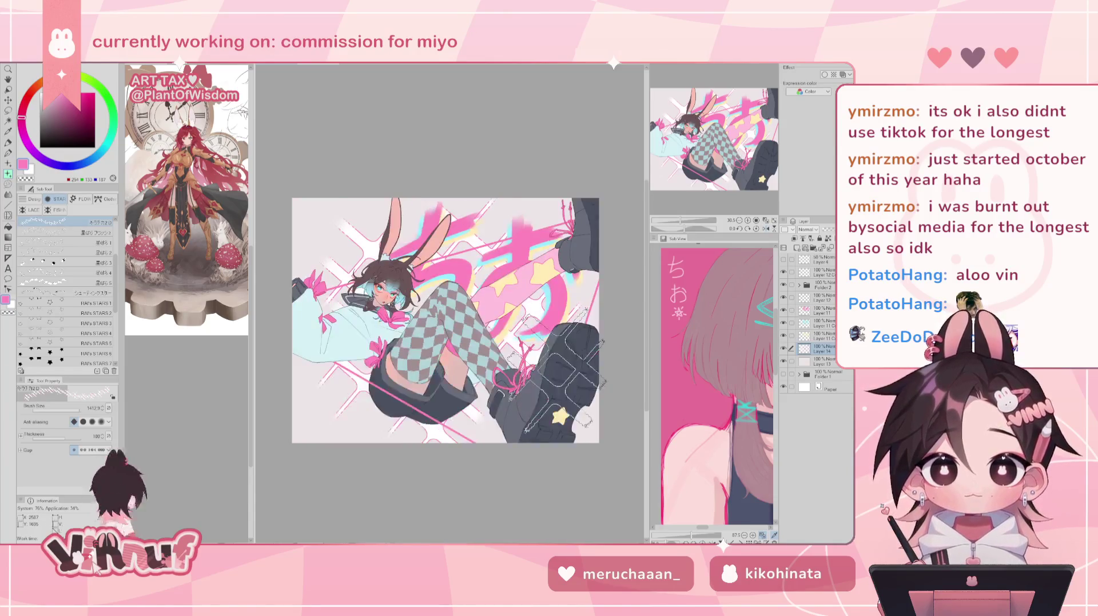
{"action": "mouse_move", "coordinate": [572, 371]}
{"action": "left_mouse_down"}
{"action": "mouse_move", "coordinate": [544, 400]}
{"action": "mouse_move", "coordinate": [555, 389]}
{"action": "left_mouse_up"}
{"action": "key", "text": "Return"}
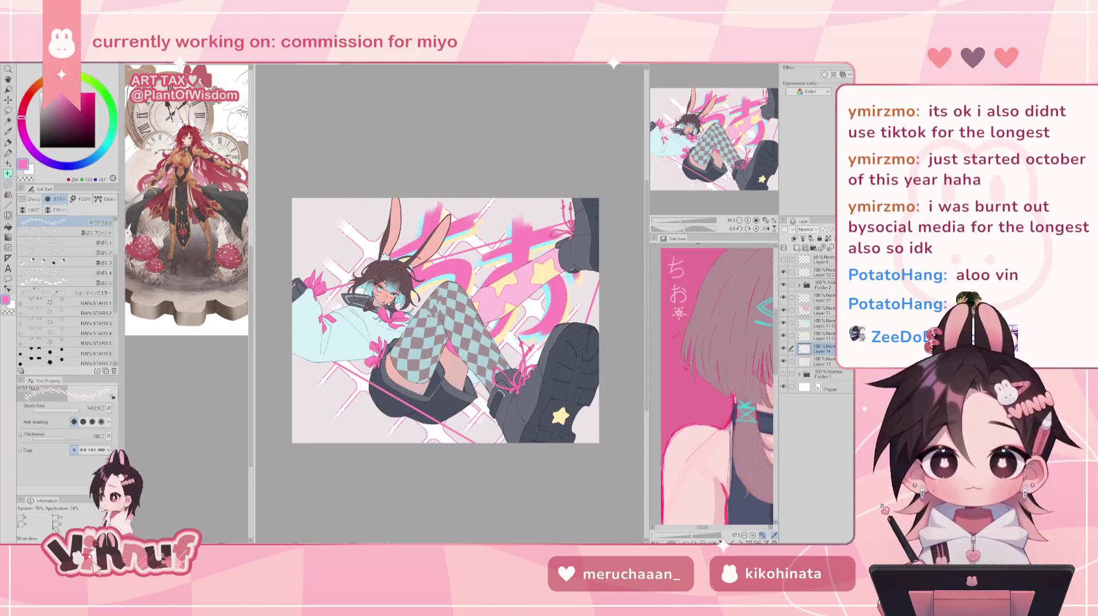
Flip the canvas view back and forth to check the sparkle layout.
{"action": "left_click_drag", "start_coordinate": [451, 365], "coordinate": [433, 450]}
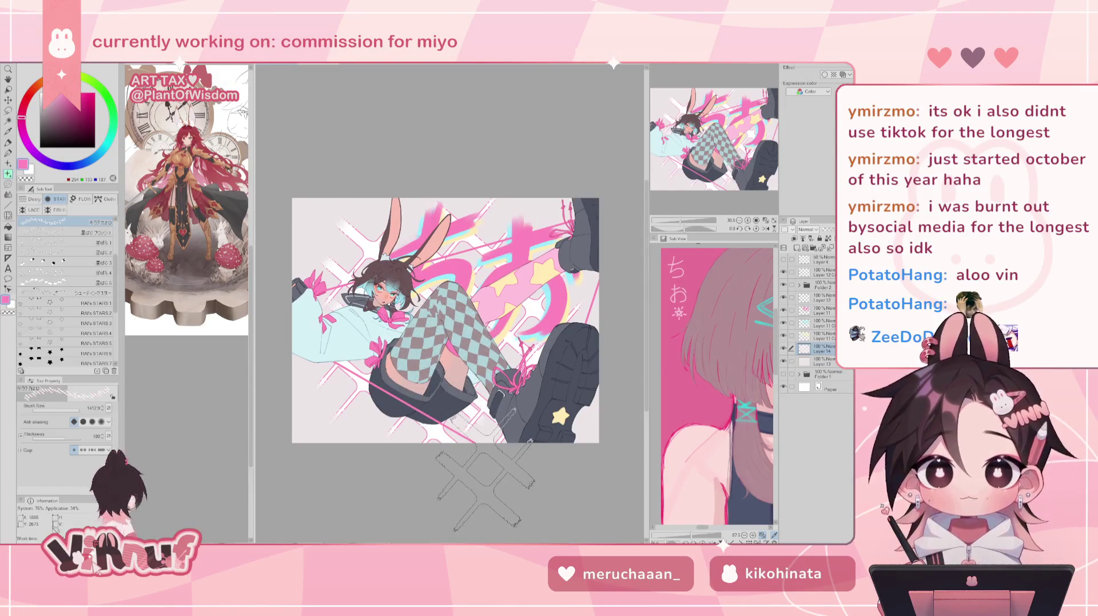
{"action": "key", "text": "h"}
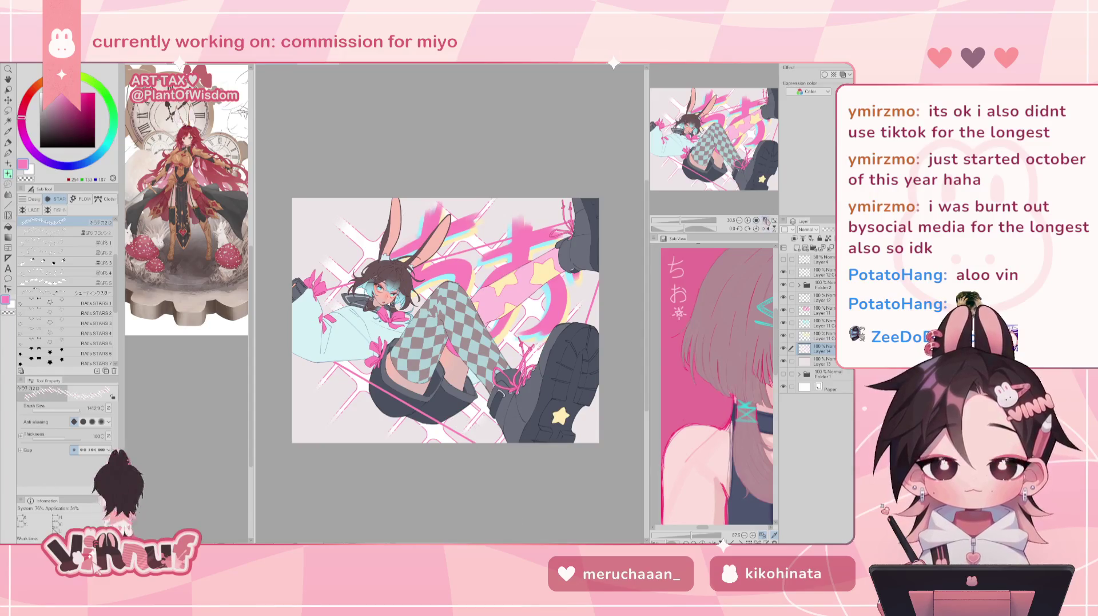
{"action": "scroll", "coordinate": [470, 391], "scroll_direction": "up", "scroll_amount": 1}
{"action": "key", "text": "h"}
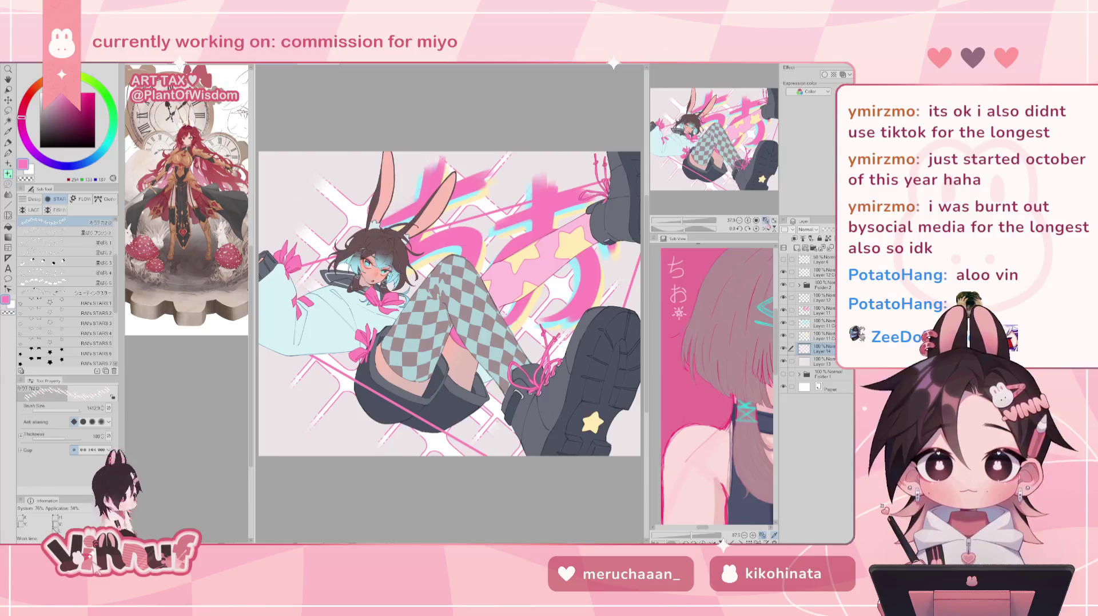
Compare Layer 14's crosses at 50% and full opacity, mirrored, and hidden versus shown.
{"action": "key", "text": "5"}
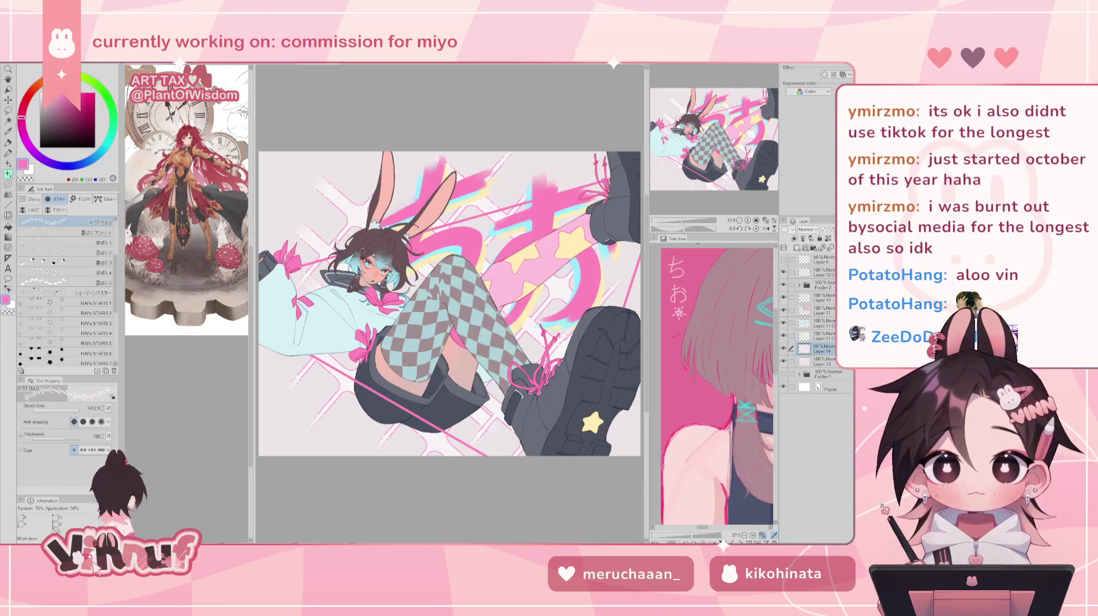
{"action": "key", "text": "0"}
{"action": "key", "text": "h"}
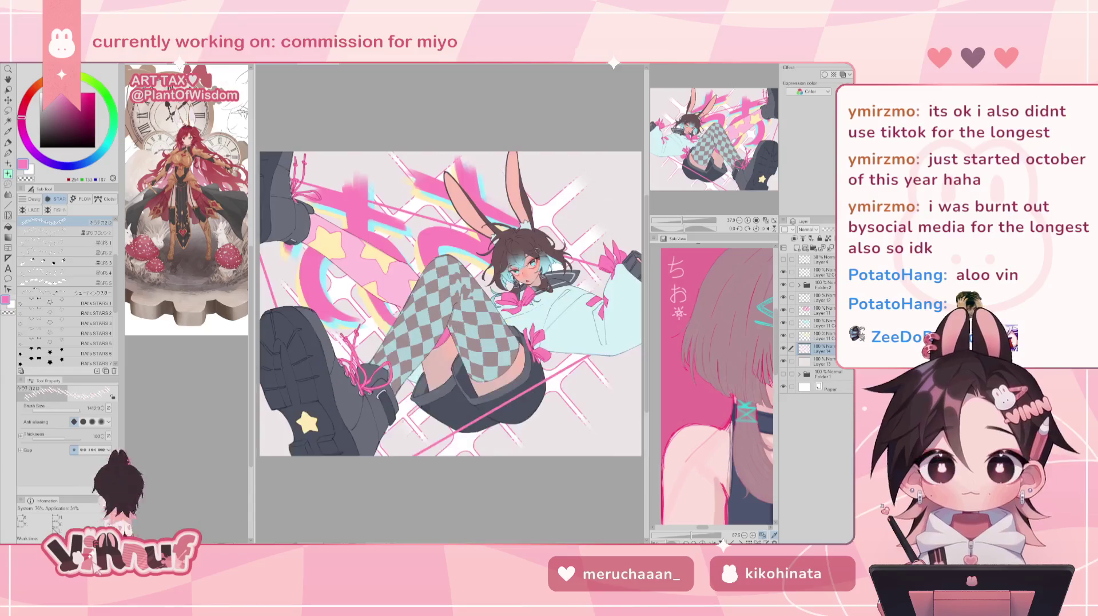
{"action": "key", "text": "h"}
{"action": "left_click", "coordinate": [784, 349]}
{"action": "left_click", "coordinate": [783, 349]}
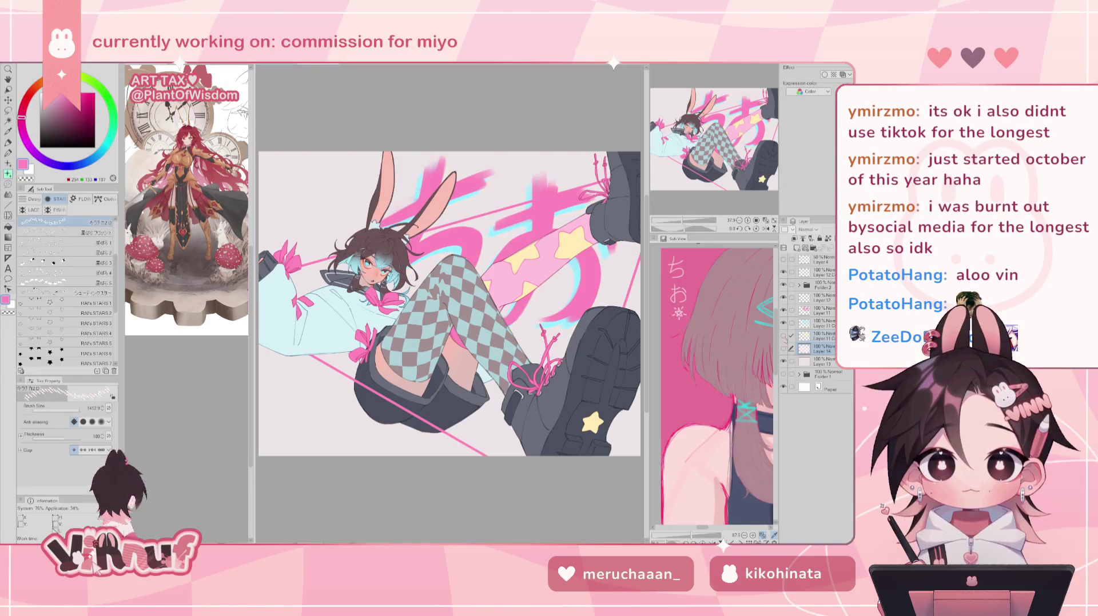
{"action": "left_click", "coordinate": [783, 349]}
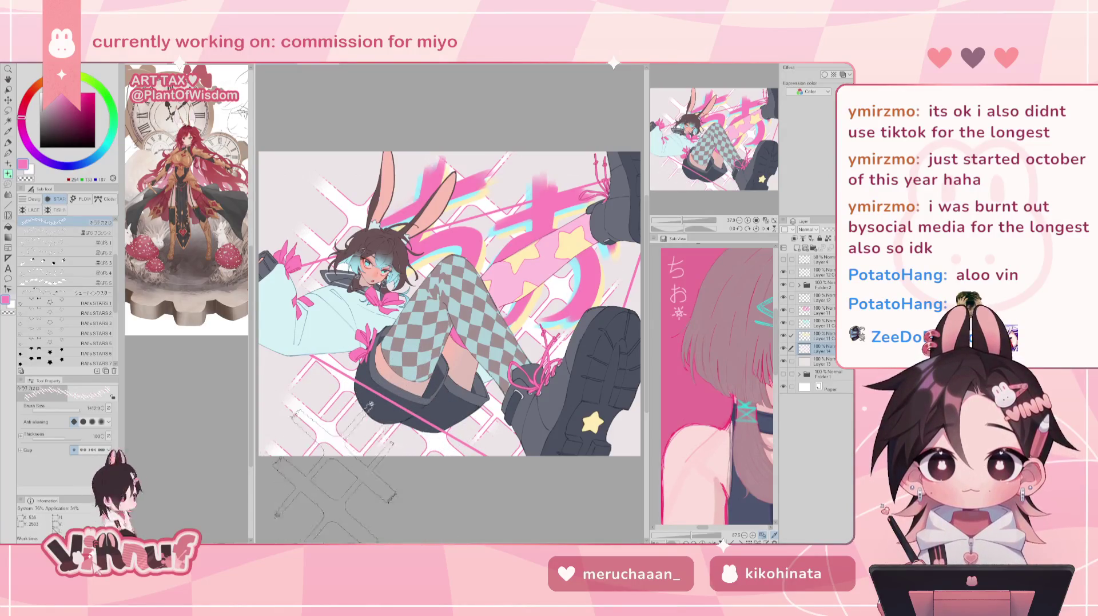
Paint white lattice strokes at the lower-left, around the pink lettering and left of the head.
{"action": "key", "text": "ctrl+z"}
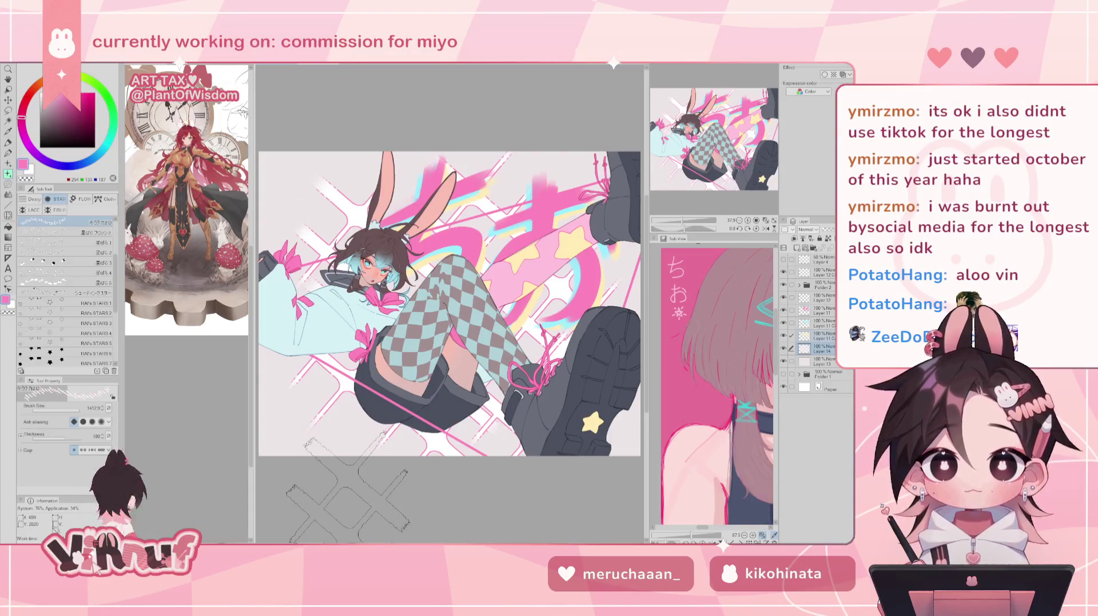
{"action": "scroll", "coordinate": [349, 489], "scroll_direction": "down", "scroll_amount": 3}
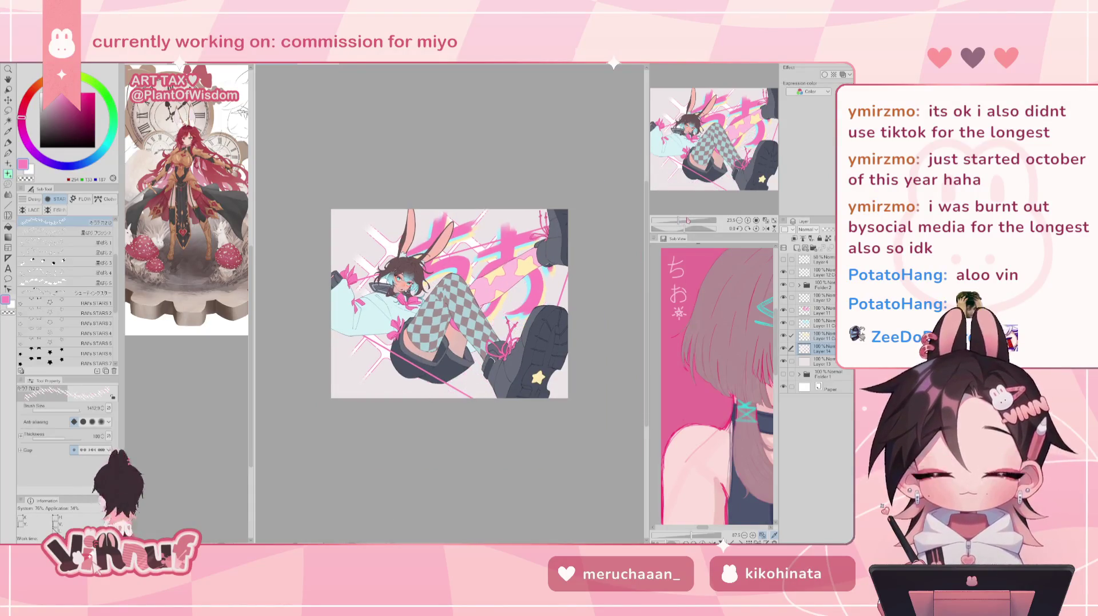
{"action": "left_click_drag", "start_coordinate": [352, 343], "coordinate": [485, 403]}
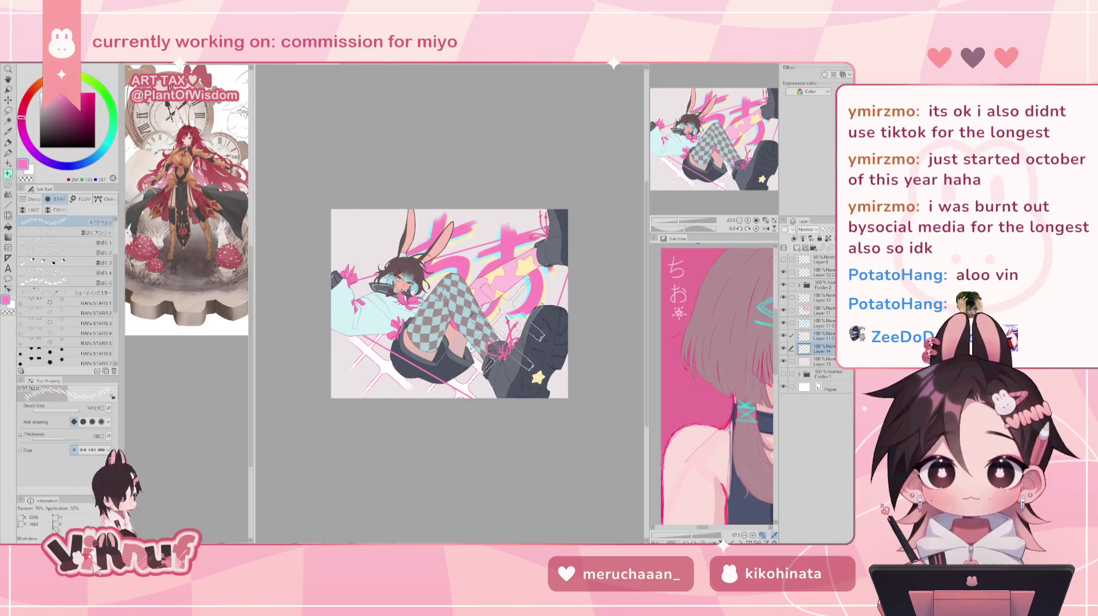
{"action": "left_click_drag", "start_coordinate": [546, 292], "coordinate": [555, 281]}
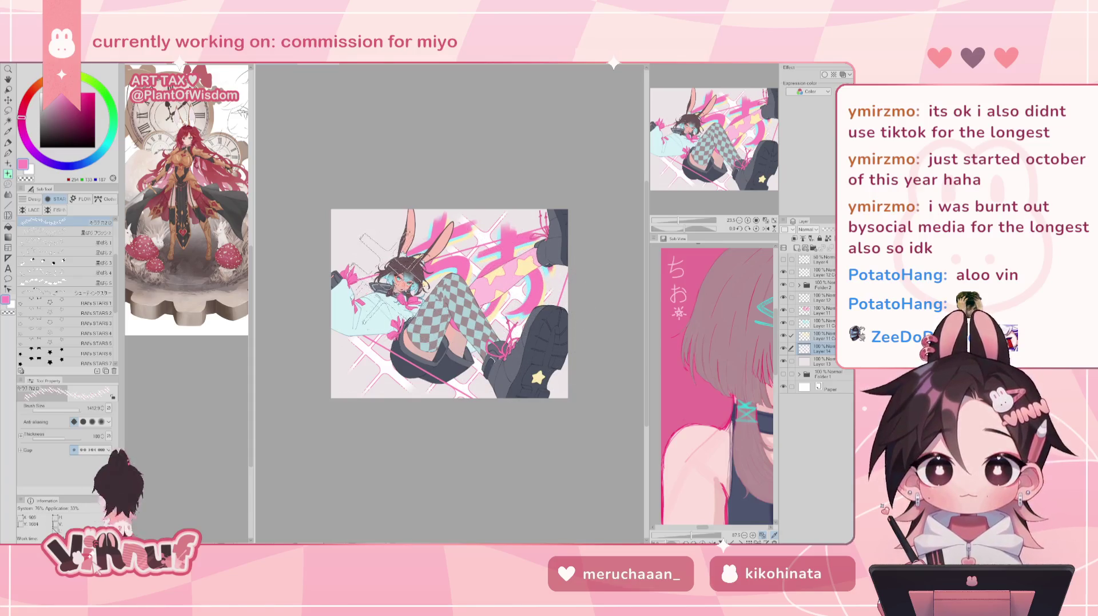
{"action": "left_click_drag", "start_coordinate": [397, 268], "coordinate": [400, 264]}
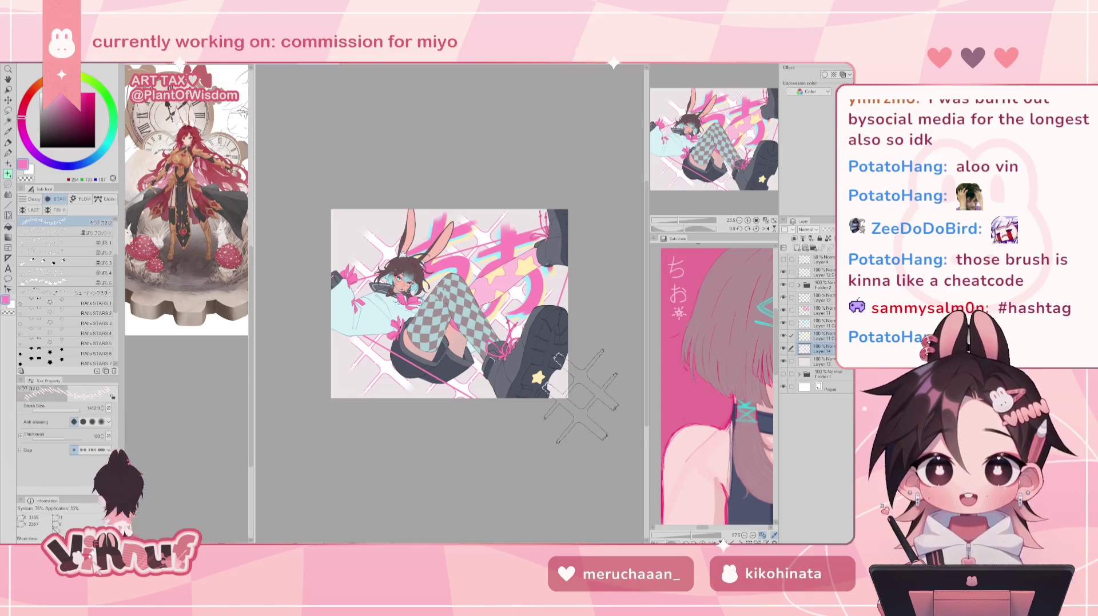
{"action": "scroll", "coordinate": [115, 260], "scroll_direction": "up", "scroll_amount": 2}
{"action": "scroll", "coordinate": [114, 258], "scroll_direction": "up", "scroll_amount": 2}
{"action": "scroll", "coordinate": [86, 246], "scroll_direction": "up", "scroll_amount": 2}
Zoom in on the face and back out, browsing the sparkle ribbon and dotted brush groups.
{"action": "left_click", "coordinate": [85, 243]}
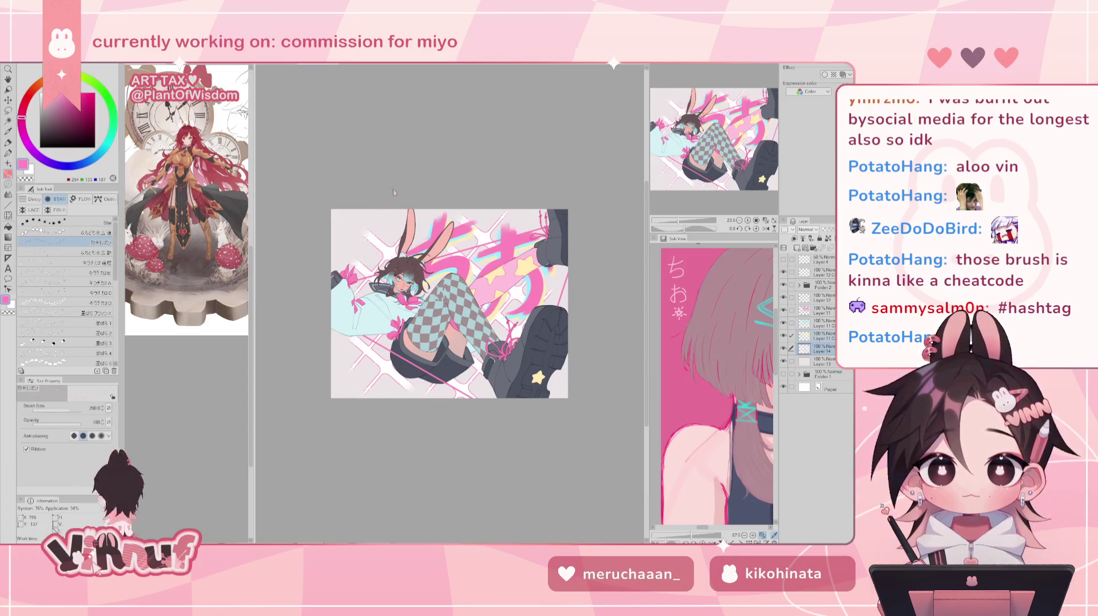
{"action": "left_click_drag", "start_coordinate": [680, 220], "coordinate": [691, 221]}
{"action": "left_click_drag", "start_coordinate": [715, 140], "coordinate": [689, 114]}
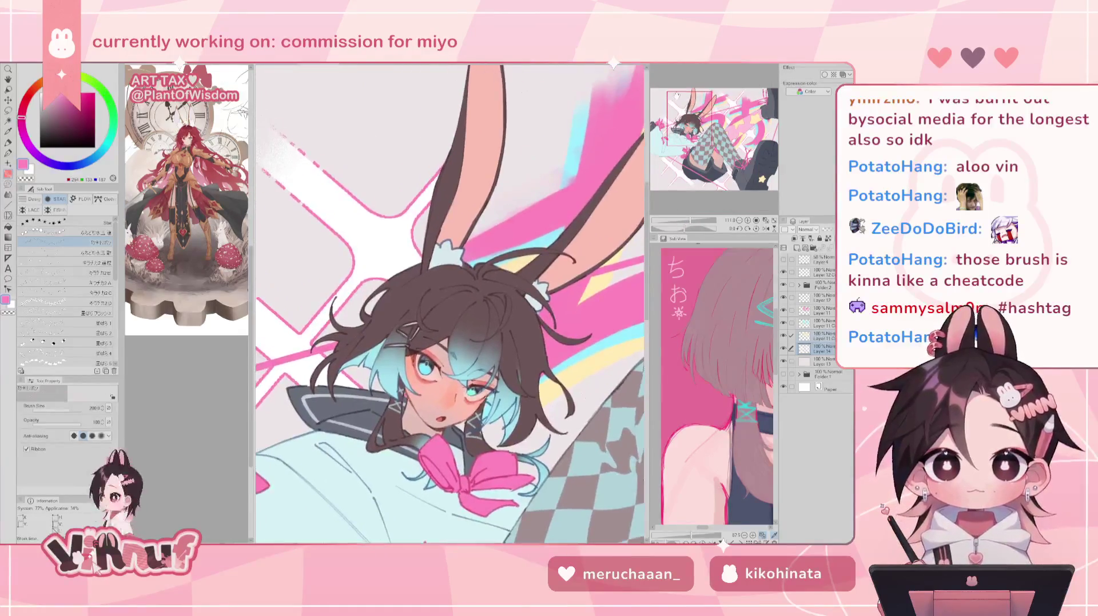
{"action": "left_click_drag", "start_coordinate": [691, 221], "coordinate": [679, 221]}
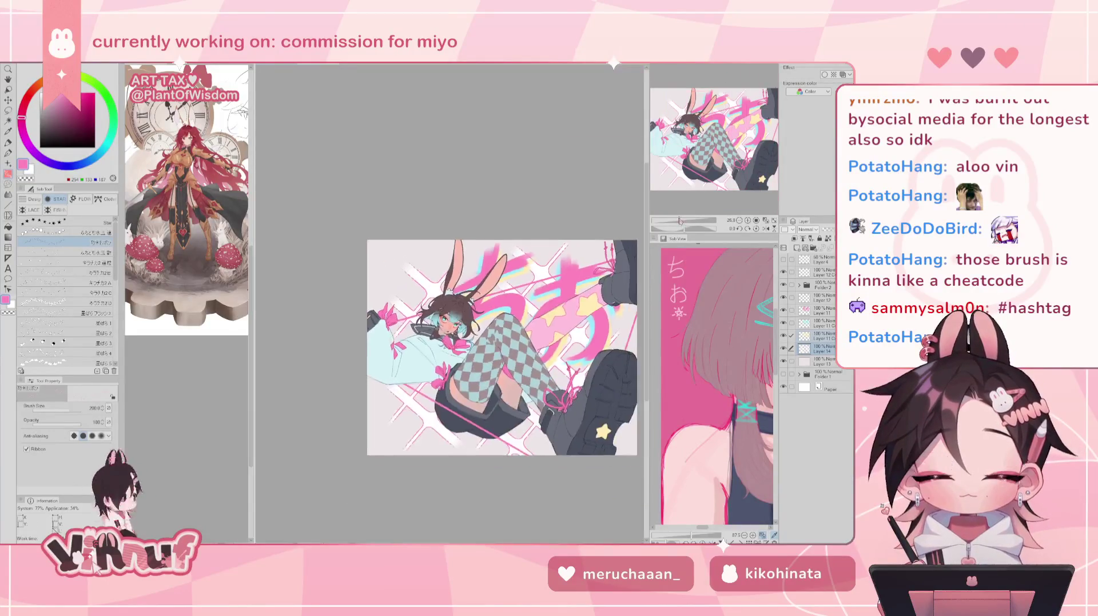
{"action": "left_click_drag", "start_coordinate": [698, 150], "coordinate": [702, 138]}
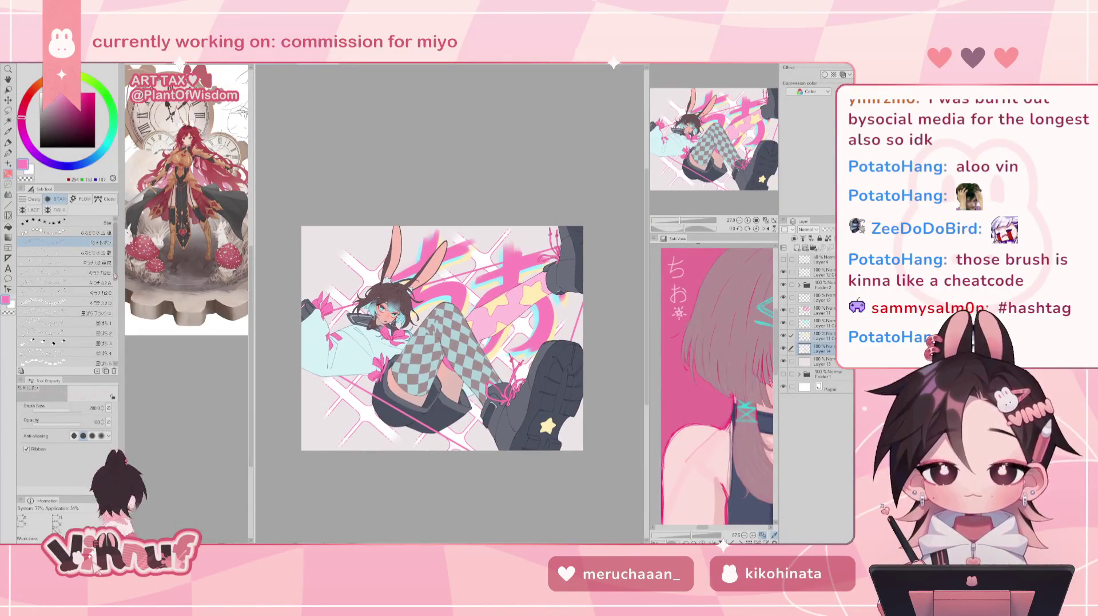
{"action": "left_click", "coordinate": [31, 199]}
{"action": "left_click", "coordinate": [59, 210]}
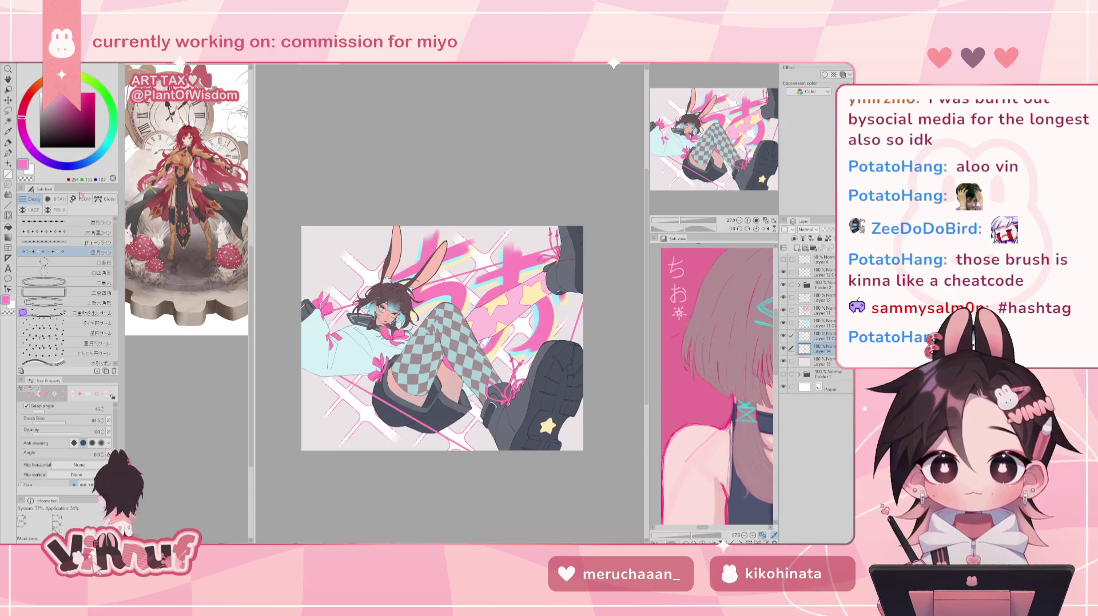
Nudge the pink lettering layer into place with the Move layer tool, checking it mirrored.
{"action": "key", "text": "k"}
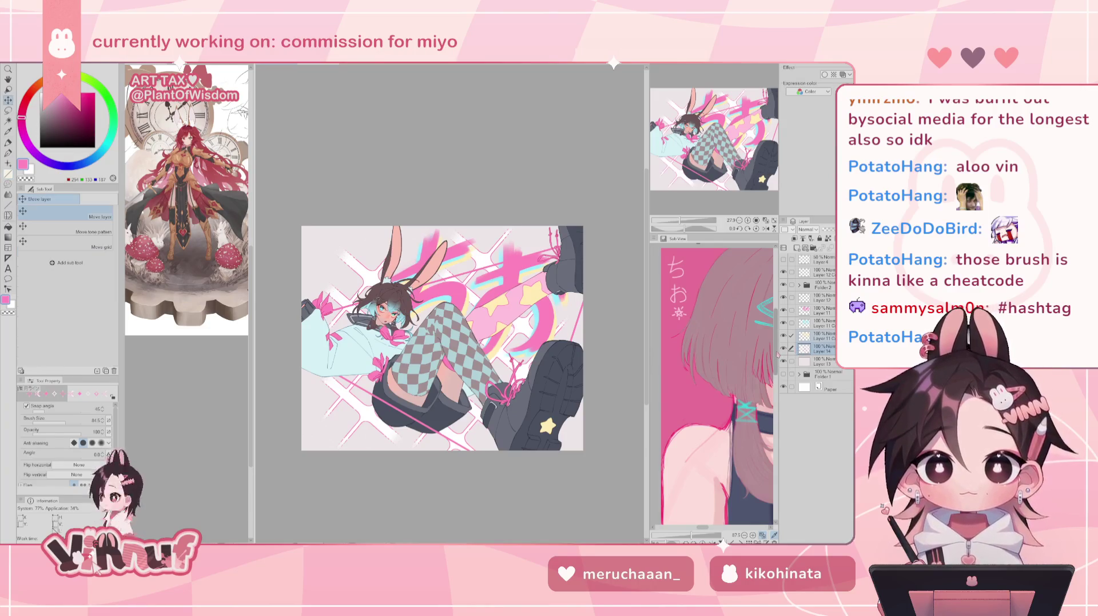
{"action": "mouse_move", "coordinate": [541, 396]}
{"action": "left_mouse_down"}
{"action": "mouse_move", "coordinate": [553, 394]}
{"action": "mouse_move", "coordinate": [538, 395]}
{"action": "left_mouse_up"}
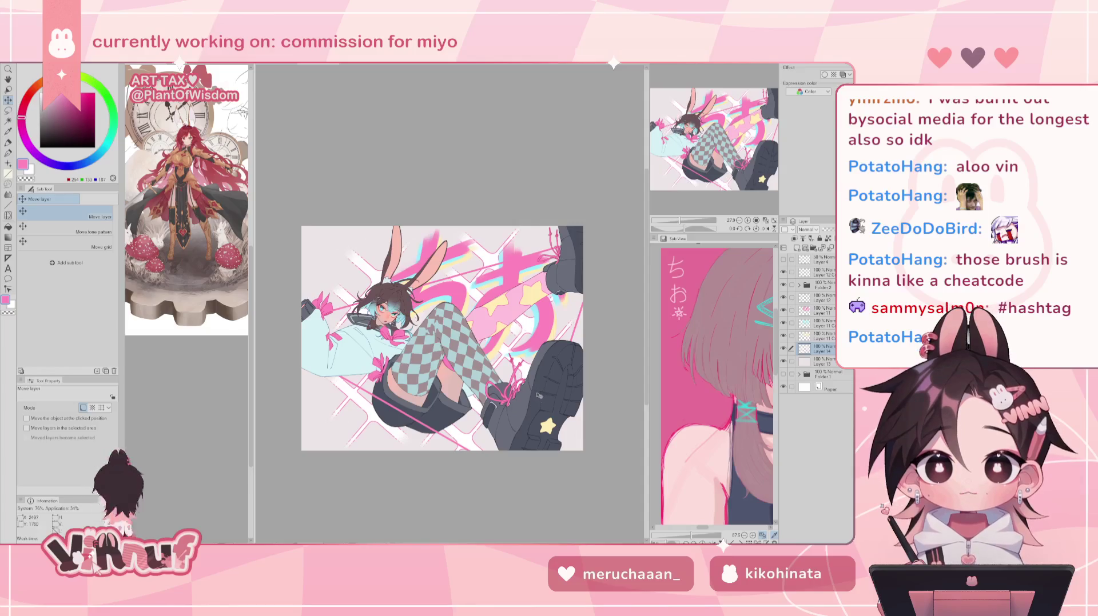
{"action": "left_click_drag", "start_coordinate": [558, 448], "coordinate": [529, 409]}
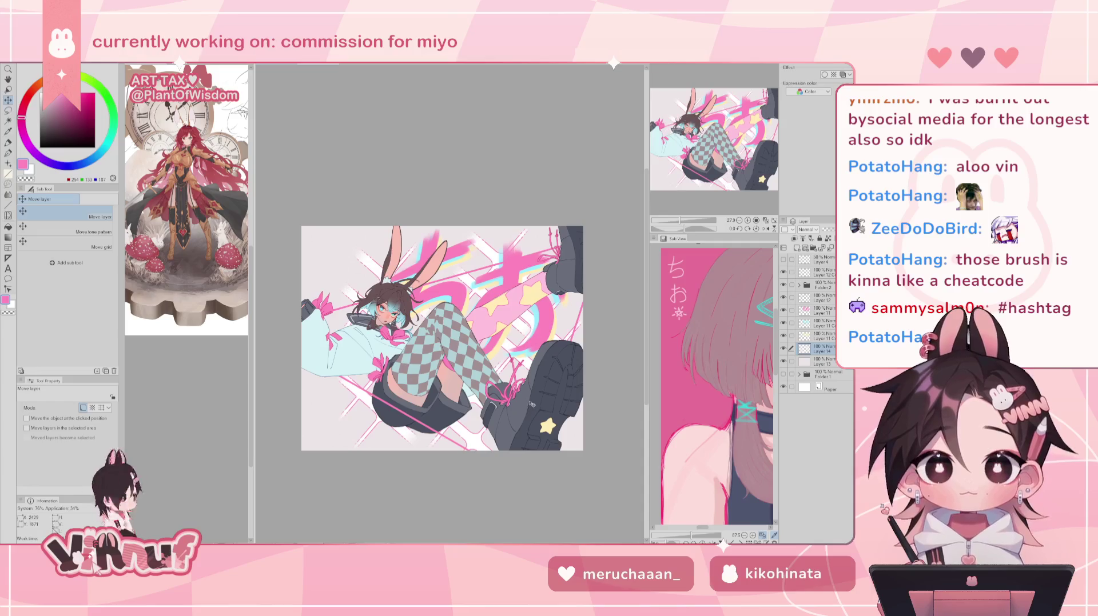
{"action": "mouse_move", "coordinate": [535, 428]}
{"action": "left_mouse_down"}
{"action": "mouse_move", "coordinate": [553, 421]}
{"action": "mouse_move", "coordinate": [542, 421]}
{"action": "left_mouse_up"}
{"action": "key", "text": "h"}
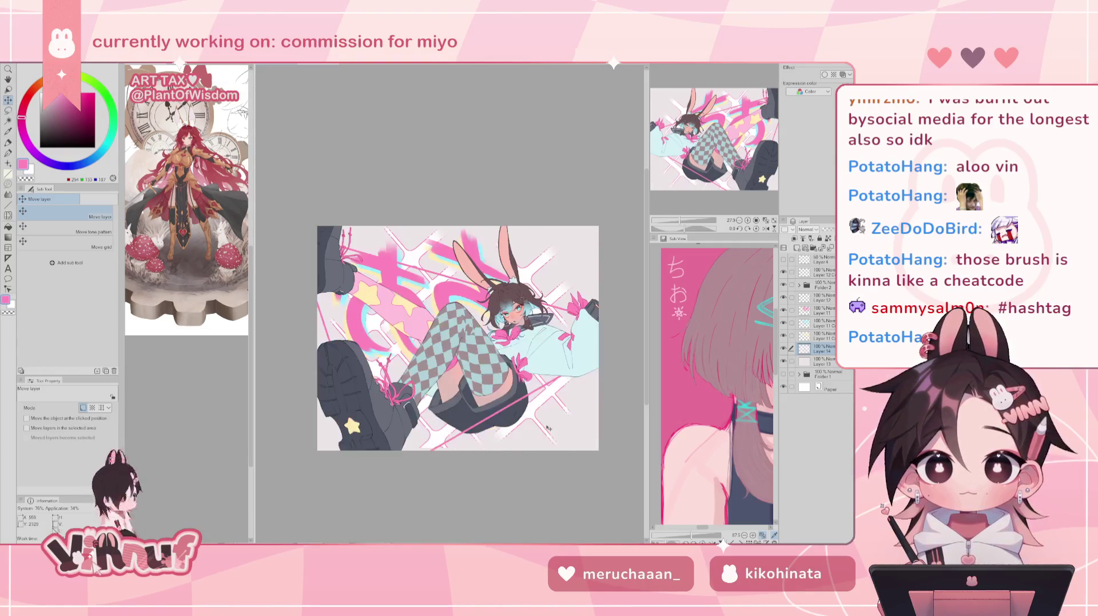
{"action": "key", "text": "h"}
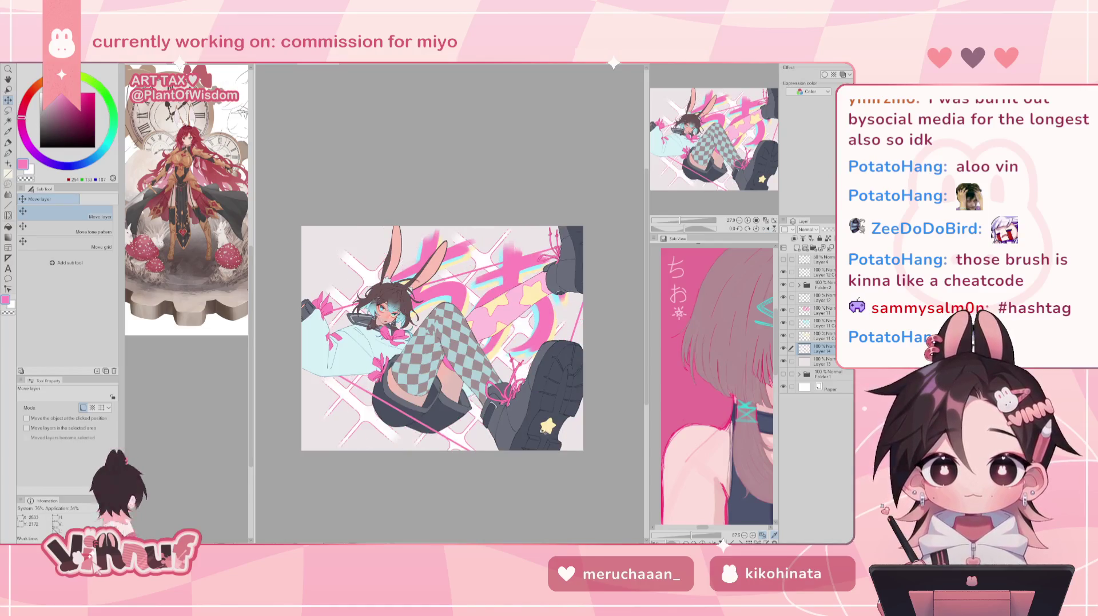
{"action": "mouse_move", "coordinate": [545, 416]}
{"action": "left_mouse_down"}
{"action": "mouse_move", "coordinate": [533, 416]}
{"action": "mouse_move", "coordinate": [553, 417]}
{"action": "mouse_move", "coordinate": [539, 416]}
{"action": "mouse_move", "coordinate": [536, 436]}
{"action": "mouse_move", "coordinate": [554, 418]}
{"action": "left_mouse_up"}
Hide the white stripe layer and add a new raster layer above Layer 13.
{"action": "left_click", "coordinate": [783, 348]}
{"action": "left_click", "coordinate": [824, 361]}
{"action": "left_click", "coordinate": [805, 250]}
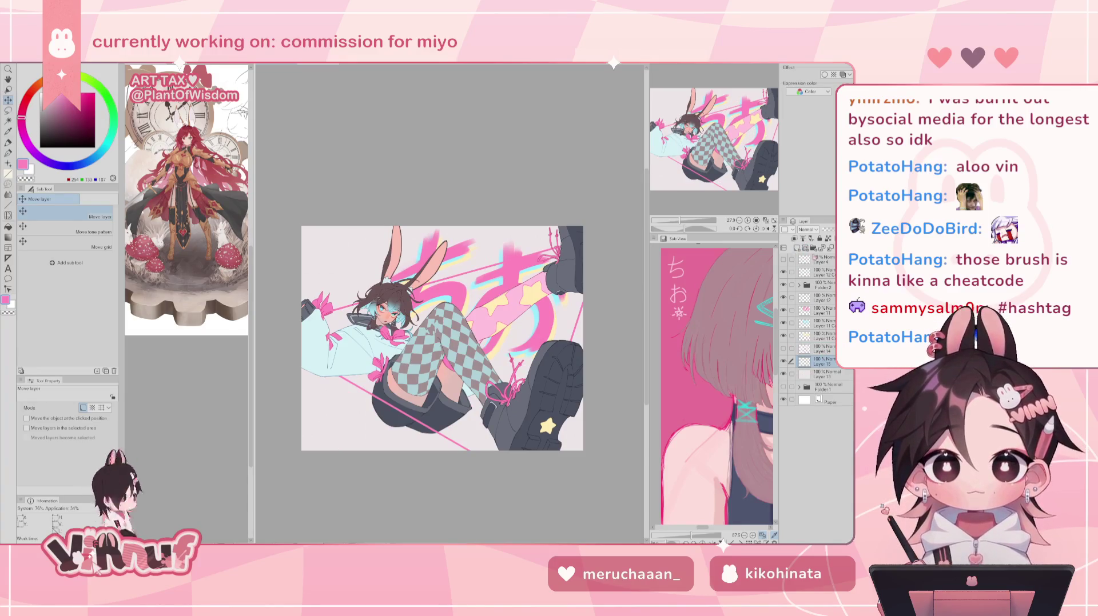
{"action": "key", "text": "p"}
{"action": "key", "text": "b"}
{"action": "left_click", "coordinate": [63, 362]}
{"action": "left_click_drag", "start_coordinate": [420, 260], "coordinate": [343, 306]}
{"action": "key", "text": "ctrl+z"}
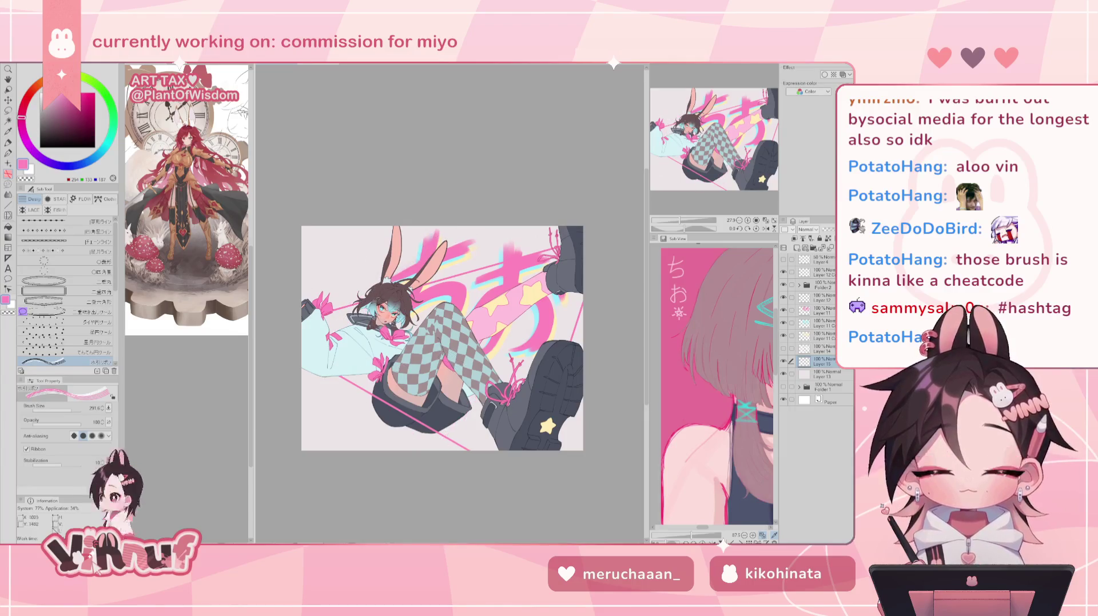
{"action": "left_click_drag", "start_coordinate": [356, 449], "coordinate": [337, 247]}
{"action": "key", "text": "ctrl+z"}
{"action": "left_click_drag", "start_coordinate": [317, 286], "coordinate": [366, 268]}
{"action": "left_click_drag", "start_coordinate": [406, 395], "coordinate": [435, 386]}
{"action": "key", "text": "ctrl+z"}
{"action": "key", "text": "ctrl+z"}
{"action": "left_click_drag", "start_coordinate": [361, 400], "coordinate": [355, 303]}
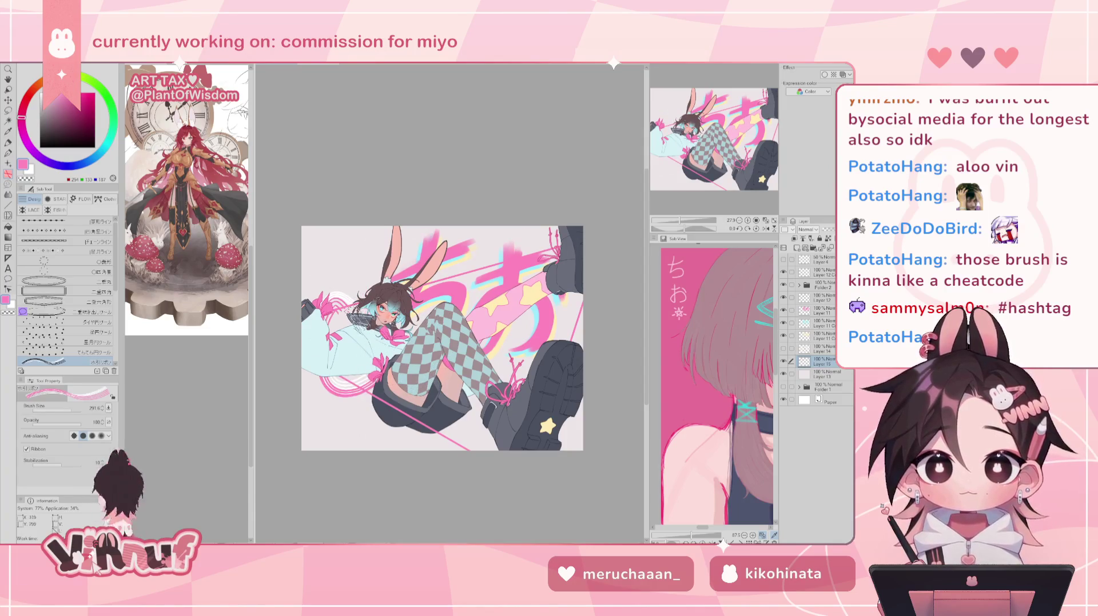
{"action": "key", "text": "ctrl+z"}
{"action": "mouse_move", "coordinate": [326, 407]}
{"action": "left_mouse_down"}
{"action": "mouse_move", "coordinate": [440, 389]}
{"action": "mouse_move", "coordinate": [523, 440]}
{"action": "mouse_move", "coordinate": [577, 320]}
{"action": "mouse_move", "coordinate": [503, 252]}
{"action": "left_mouse_up"}
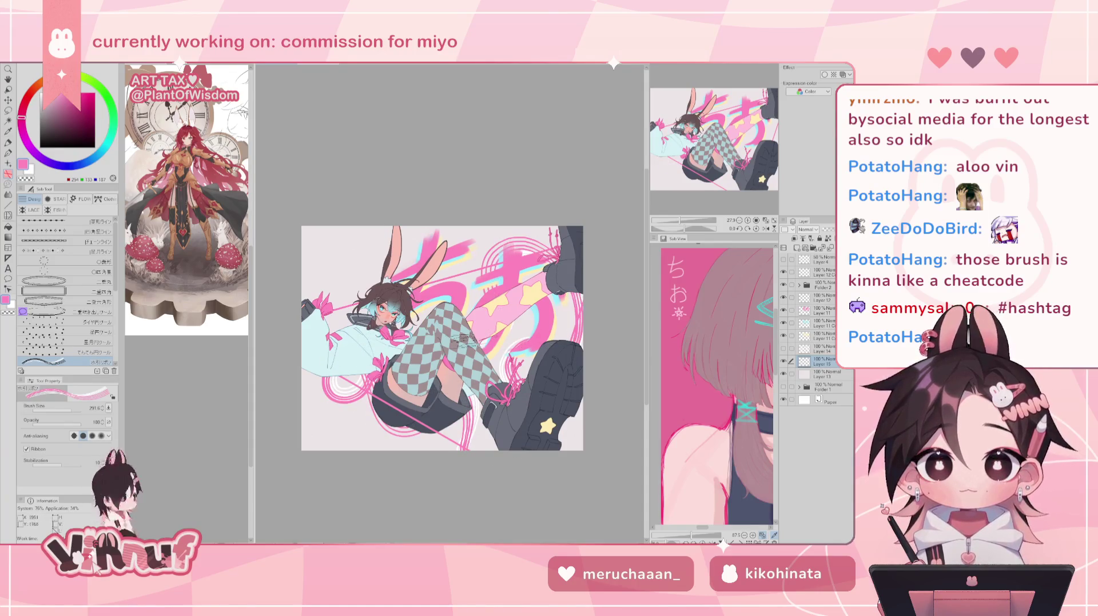
{"action": "left_click_drag", "start_coordinate": [378, 343], "coordinate": [409, 352]}
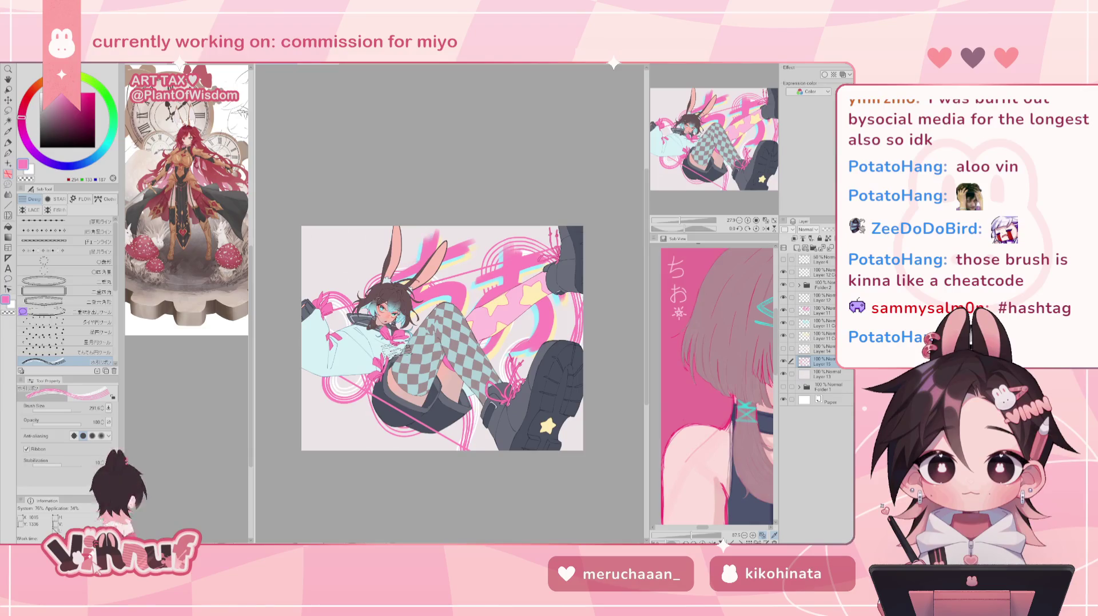
{"action": "key", "text": "ctrl+z"}
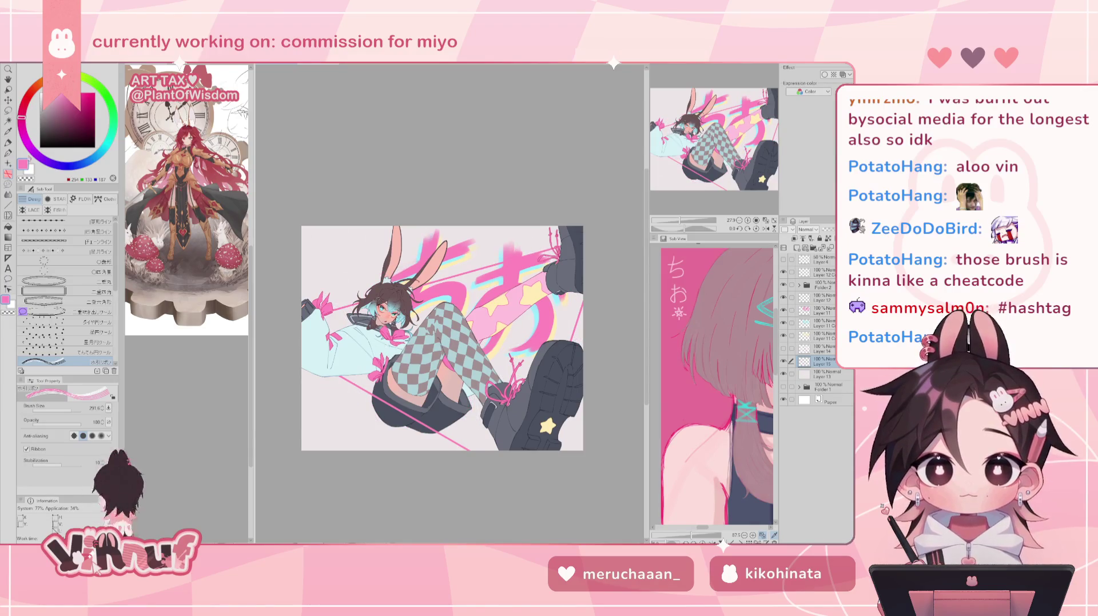
{"action": "left_click", "coordinate": [502, 300], "text": "alt"}
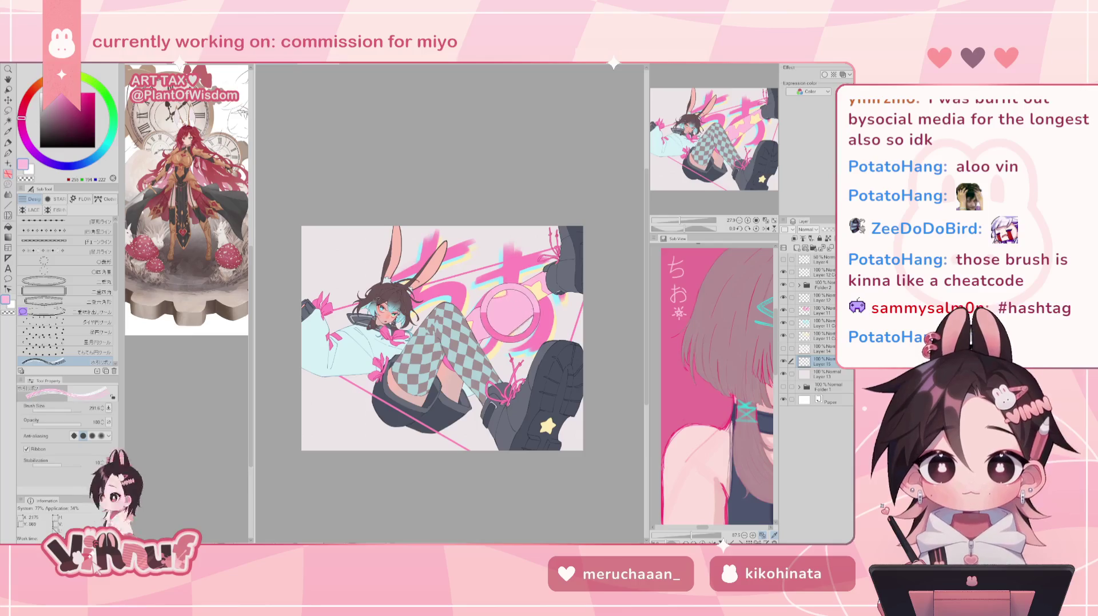
{"action": "left_click_drag", "start_coordinate": [360, 338], "coordinate": [492, 263]}
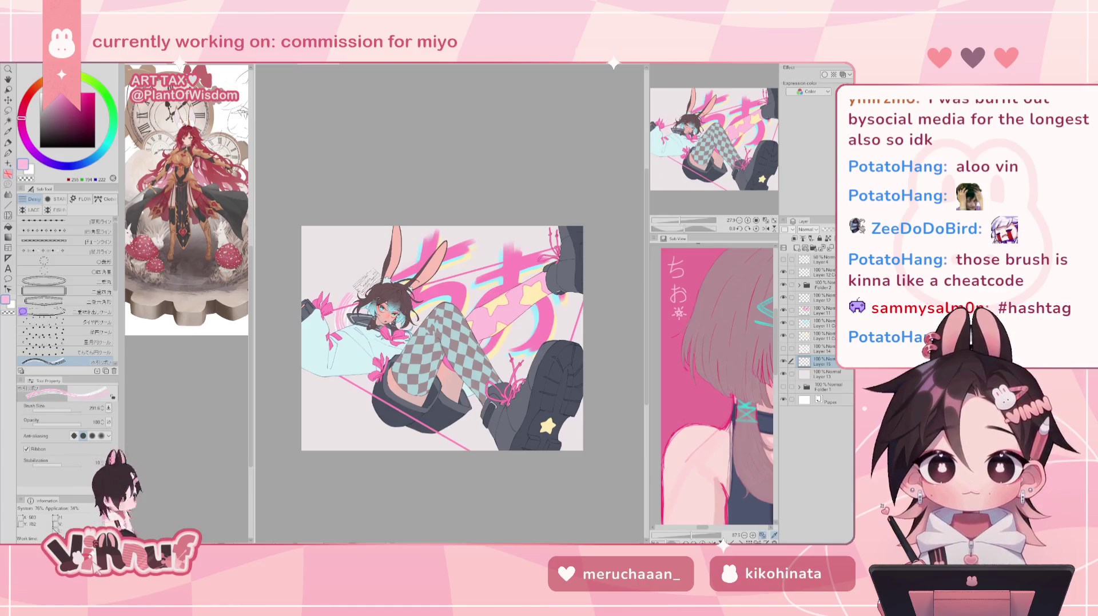
{"action": "left_click_drag", "start_coordinate": [335, 359], "coordinate": [520, 338]}
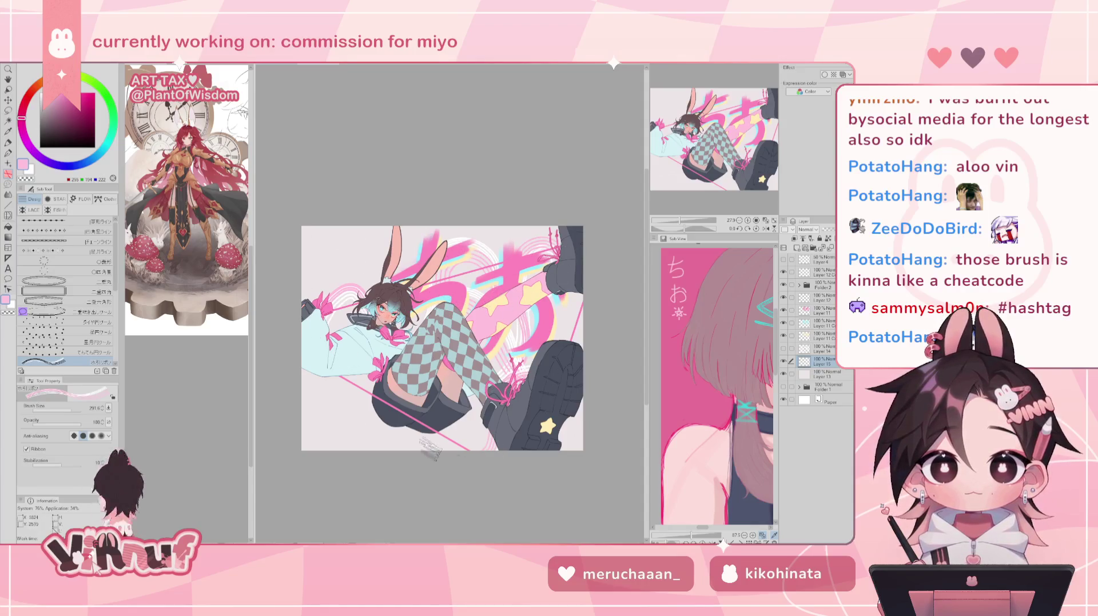
{"action": "mouse_move", "coordinate": [520, 355]}
{"action": "left_mouse_down"}
{"action": "mouse_move", "coordinate": [404, 430]}
{"action": "mouse_move", "coordinate": [430, 367]}
{"action": "left_mouse_up"}
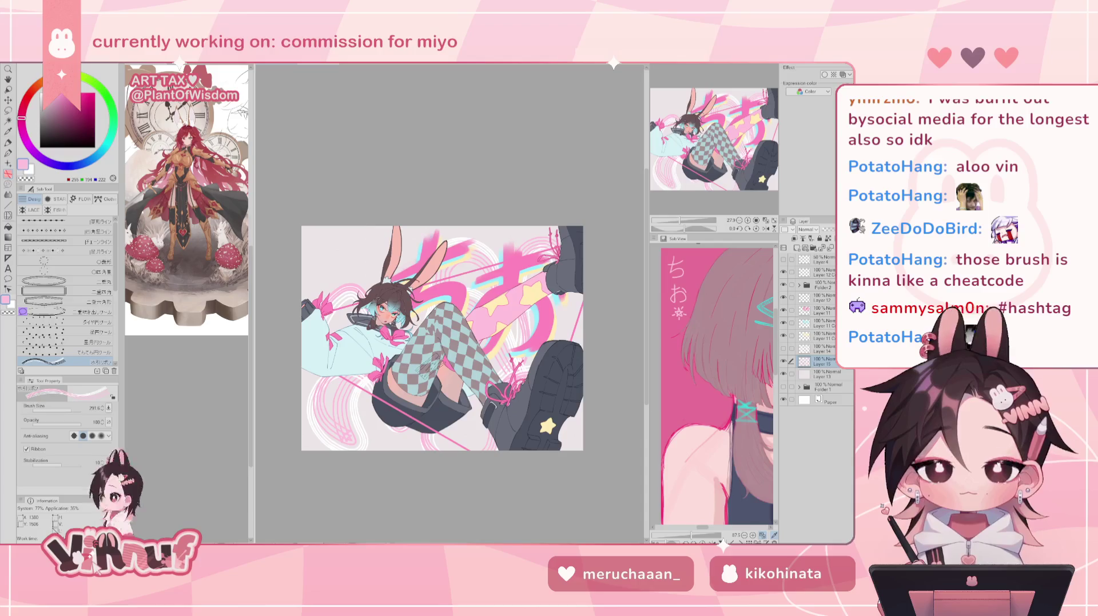
{"action": "key", "text": "ctrl+z"}
{"action": "left_click_drag", "start_coordinate": [73, 409], "coordinate": [75, 409]}
{"action": "left_click_drag", "start_coordinate": [312, 288], "coordinate": [389, 240]}
{"action": "key", "text": "ctrl+z"}
{"action": "left_click_drag", "start_coordinate": [338, 309], "coordinate": [455, 224]}
{"action": "key", "text": "ctrl+z"}
{"action": "mouse_move", "coordinate": [515, 240]}
{"action": "left_mouse_down"}
{"action": "mouse_move", "coordinate": [327, 328]}
{"action": "mouse_move", "coordinate": [589, 286]}
{"action": "left_mouse_up"}
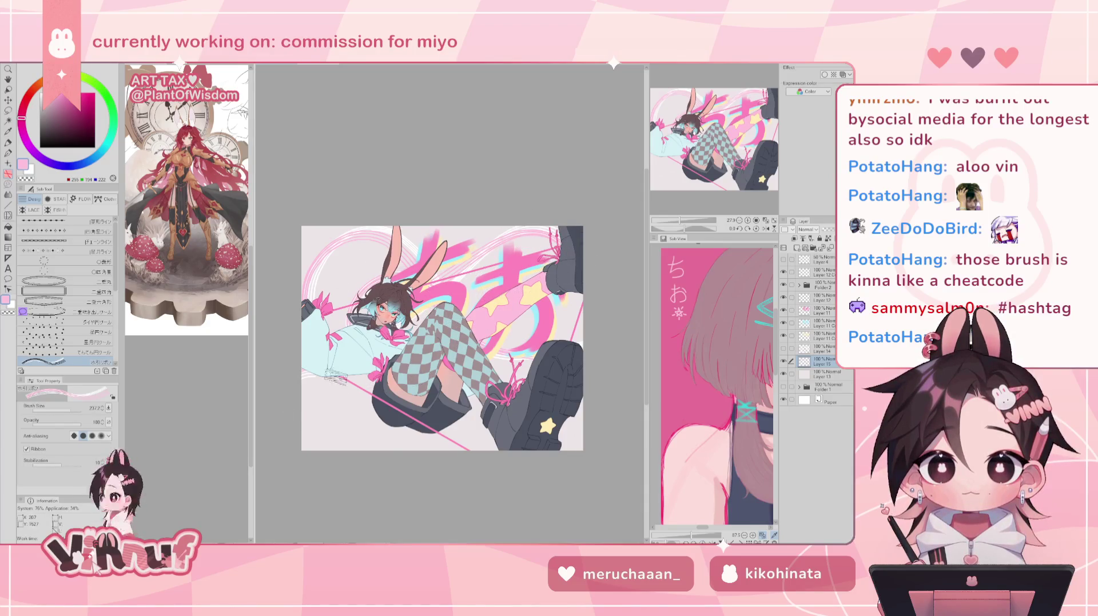
{"action": "left_click_drag", "start_coordinate": [352, 359], "coordinate": [372, 357]}
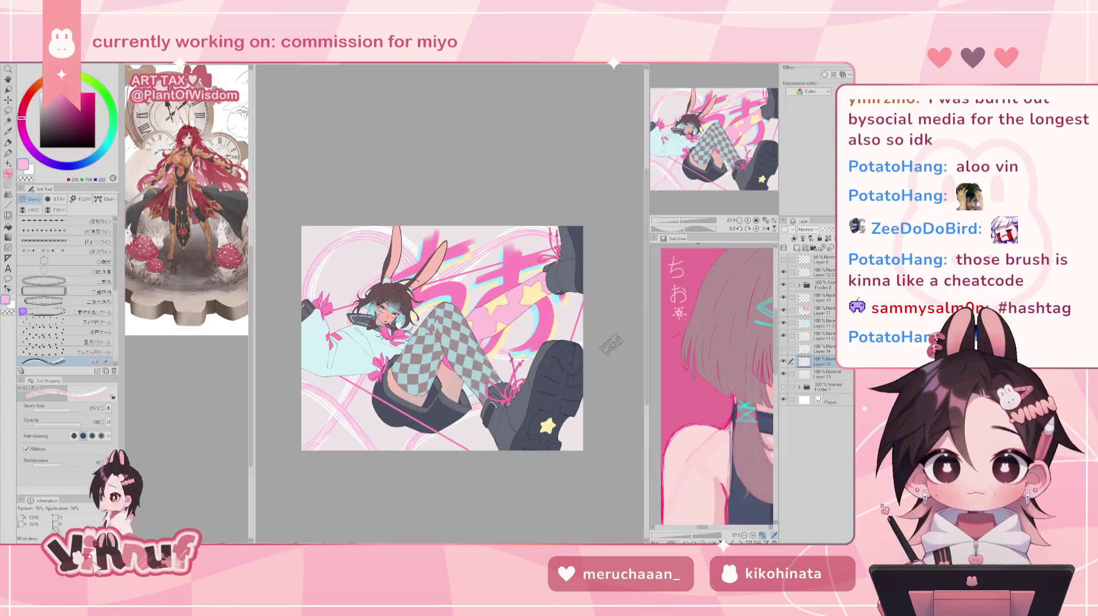
{"action": "key", "text": "ctrl+z"}
{"action": "key", "text": "ctrl+z"}
{"action": "key", "text": "ctrl+z"}
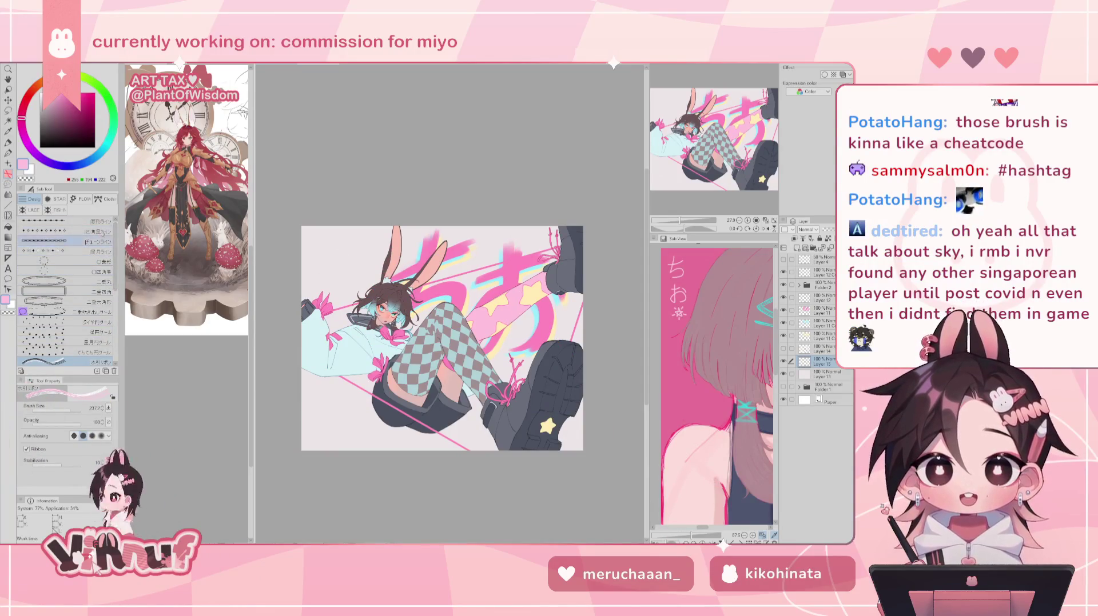
{"action": "left_click", "coordinate": [57, 199]}
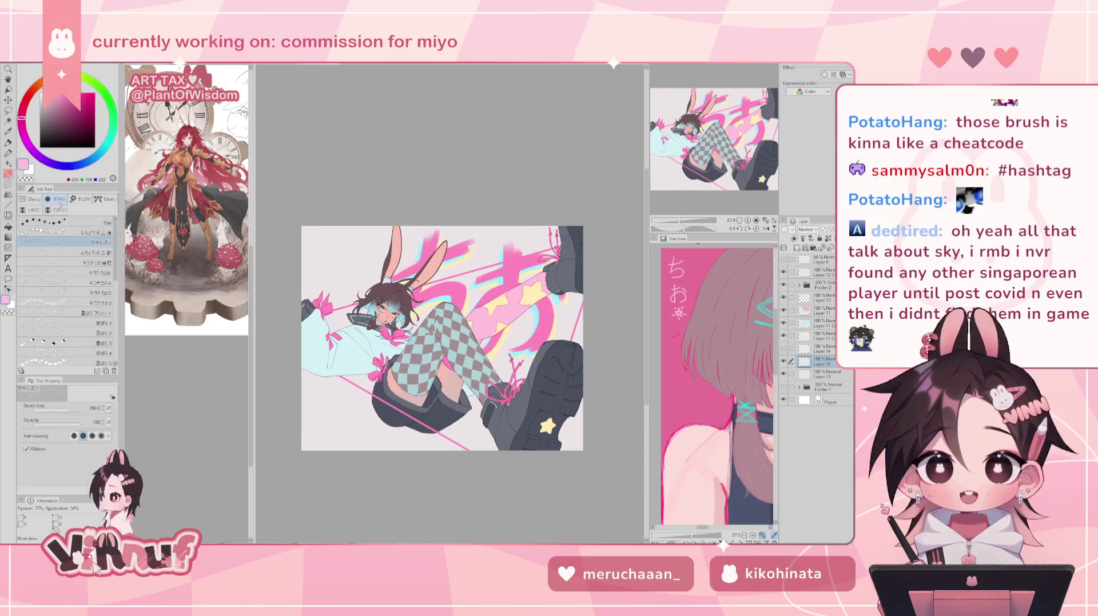
Show the Texture stamp brushes and select the painted circle 1 stamp.
{"action": "key", "text": "b"}
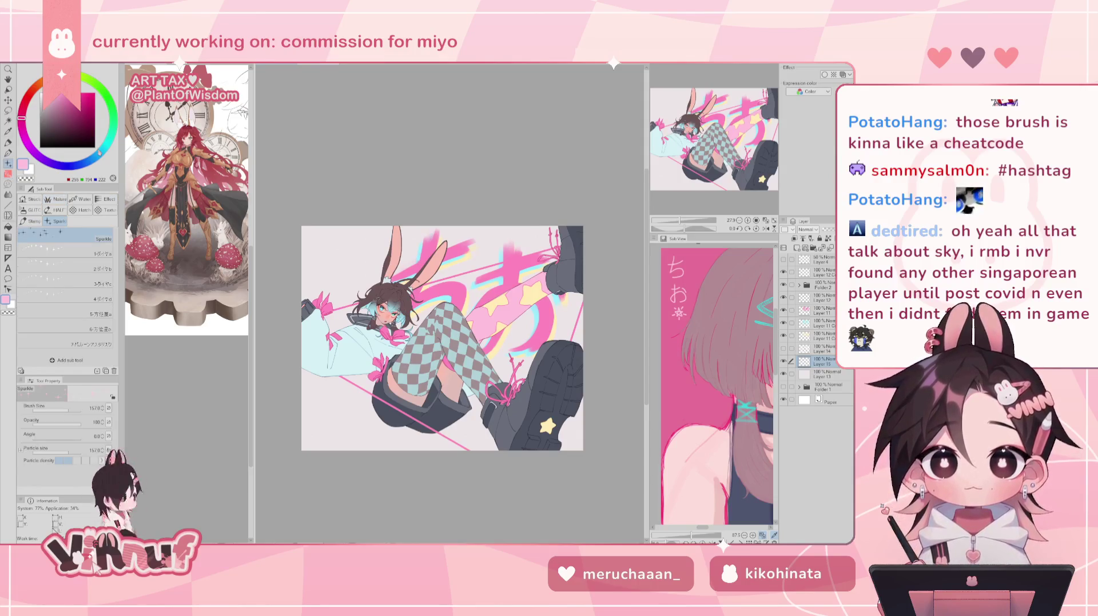
{"action": "left_click", "coordinate": [106, 211]}
{"action": "left_click", "coordinate": [32, 221]}
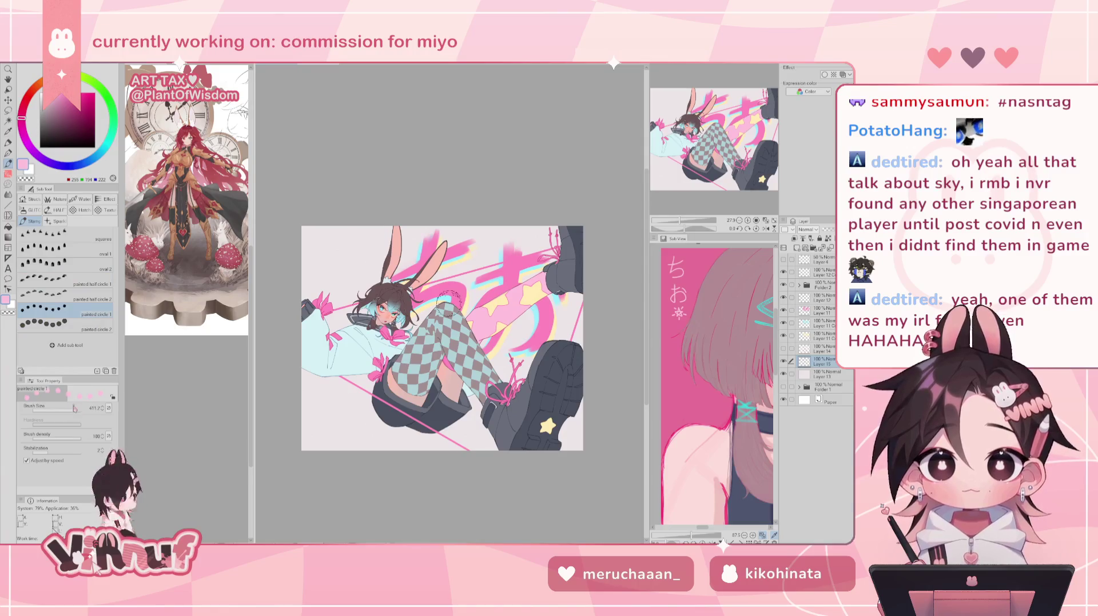
Set the stamp to size 2000 in white and test dotted rings and discs around the head.
{"action": "left_click_drag", "start_coordinate": [452, 346], "coordinate": [407, 360]}
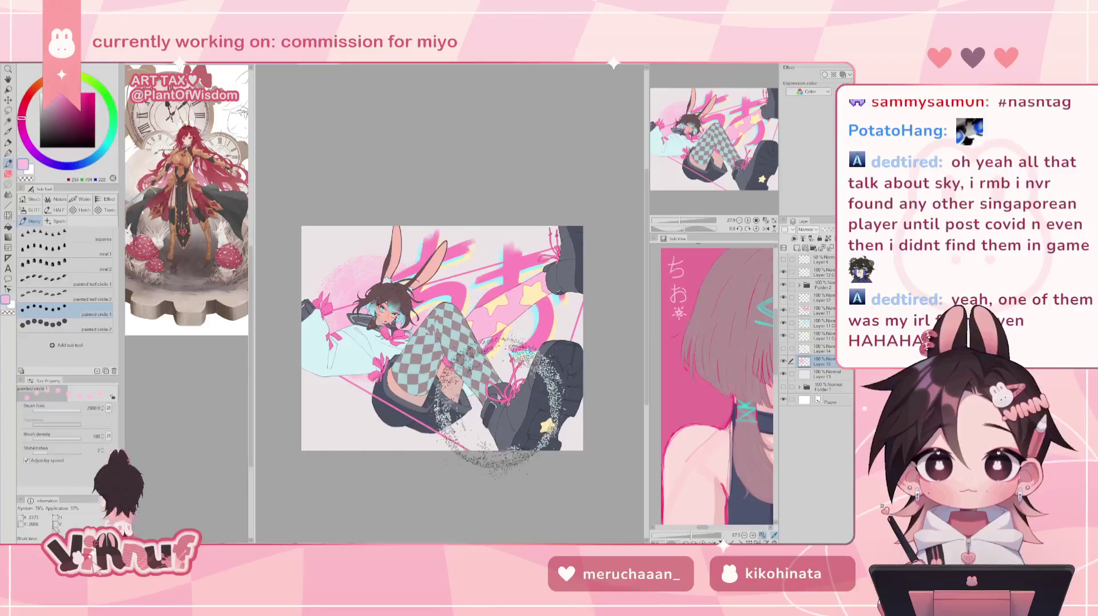
{"action": "key", "text": "x"}
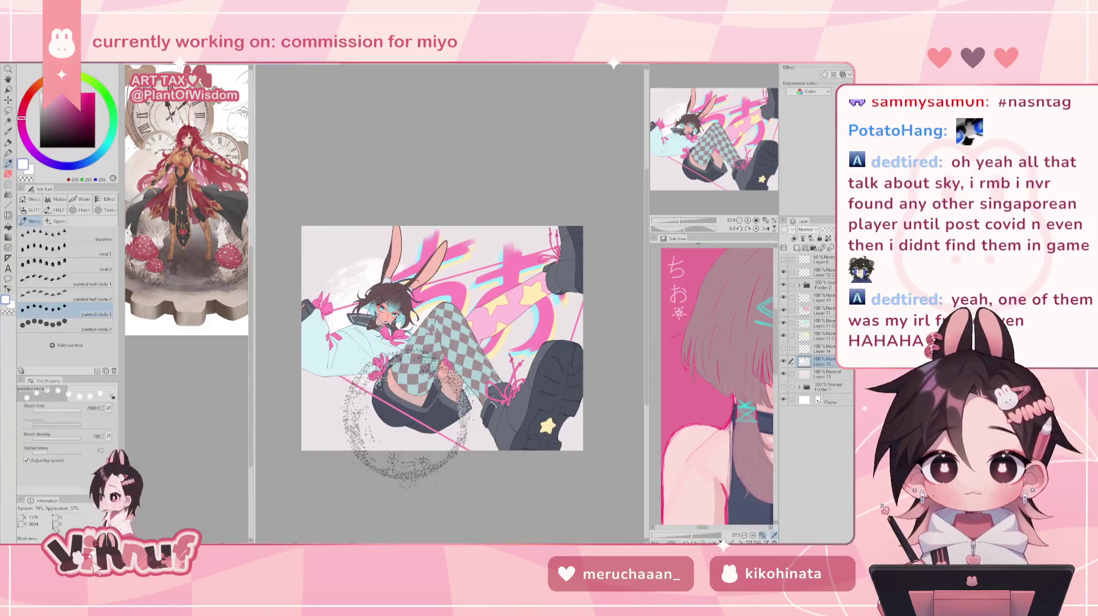
{"action": "left_click", "coordinate": [380, 295]}
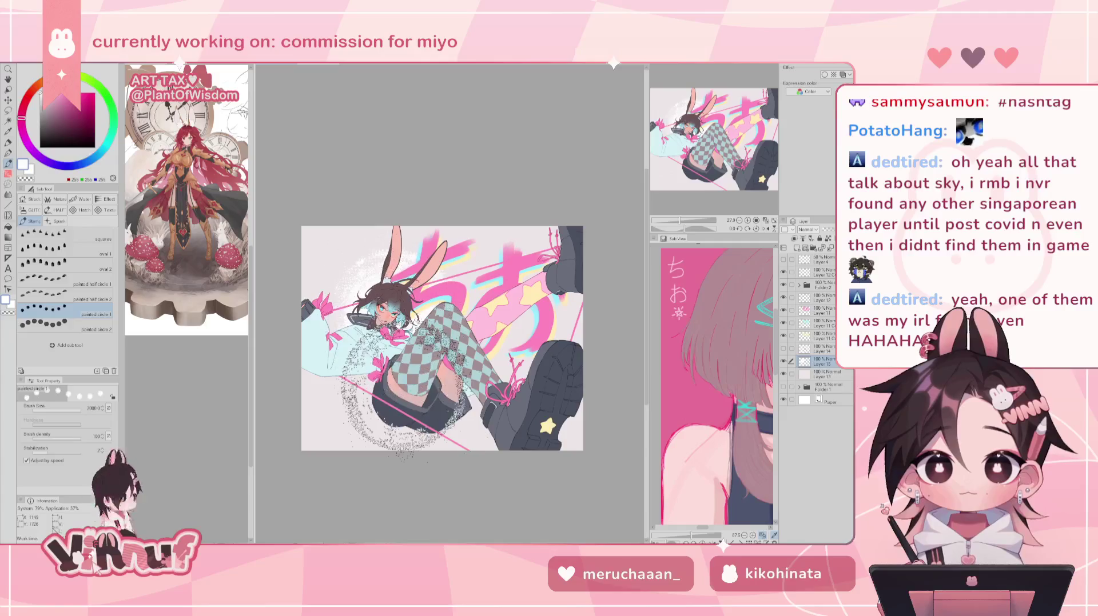
{"action": "left_click", "coordinate": [366, 285]}
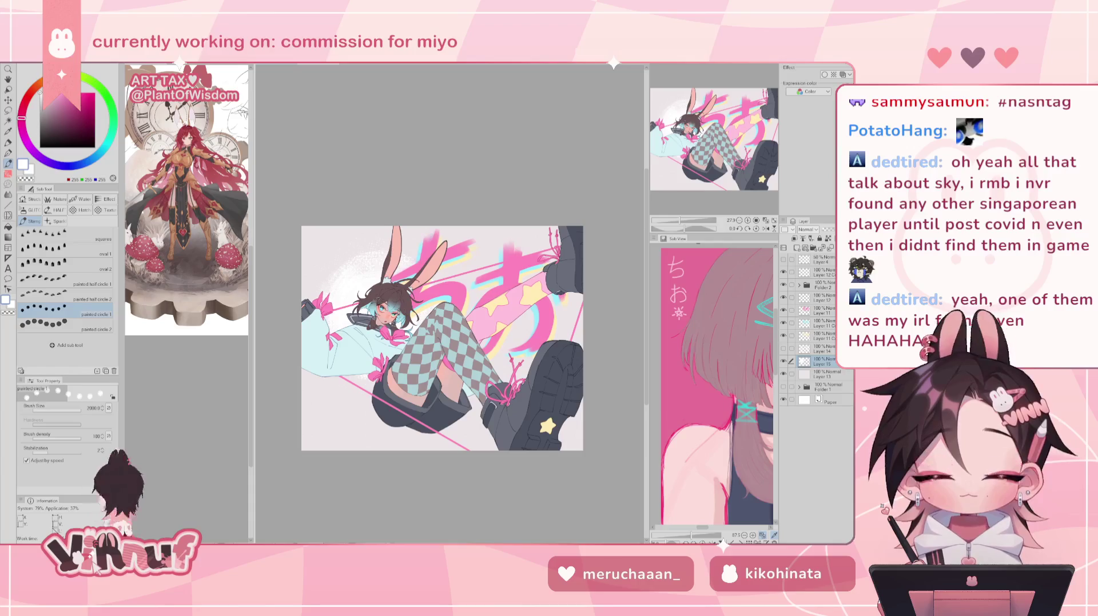
{"action": "left_click", "coordinate": [66, 323]}
{"action": "left_click", "coordinate": [360, 292]}
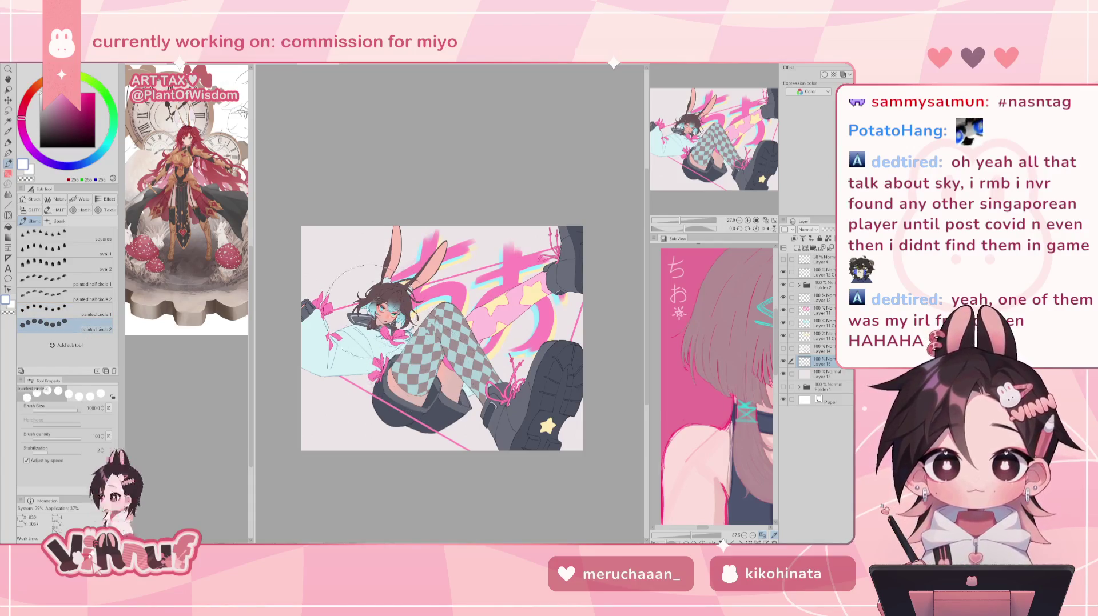
{"action": "key", "text": "ctrl+z"}
Try the painted half circle 1 and oval 1 stamps, then settle on a full-circle speckle stamp.
{"action": "left_click", "coordinate": [66, 280]}
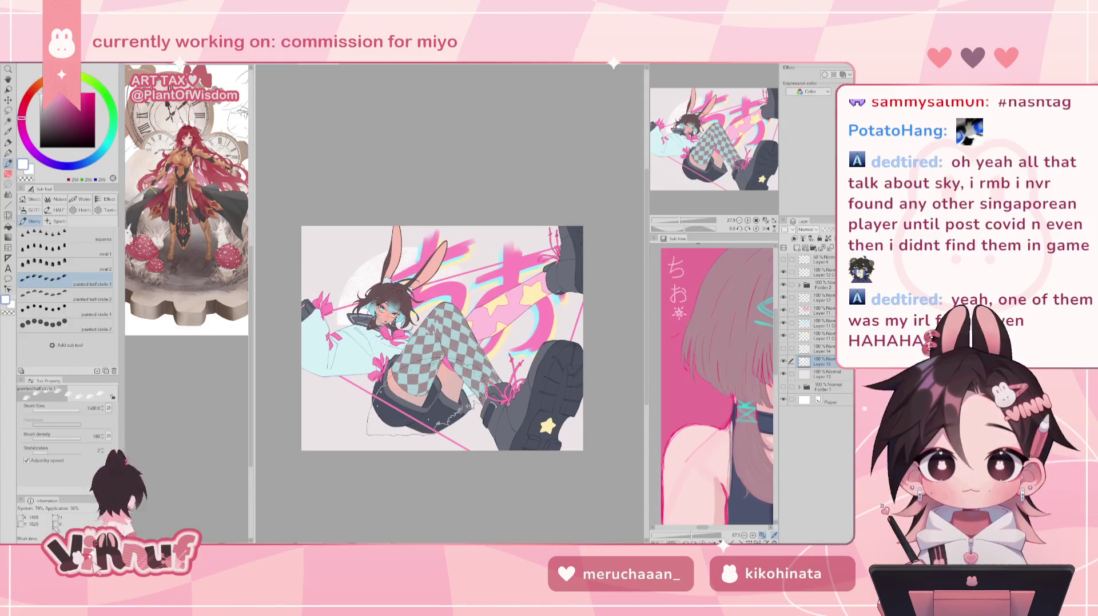
{"action": "left_click", "coordinate": [355, 281]}
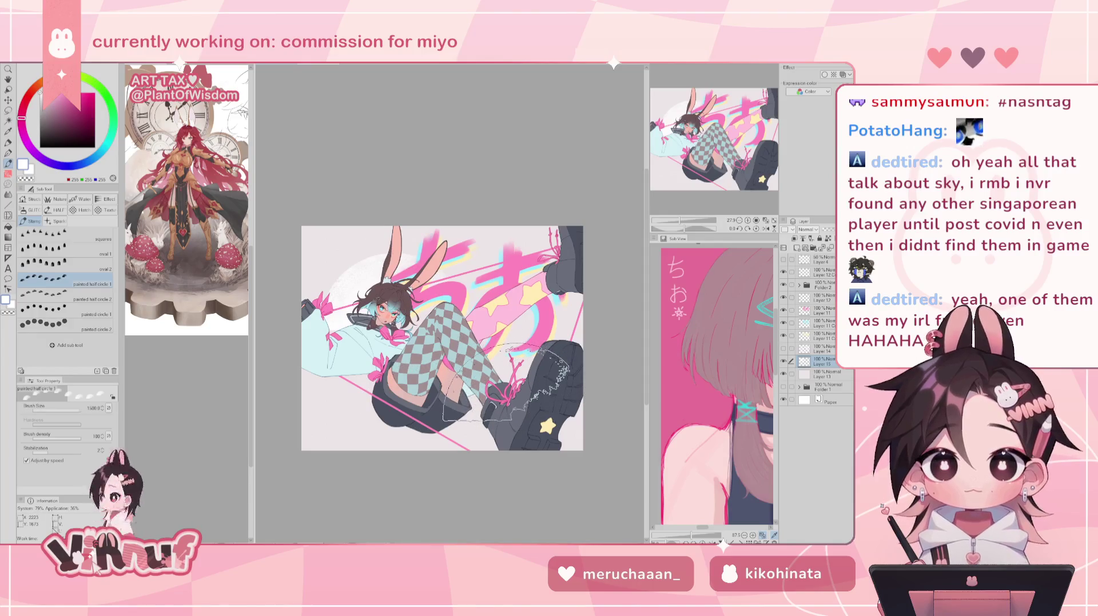
{"action": "left_click", "coordinate": [63, 249]}
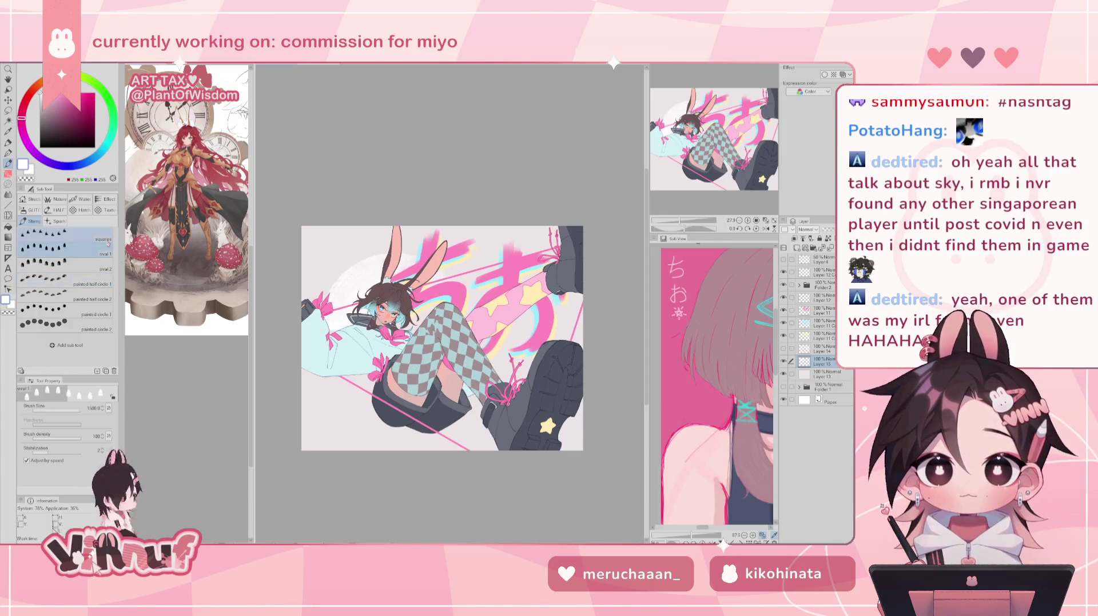
{"action": "left_click", "coordinate": [63, 279]}
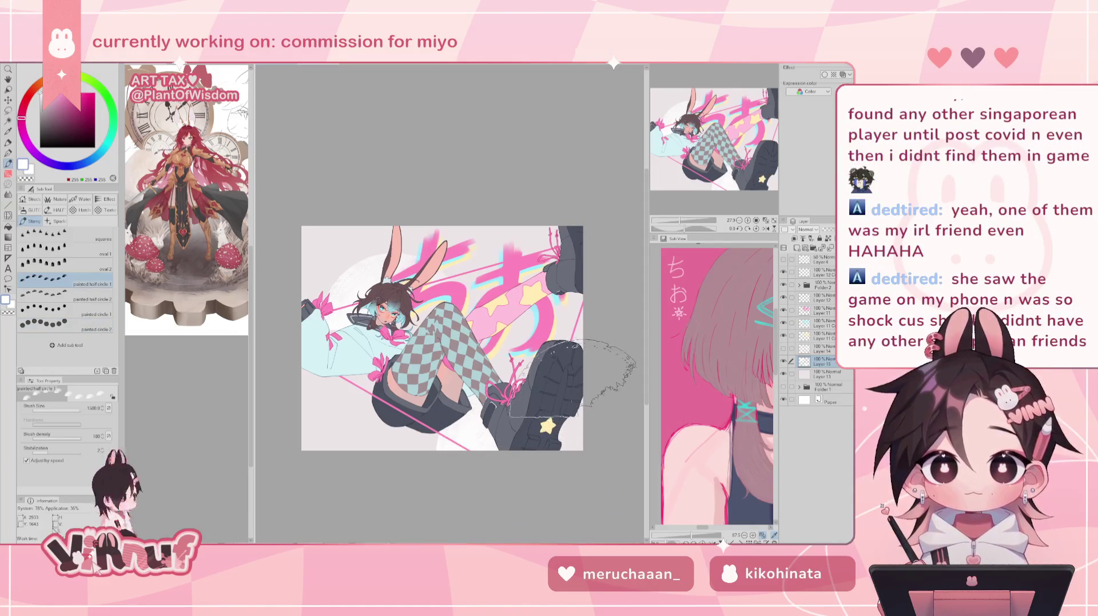
{"action": "left_click", "coordinate": [66, 326]}
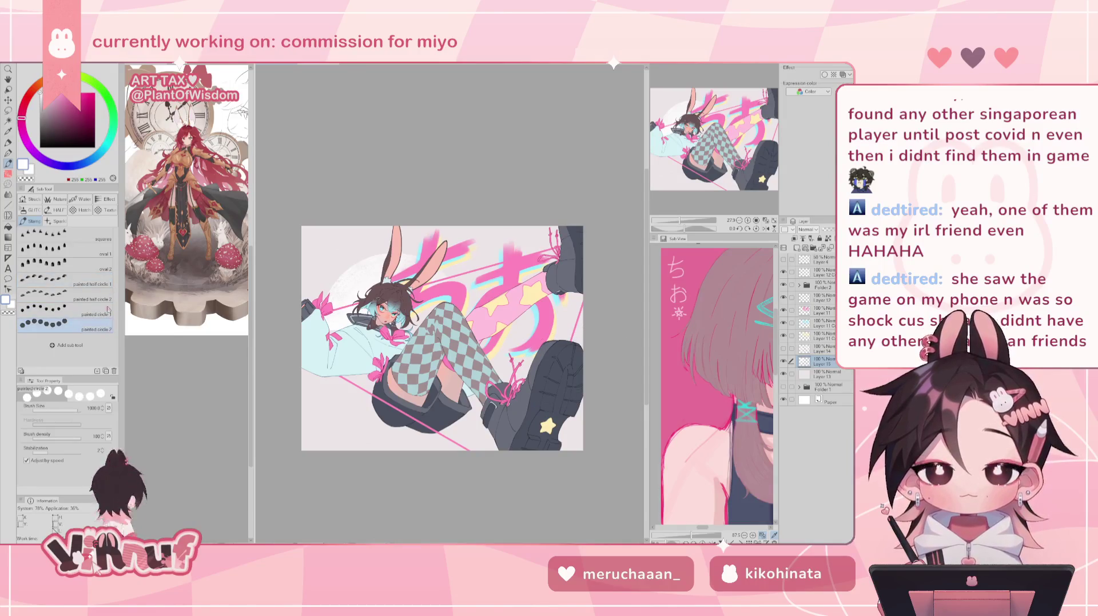
{"action": "left_click", "coordinate": [66, 311]}
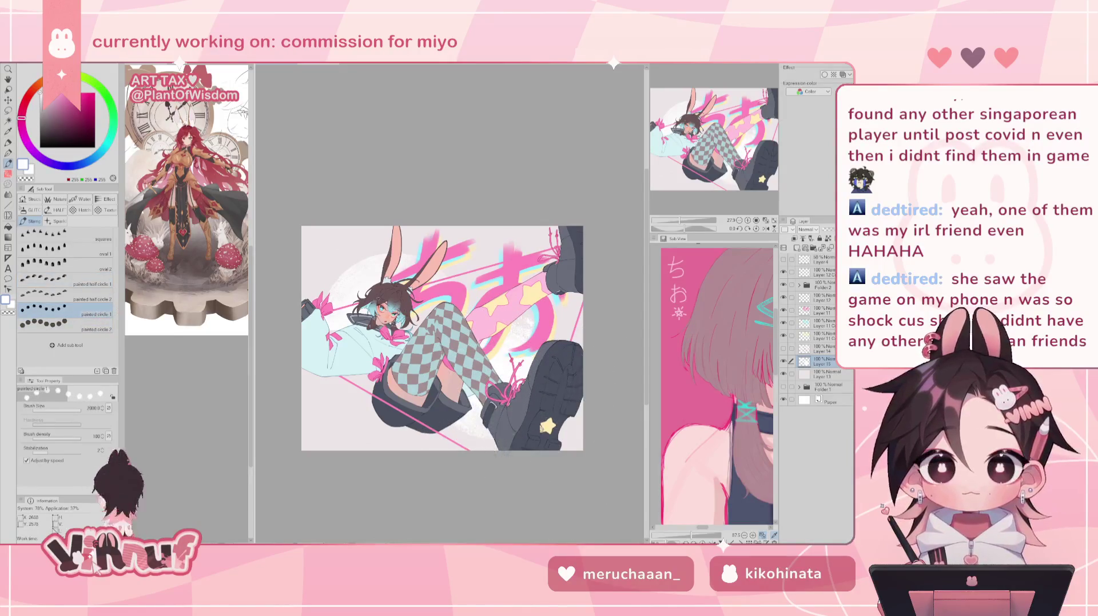
Stamp speckled white arcs around the checkered legs and the boot top.
{"action": "left_click_drag", "start_coordinate": [515, 477], "coordinate": [535, 480]}
{"action": "key", "text": "ctrl+z"}
{"action": "left_click_drag", "start_coordinate": [420, 394], "coordinate": [432, 380]}
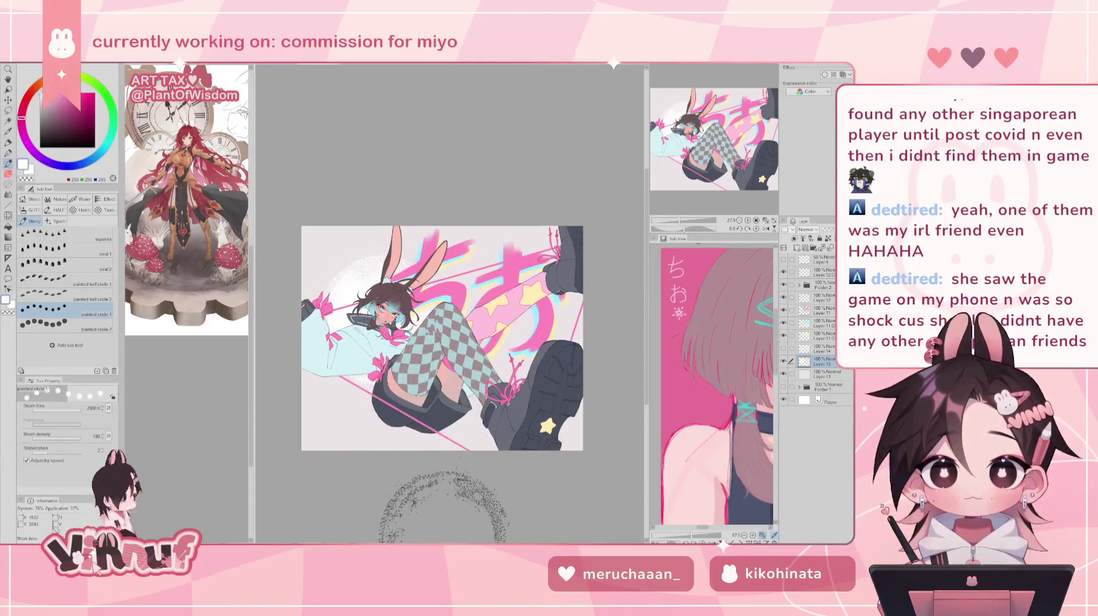
{"action": "left_click_drag", "start_coordinate": [554, 360], "coordinate": [549, 371]}
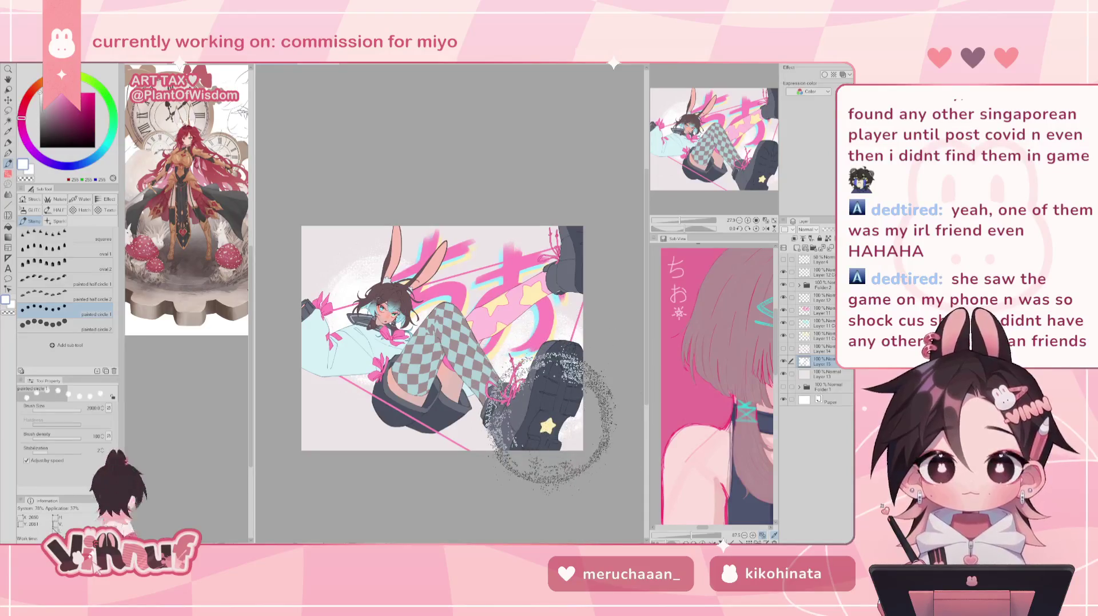
{"action": "key", "text": "h"}
{"action": "key", "text": "h"}
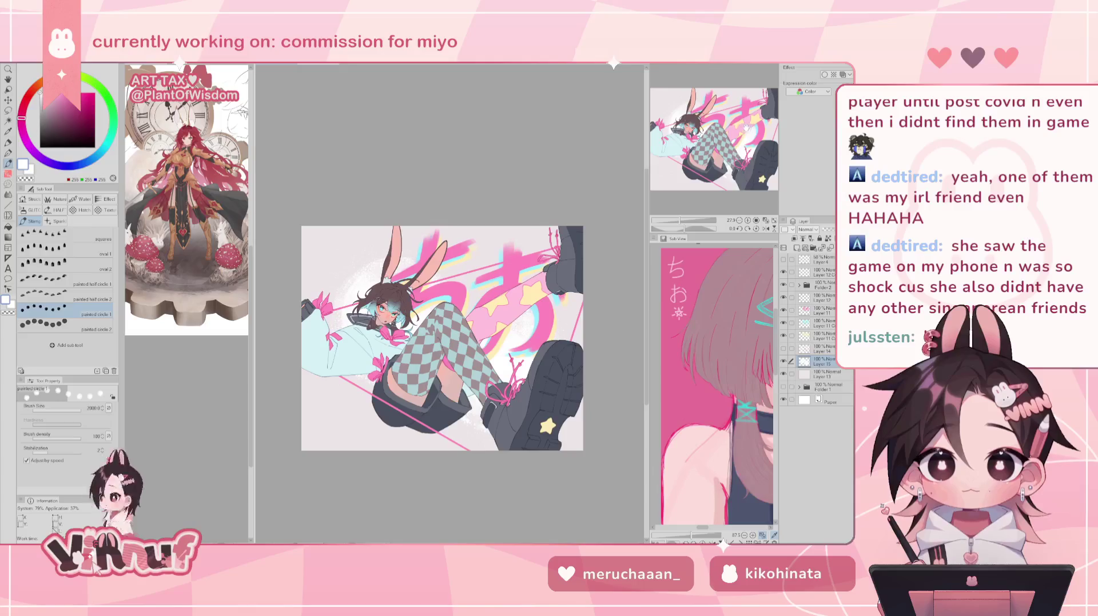
Check the mirrored view, then try white spray texture around the lower boot and undo it.
{"action": "key", "text": "h"}
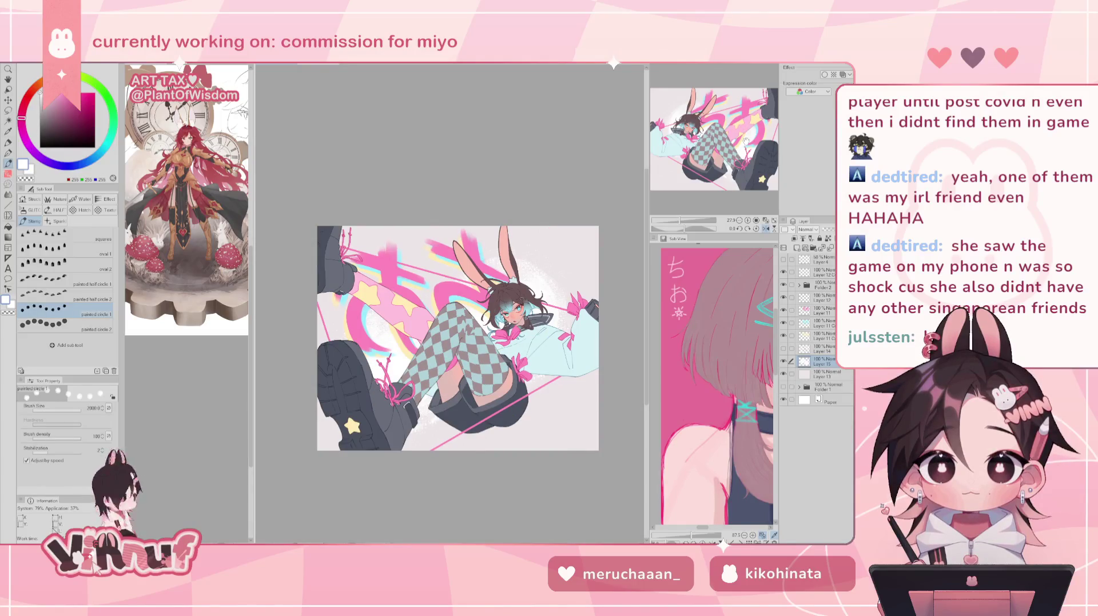
{"action": "key", "text": "h"}
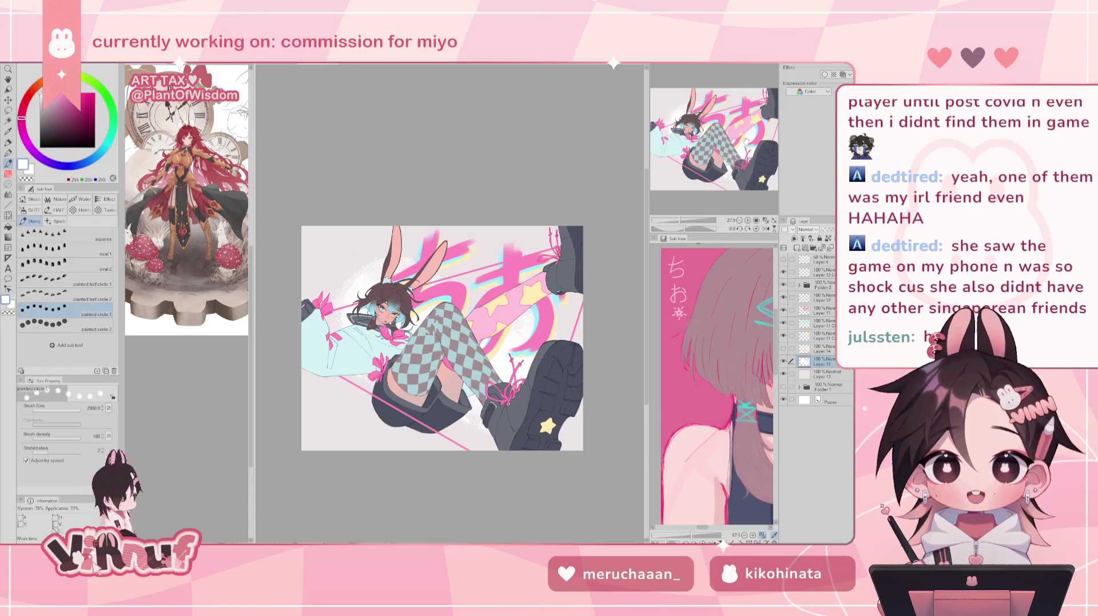
{"action": "left_click_drag", "start_coordinate": [747, 140], "coordinate": [742, 135]}
{"action": "left_click_drag", "start_coordinate": [589, 412], "coordinate": [481, 400]}
{"action": "left_click_drag", "start_coordinate": [531, 443], "coordinate": [493, 437]}
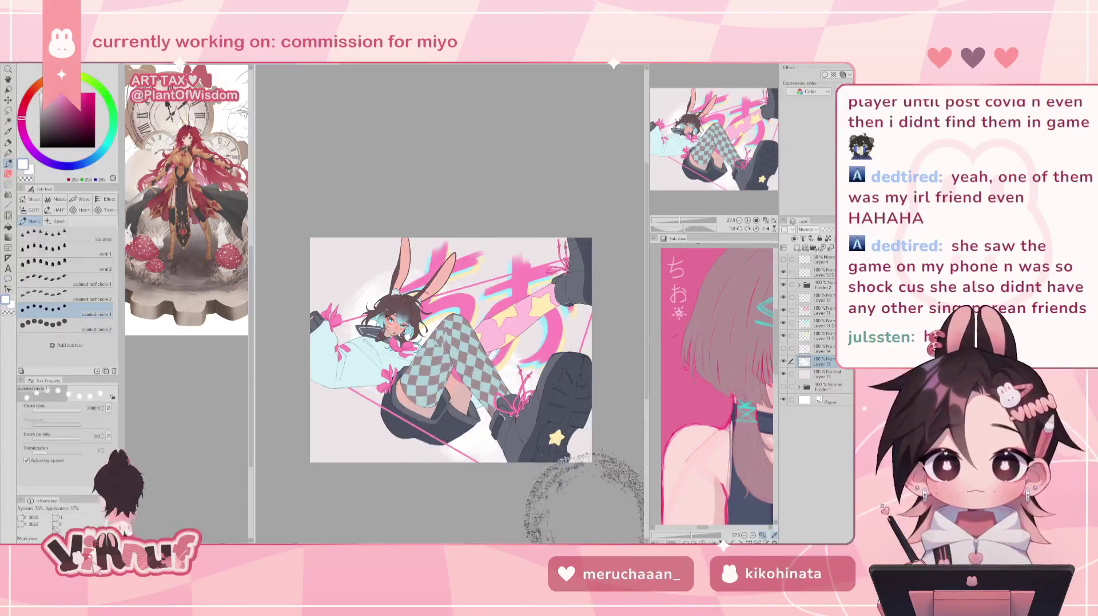
{"action": "left_click_drag", "start_coordinate": [493, 438], "coordinate": [552, 320]}
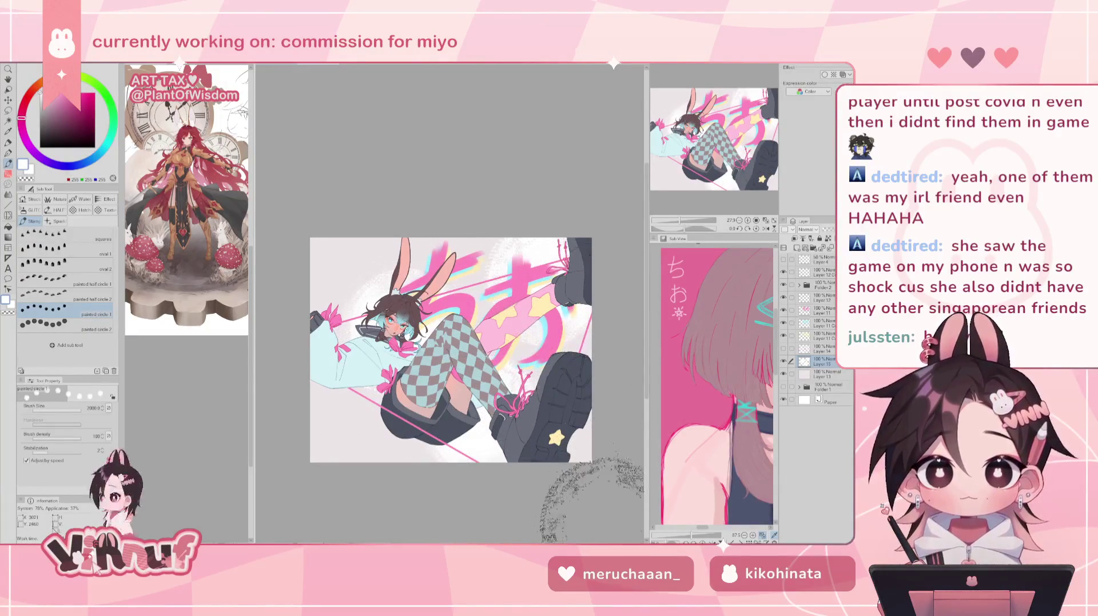
{"action": "left_click_drag", "start_coordinate": [477, 379], "coordinate": [546, 369]}
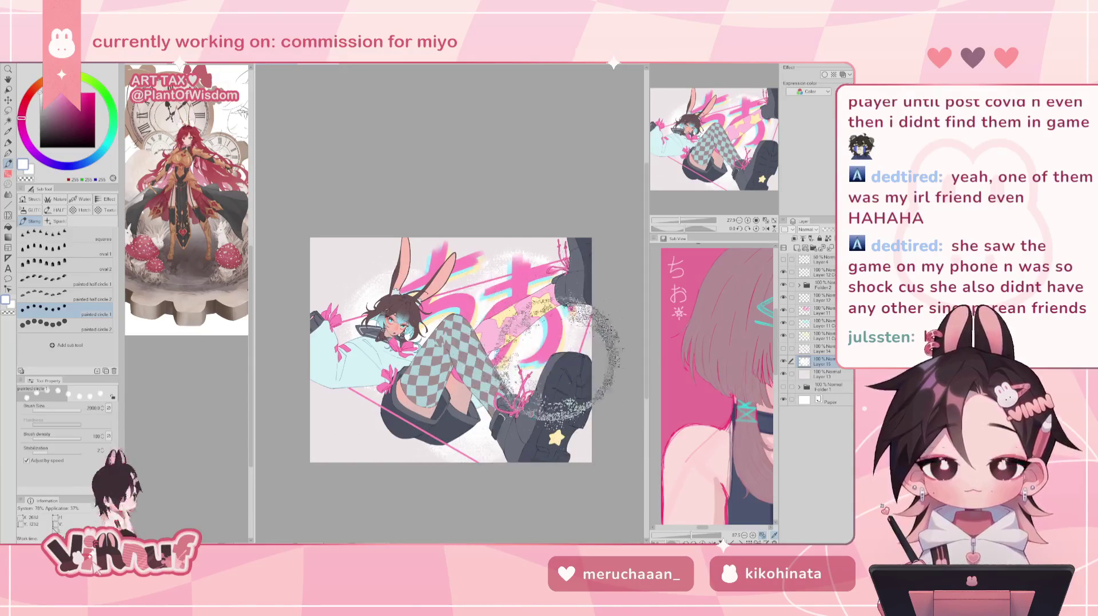
{"action": "key", "text": "ctrl+z"}
{"action": "key", "text": "ctrl+z"}
Stamp a speckled white ring around the head, arm and leg on the left.
{"action": "left_click_drag", "start_coordinate": [383, 337], "coordinate": [394, 354]}
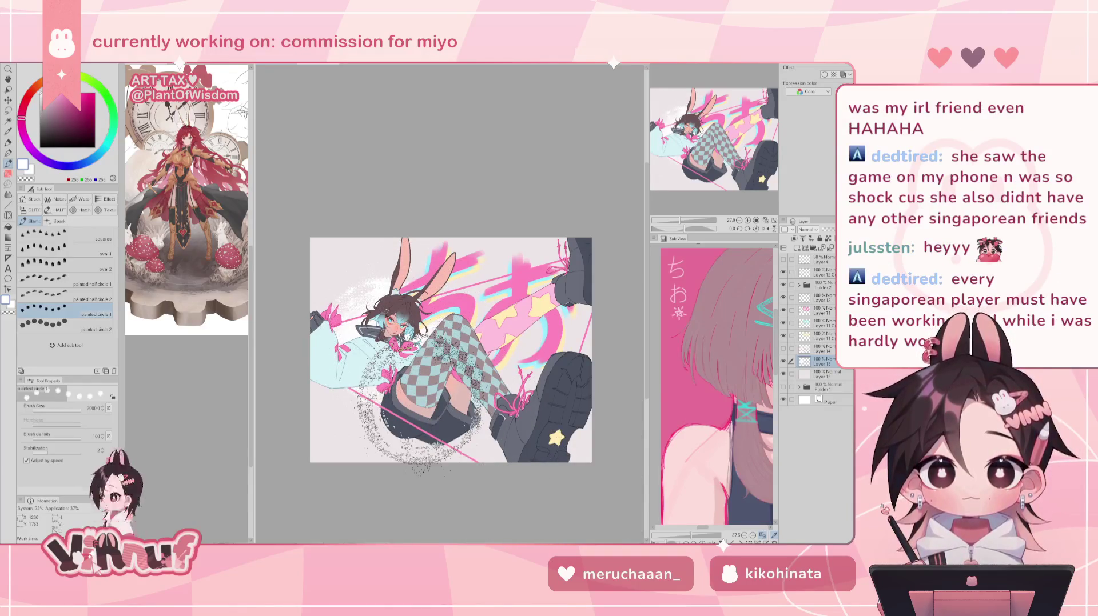
{"action": "left_click_drag", "start_coordinate": [395, 354], "coordinate": [403, 334]}
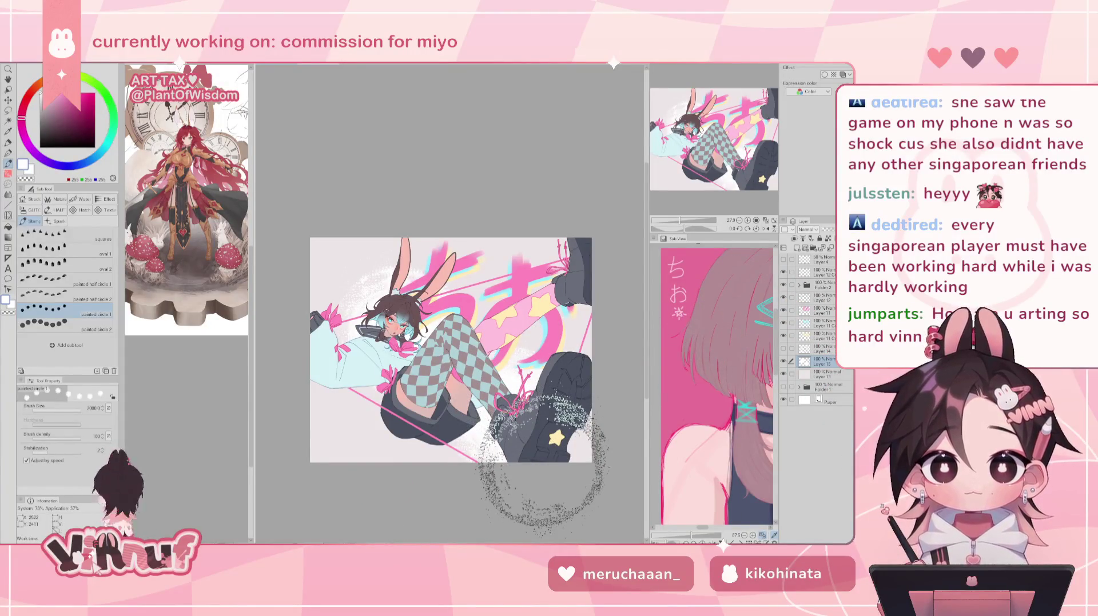
{"action": "left_click_drag", "start_coordinate": [543, 458], "coordinate": [532, 455]}
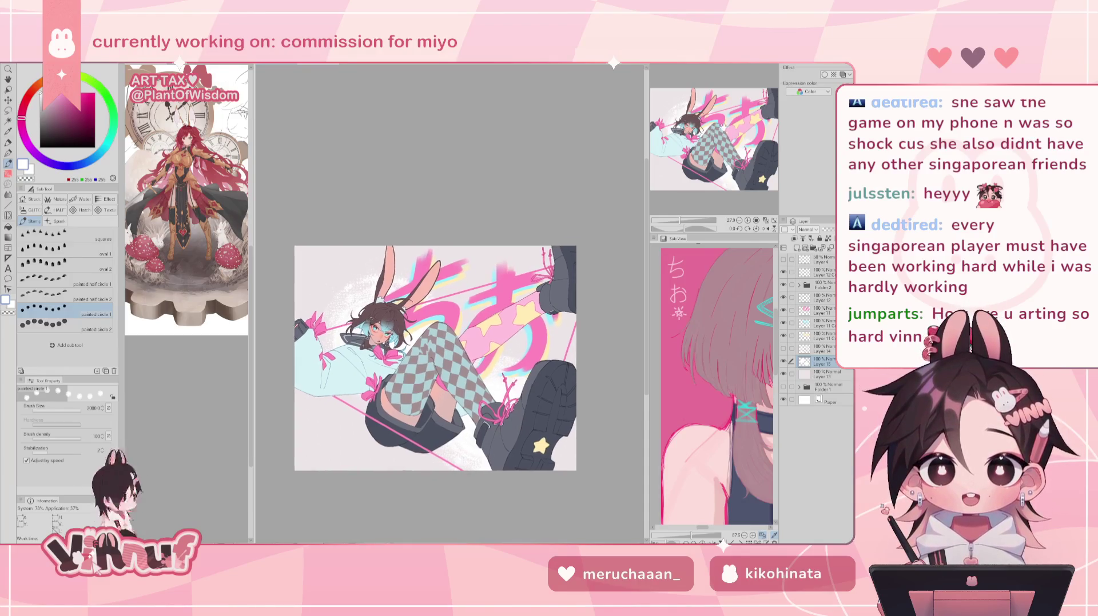
Try the painted half circle 1 and 2 stamps as dots across the legs, then undo them.
{"action": "scroll", "coordinate": [439, 337], "scroll_direction": "down", "scroll_amount": 2}
{"action": "scroll", "coordinate": [438, 325], "scroll_direction": "down", "scroll_amount": 1}
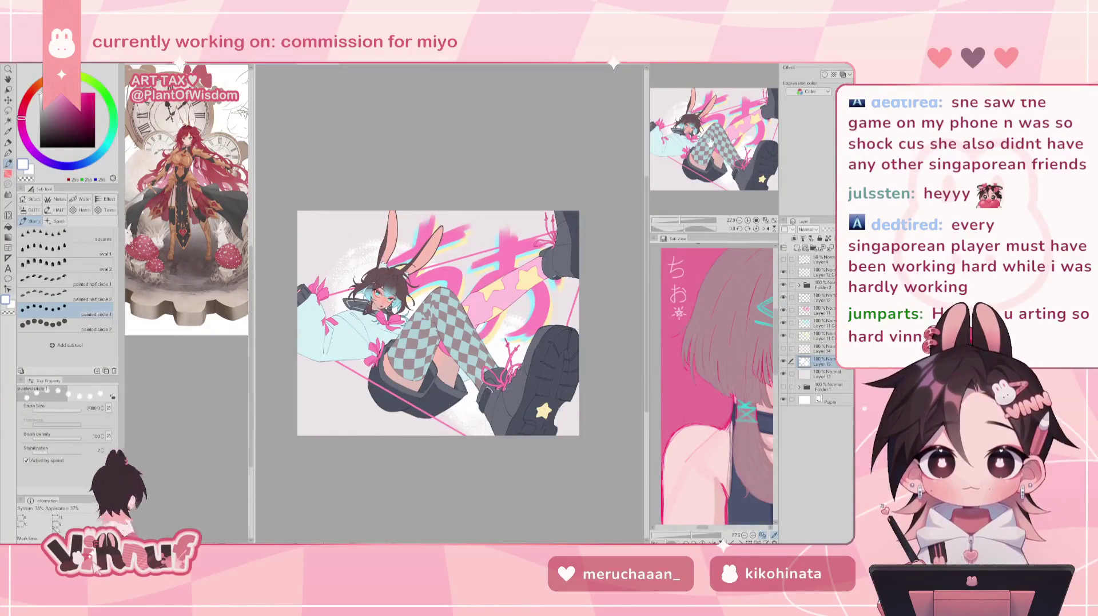
{"action": "scroll", "coordinate": [754, 202], "scroll_direction": "up", "scroll_amount": 3}
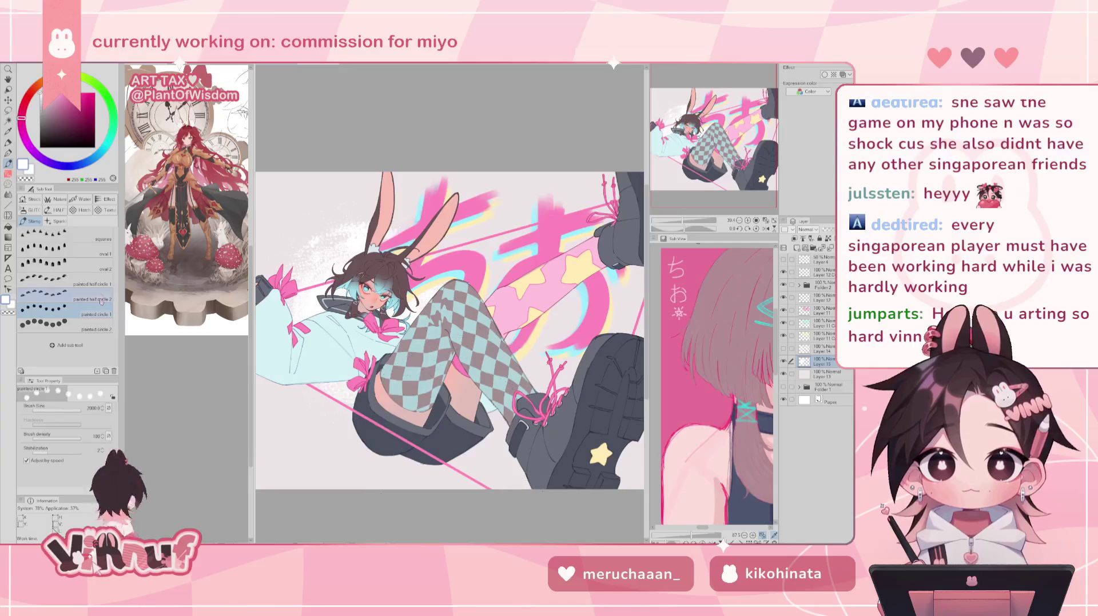
{"action": "left_click", "coordinate": [63, 279]}
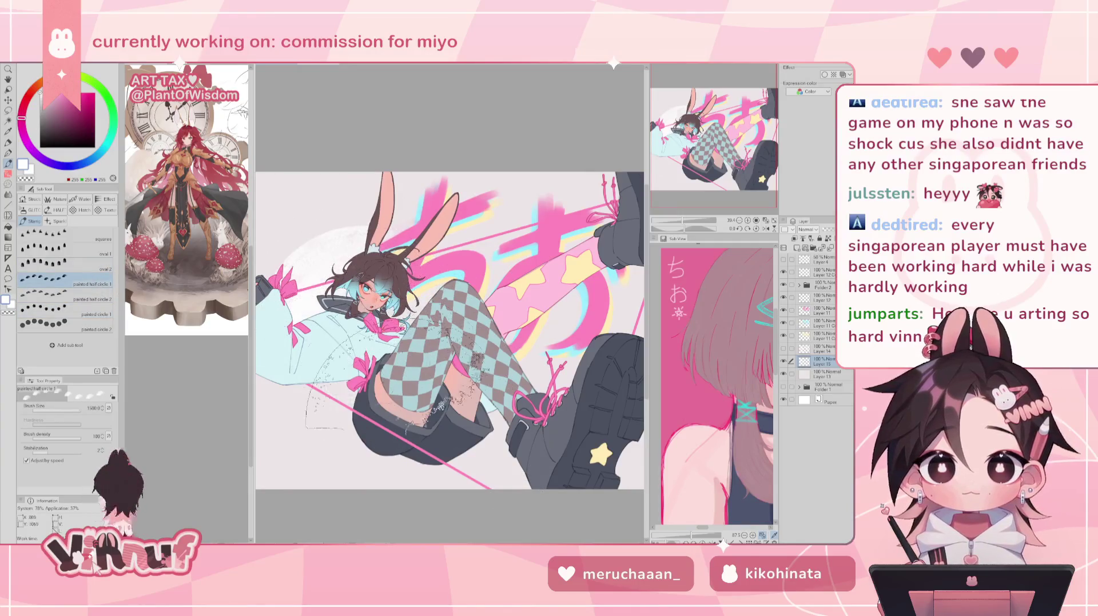
{"action": "left_click", "coordinate": [63, 295]}
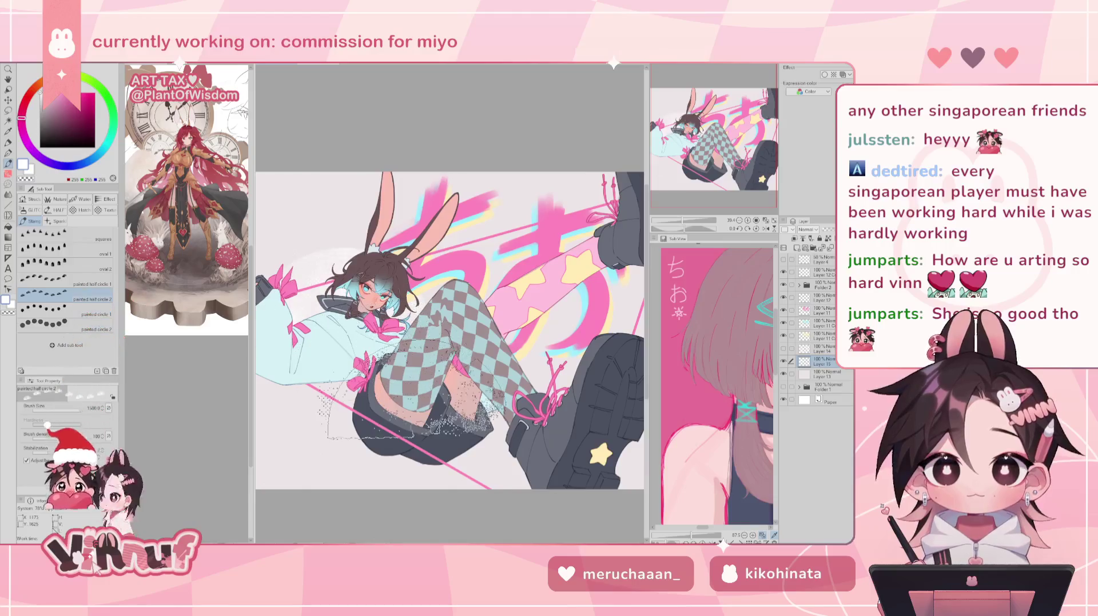
{"action": "left_click_drag", "start_coordinate": [403, 426], "coordinate": [575, 401]}
{"action": "key", "text": "ctrl+z"}
Test half-circle and painted circle 2 stamps near the head and legs, undoing each.
{"action": "left_click", "coordinate": [63, 279]}
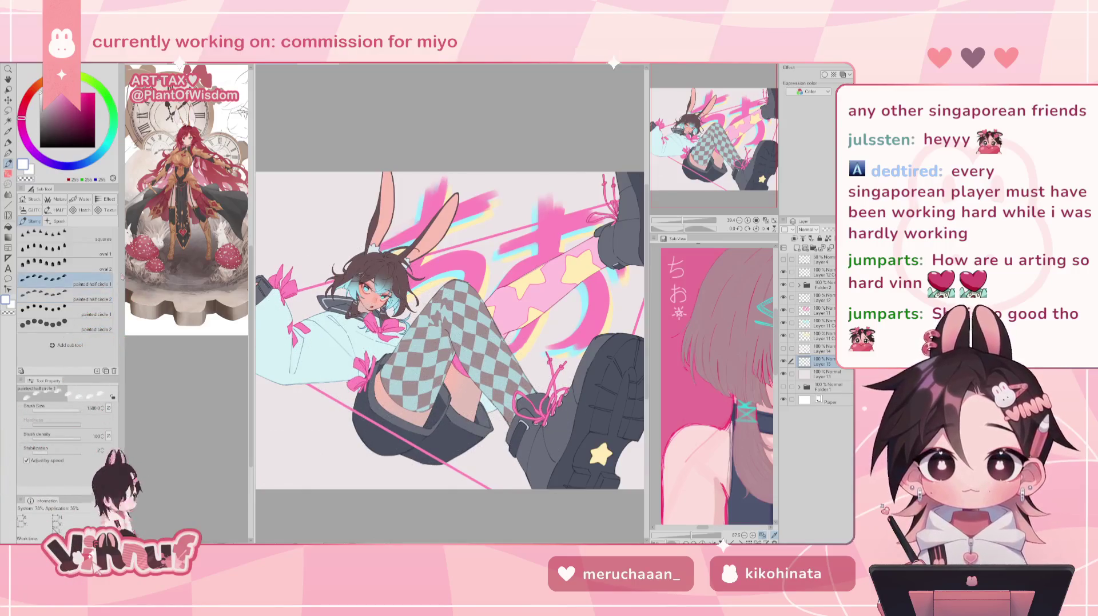
{"action": "left_click_drag", "start_coordinate": [297, 229], "coordinate": [366, 223]}
{"action": "key", "text": "ctrl+z"}
{"action": "left_click_drag", "start_coordinate": [354, 437], "coordinate": [515, 372]}
{"action": "key", "text": "ctrl+z"}
{"action": "left_click", "coordinate": [63, 324]}
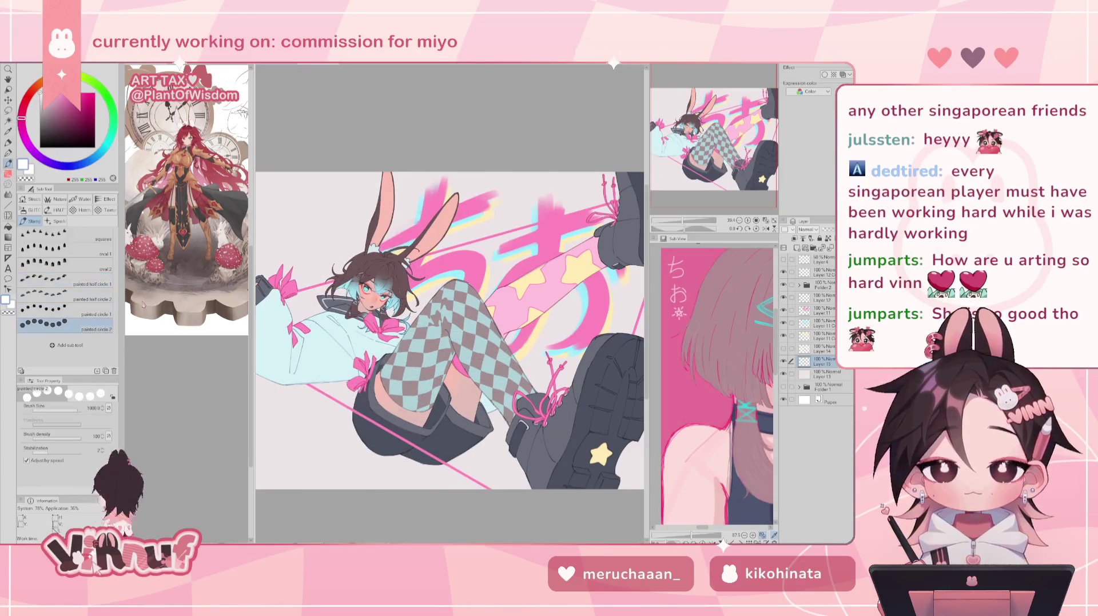
{"action": "left_click_drag", "start_coordinate": [303, 246], "coordinate": [360, 240]}
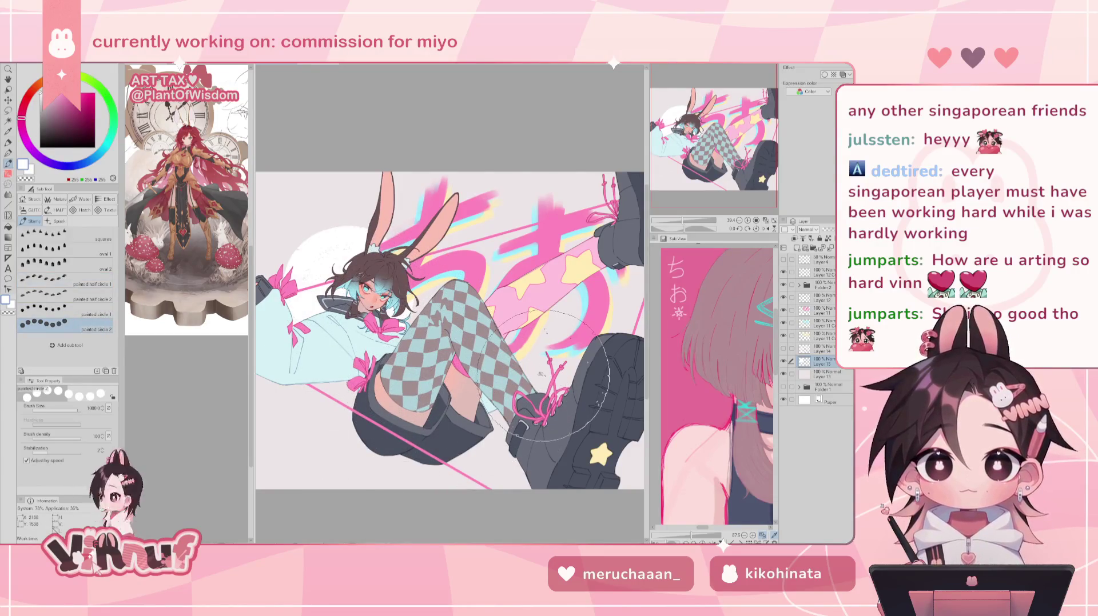
{"action": "key", "text": "ctrl+z"}
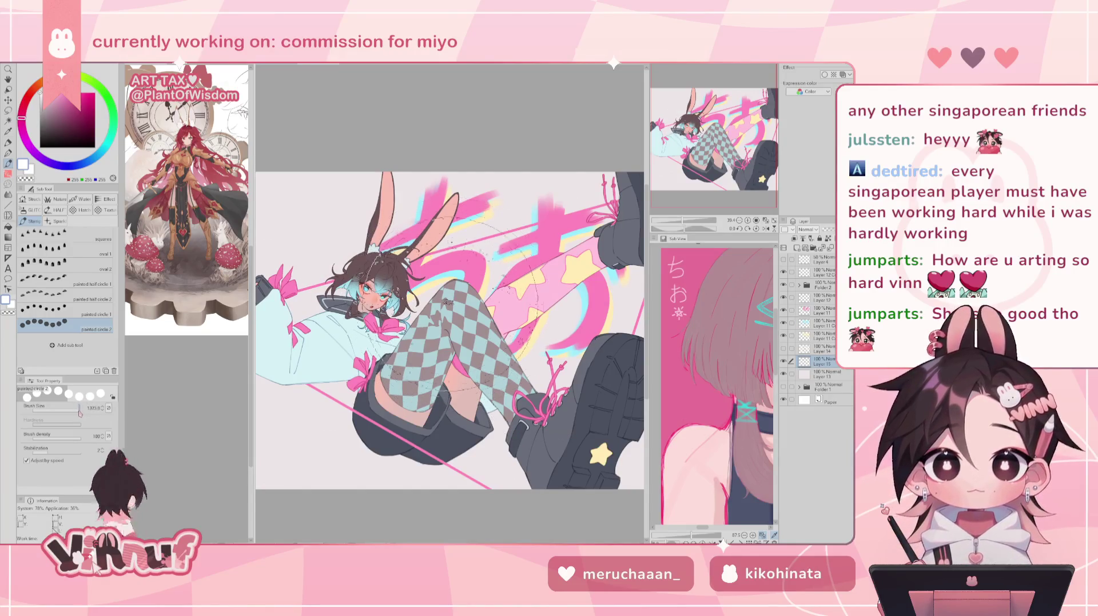
Stamp a large soft white circle behind the head and compare it with and without.
{"action": "left_click_drag", "start_coordinate": [435, 354], "coordinate": [456, 378]}
{"action": "key", "text": "ctrl+z"}
{"action": "left_click", "coordinate": [320, 283]}
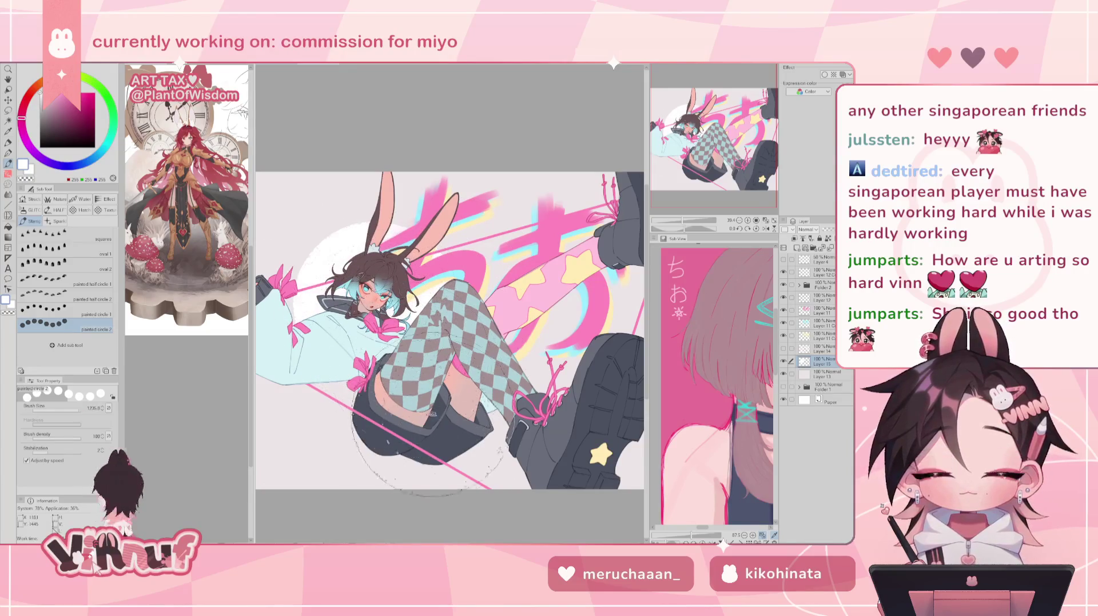
{"action": "key", "text": "ctrl+z"}
{"action": "left_click", "coordinate": [312, 254]}
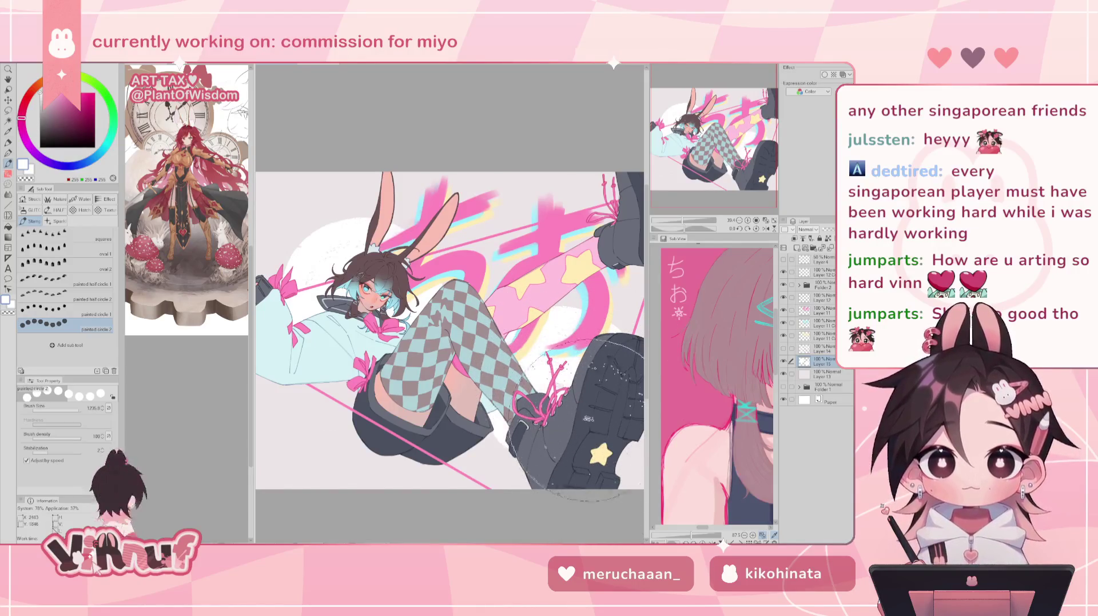
{"action": "left_click_drag", "start_coordinate": [680, 225], "coordinate": [678, 221]}
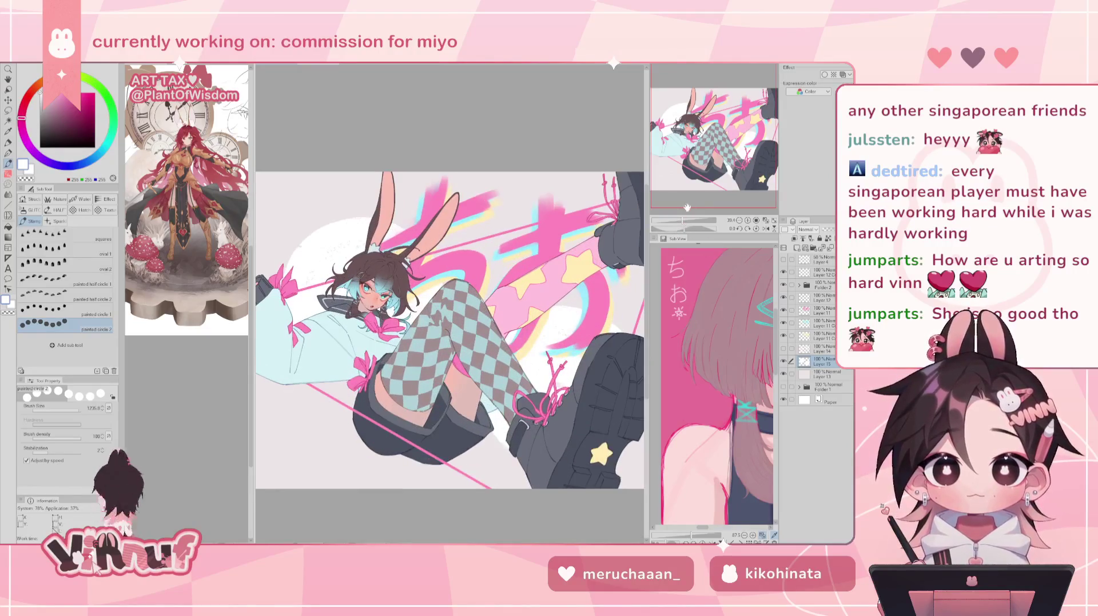
Merge Layer 14 down into Layer 15.
{"action": "key", "text": "h"}
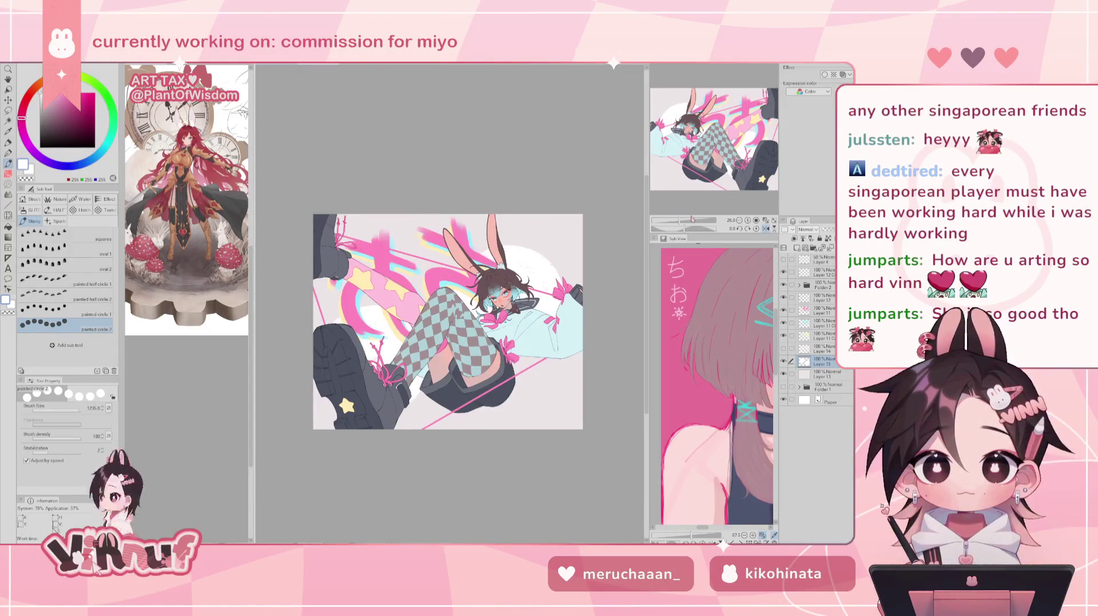
{"action": "key", "text": "h"}
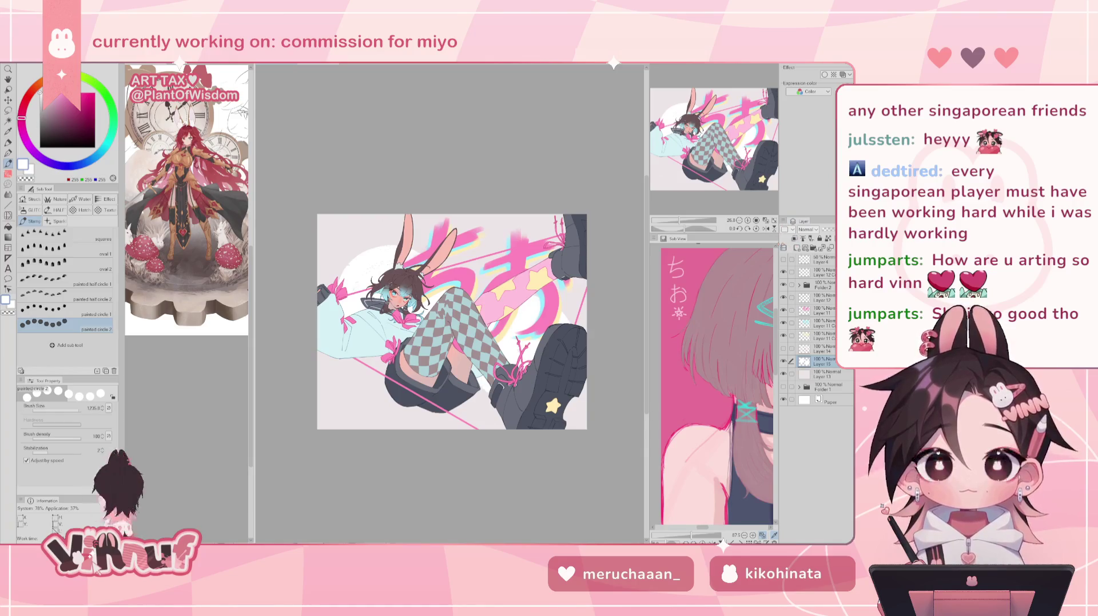
{"action": "key", "text": "k"}
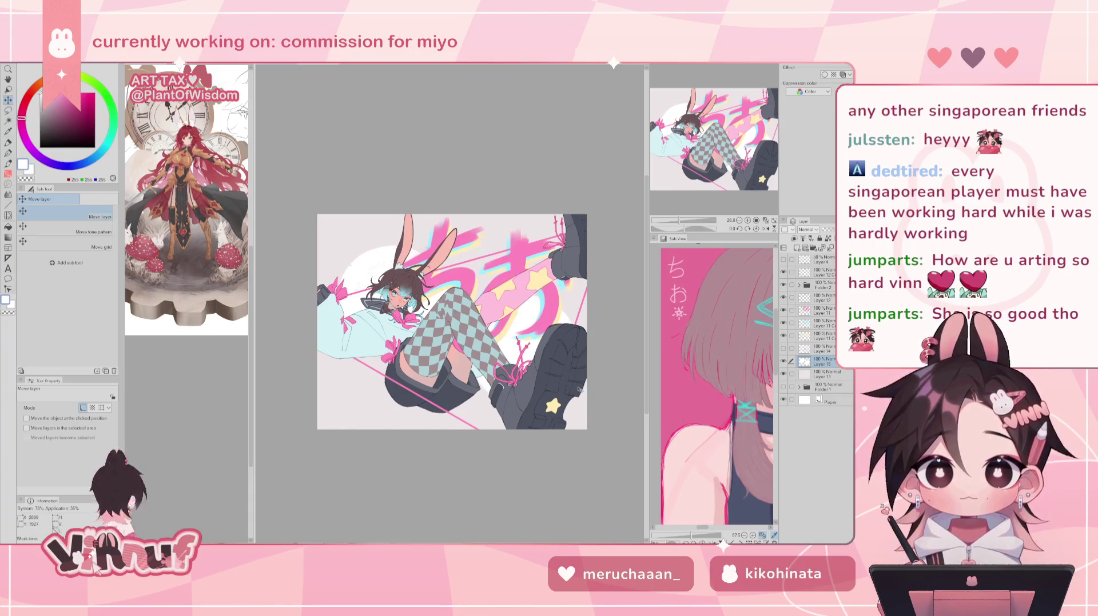
{"action": "left_click", "coordinate": [823, 350]}
{"action": "key", "text": "ctrl+e"}
Fit the artwork to the window, then select Folder 2's 45% Hard Light layer.
{"action": "key", "text": "ctrl+0"}
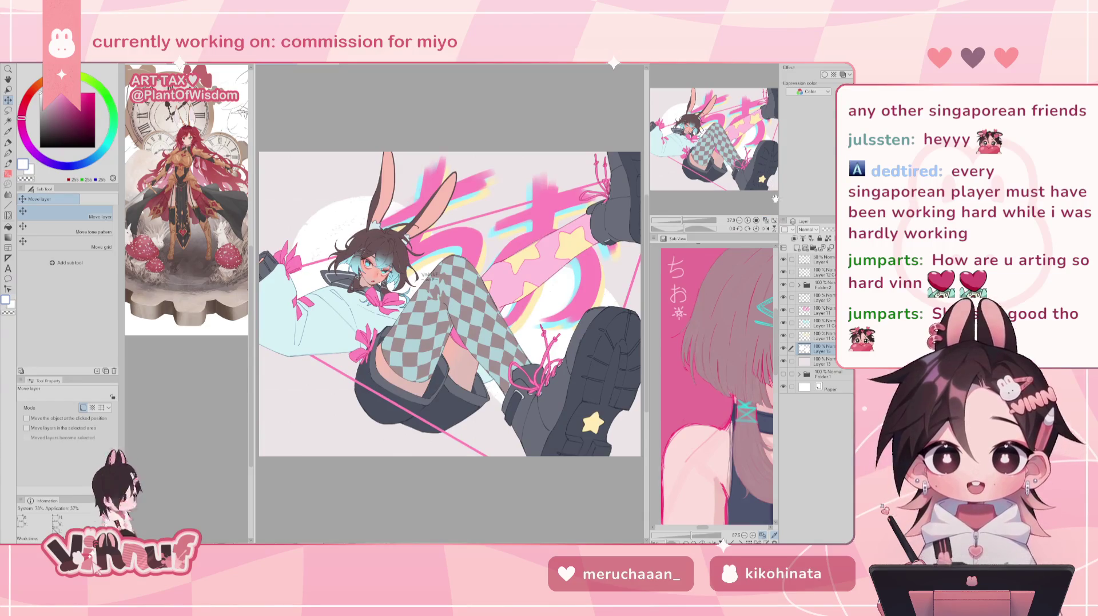
{"action": "left_click_drag", "start_coordinate": [683, 221], "coordinate": [684, 222]}
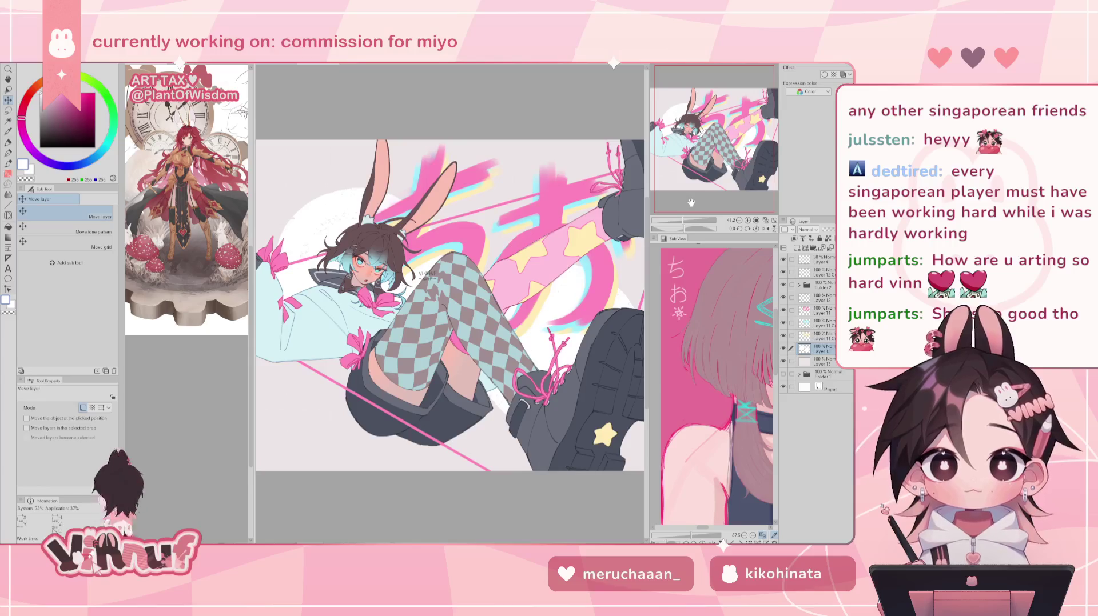
{"action": "left_click", "coordinate": [765, 222]}
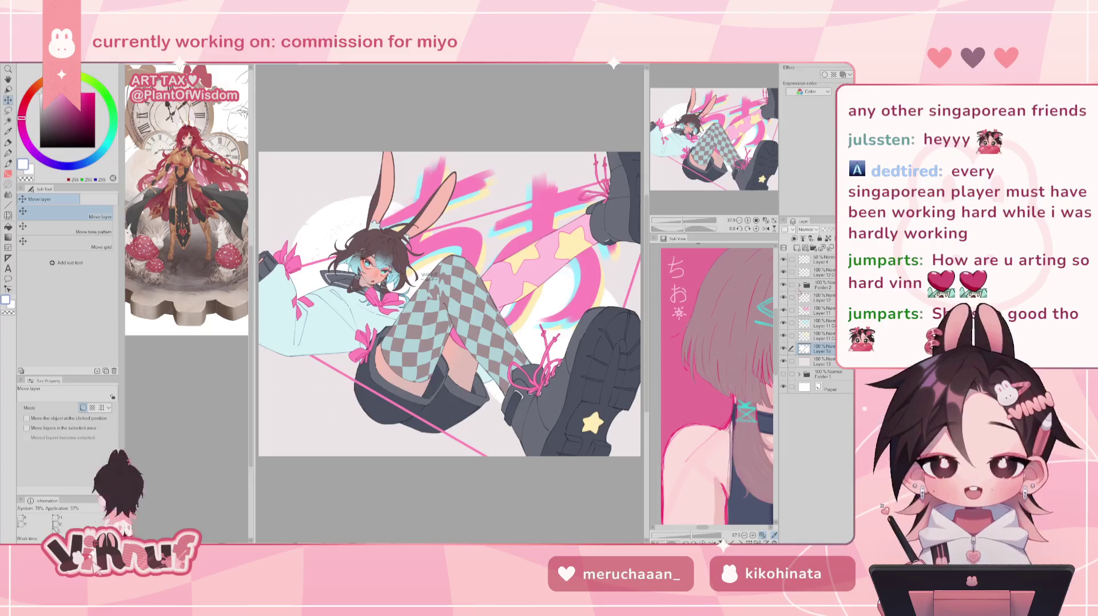
{"action": "left_click", "coordinate": [798, 284]}
{"action": "left_click", "coordinate": [827, 311]}
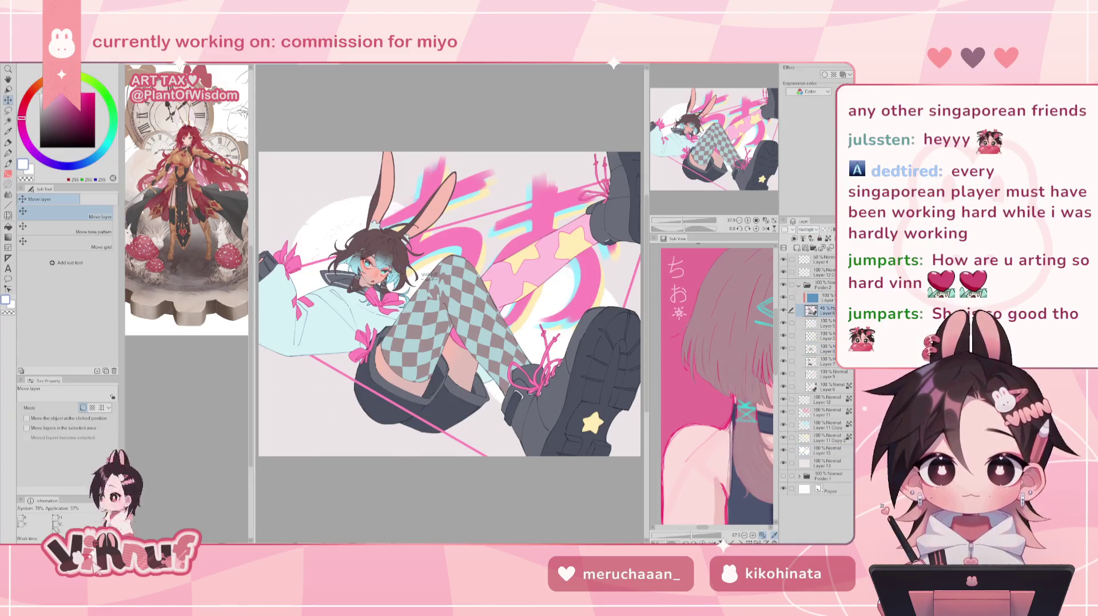
Hide the 45% Hard Light layer and toggle Layer 9 off and on to check it.
{"action": "left_click", "coordinate": [784, 311]}
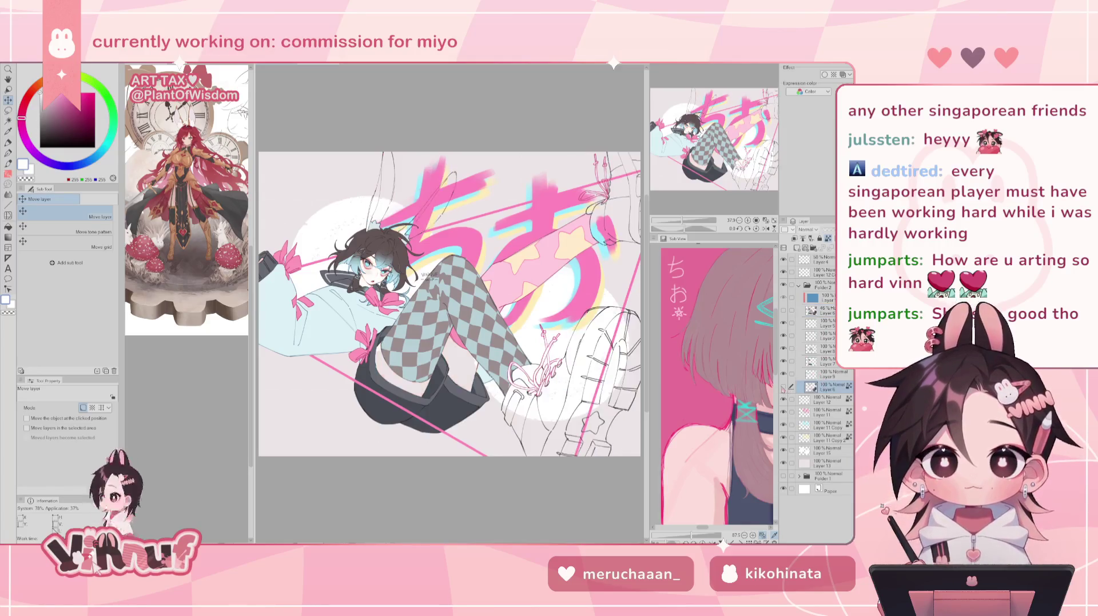
{"action": "left_click", "coordinate": [829, 374]}
{"action": "left_click", "coordinate": [784, 375]}
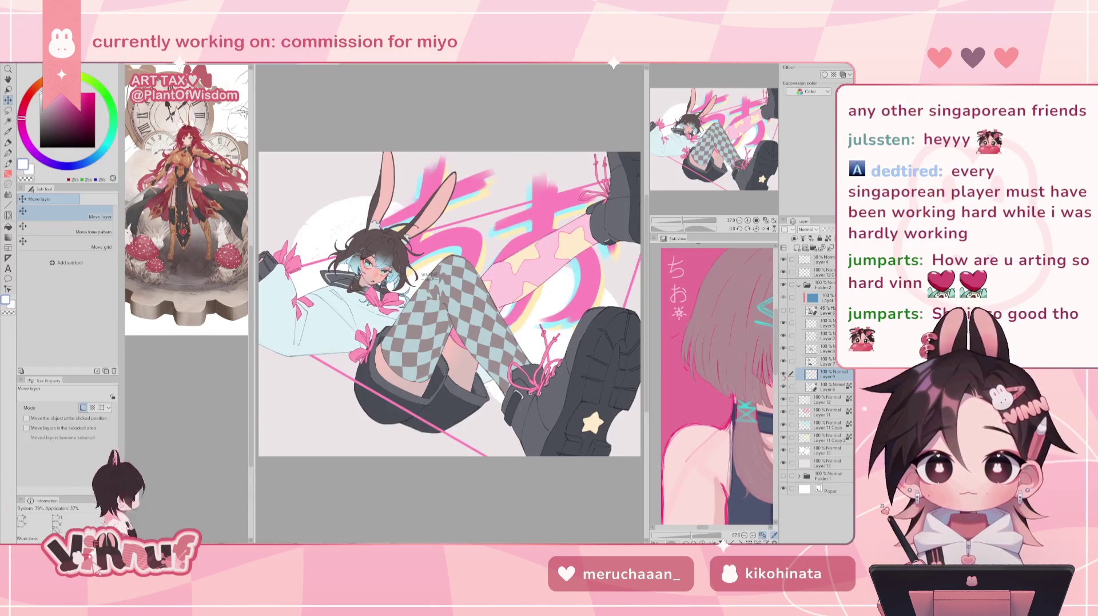
{"action": "scroll", "coordinate": [446, 286], "scroll_direction": "up", "scroll_amount": 3}
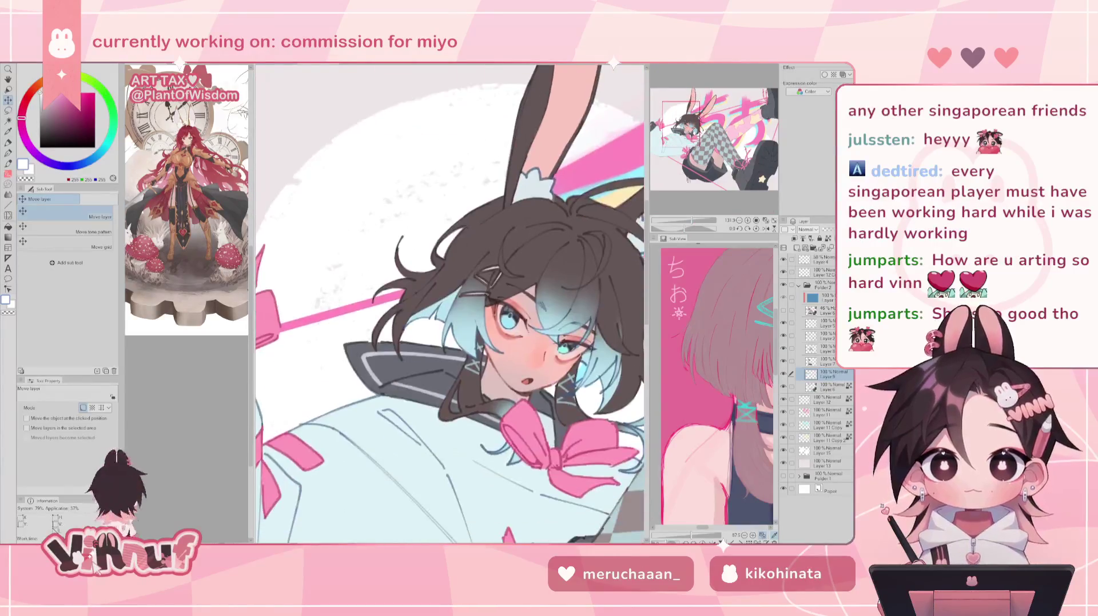
Zoom in on the girl's face and pick pink as the drawing colour.
{"action": "scroll", "coordinate": [497, 337], "scroll_direction": "up", "scroll_amount": 3}
{"action": "left_click_drag", "start_coordinate": [762, 373], "coordinate": [716, 378]}
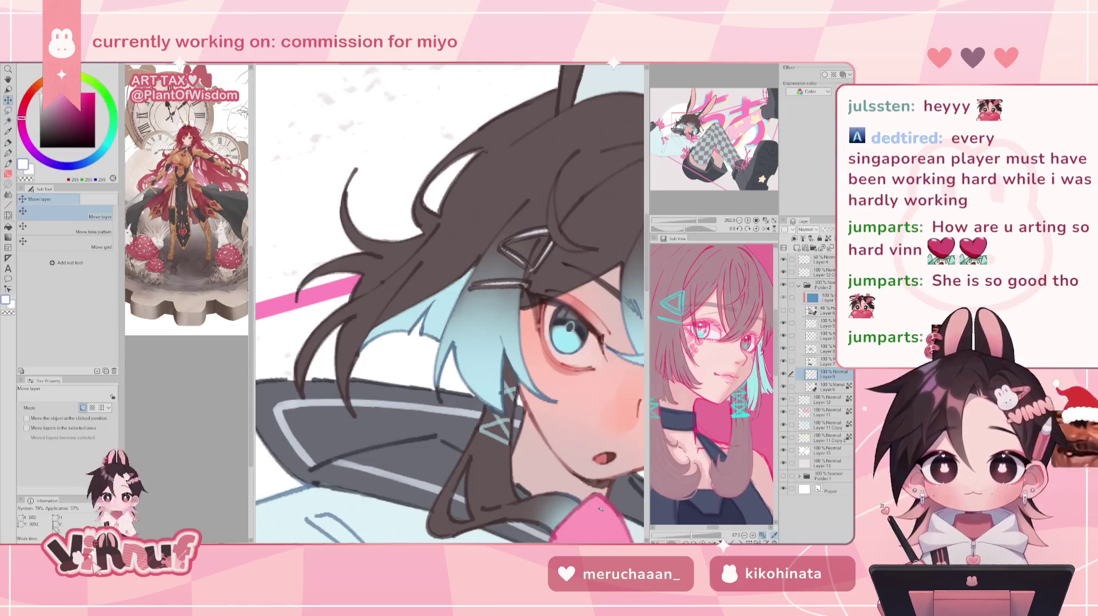
{"action": "left_click_drag", "start_coordinate": [601, 515], "coordinate": [537, 450]}
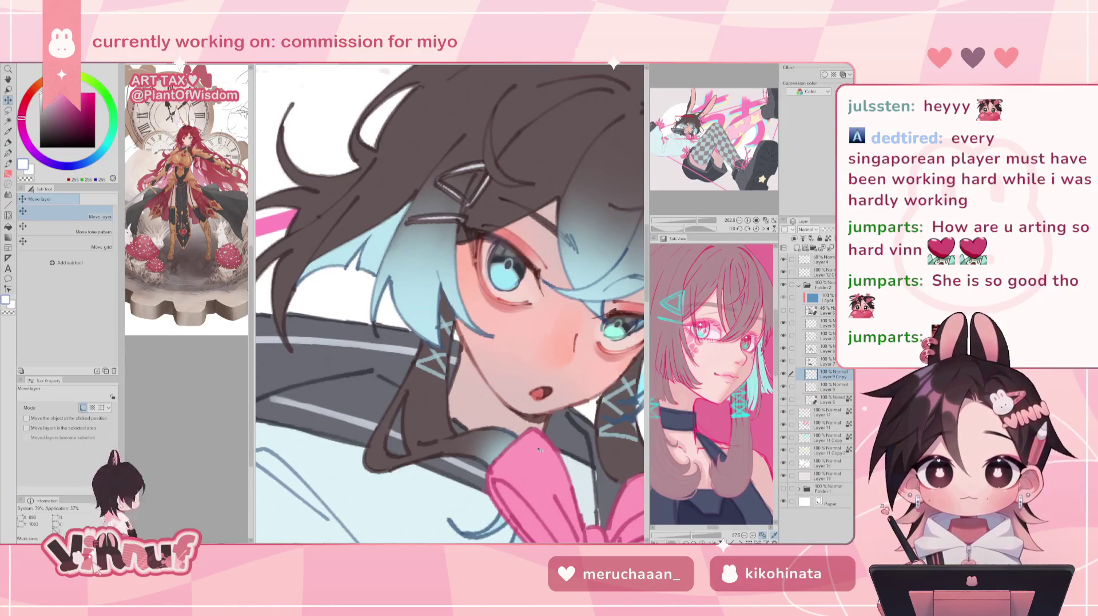
{"action": "key", "text": "p"}
{"action": "left_click", "coordinate": [538, 450], "text": "alt"}
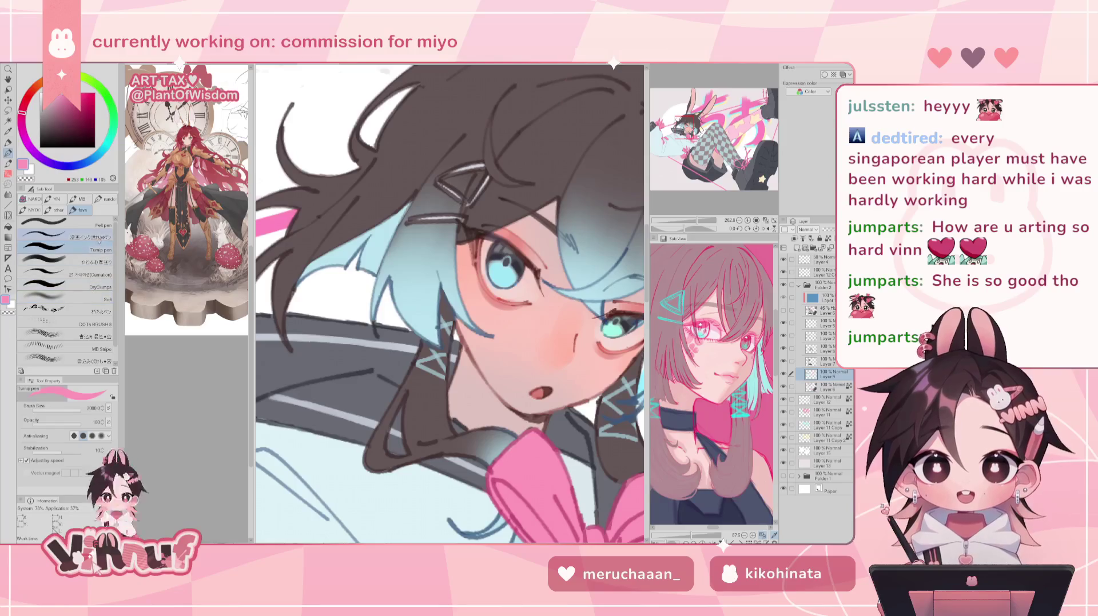
Dab pink blush on the cheeks with the 21.Carnation brush at size 8.7.
{"action": "left_click", "coordinate": [86, 263]}
{"action": "left_click", "coordinate": [59, 410]}
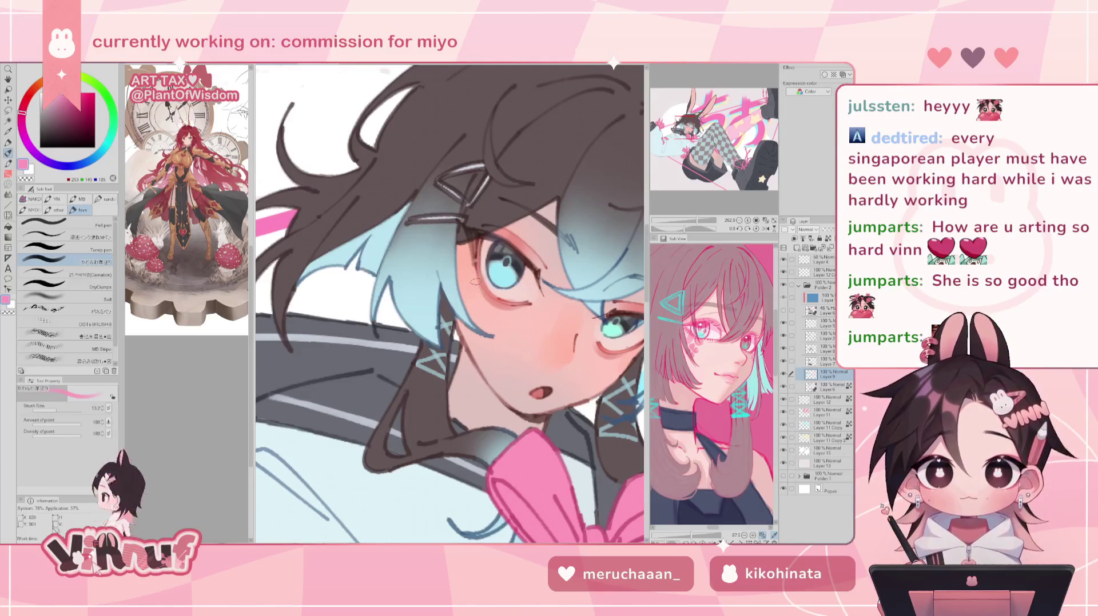
{"action": "left_click", "coordinate": [54, 410]}
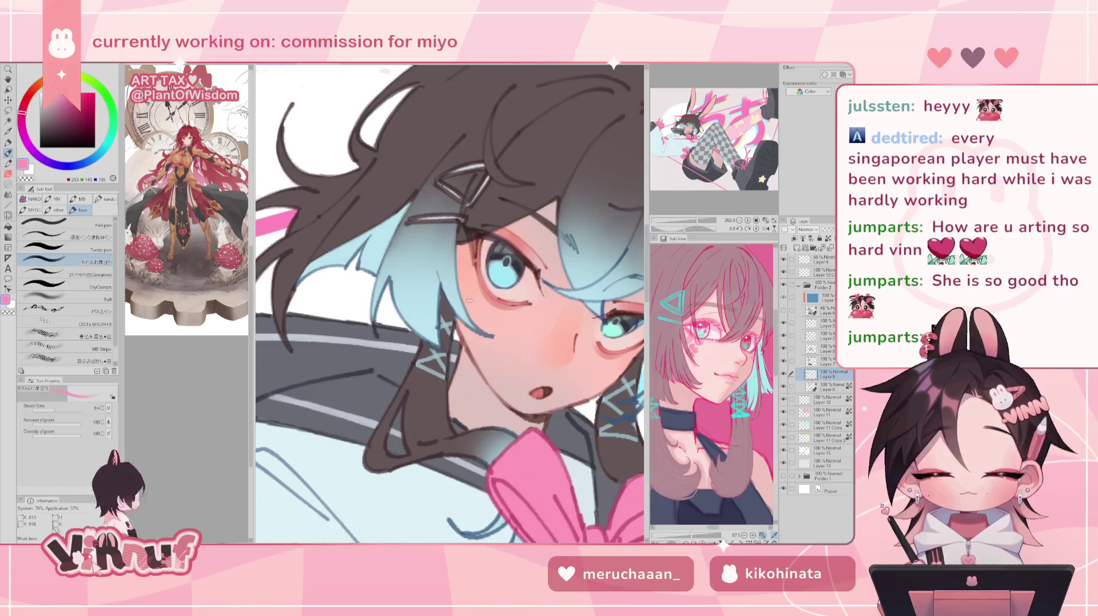
{"action": "left_click", "coordinate": [102, 275]}
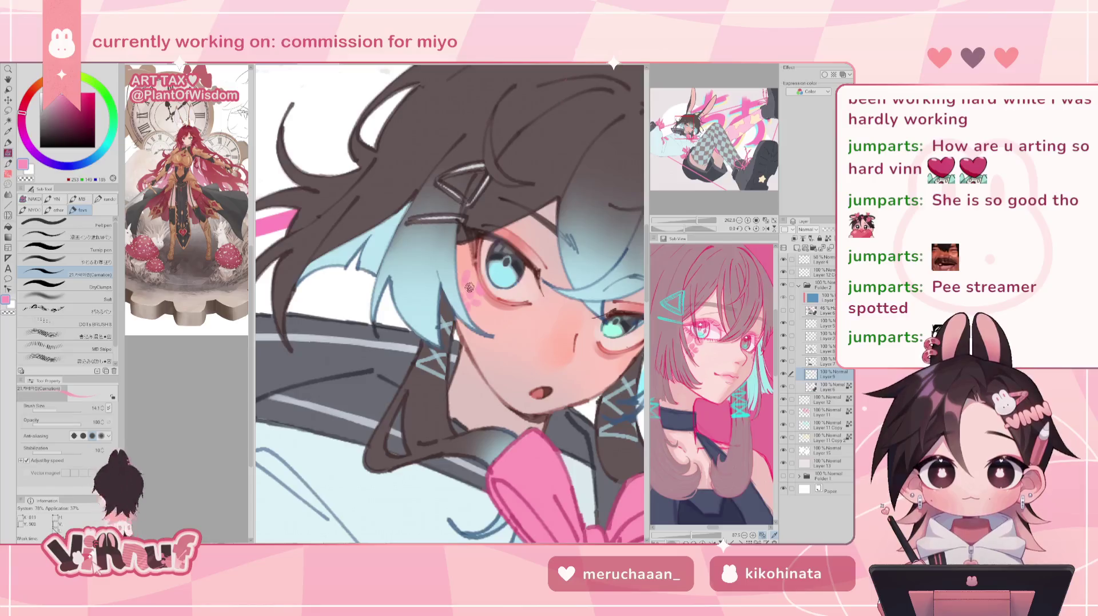
{"action": "left_click_drag", "start_coordinate": [496, 227], "coordinate": [501, 238]}
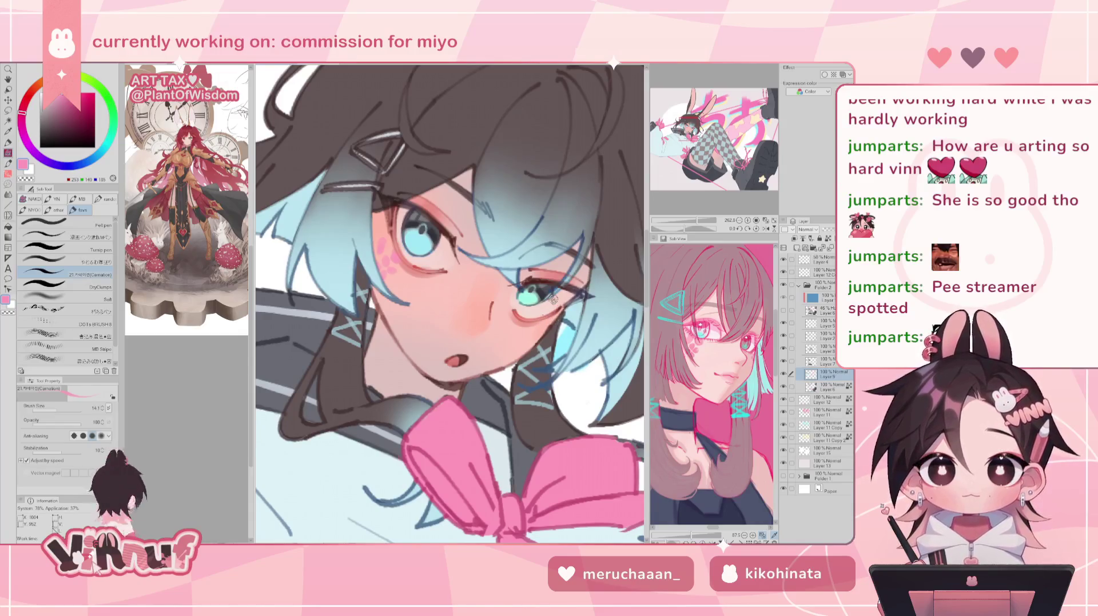
{"action": "left_click_drag", "start_coordinate": [544, 326], "coordinate": [531, 336]}
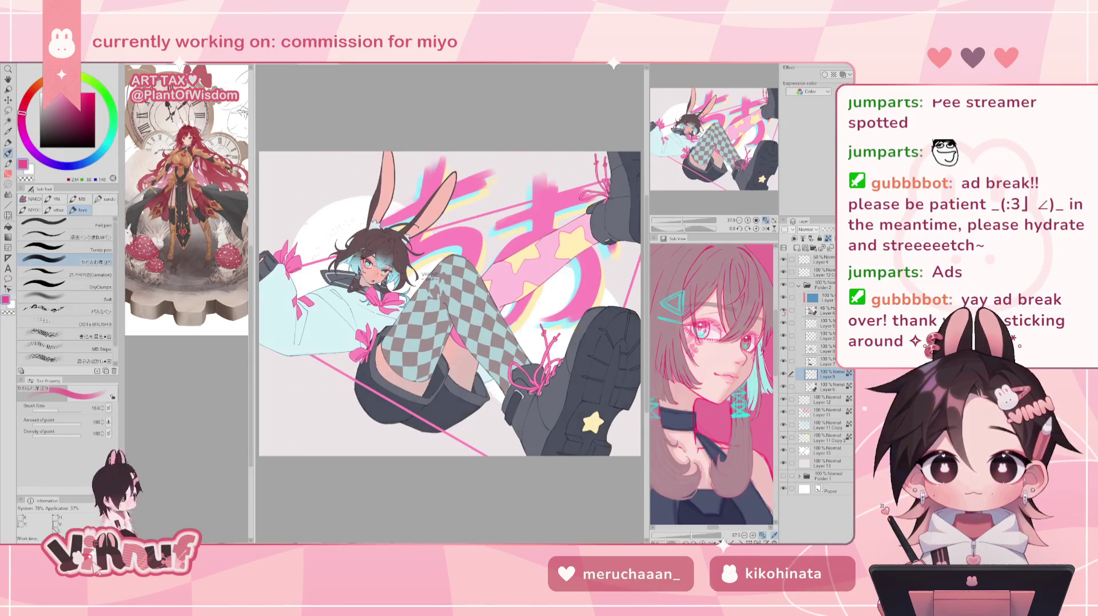
Select the 45% Hard light Layer 6 and hide it to compare the bows.
{"action": "left_click", "coordinate": [824, 311]}
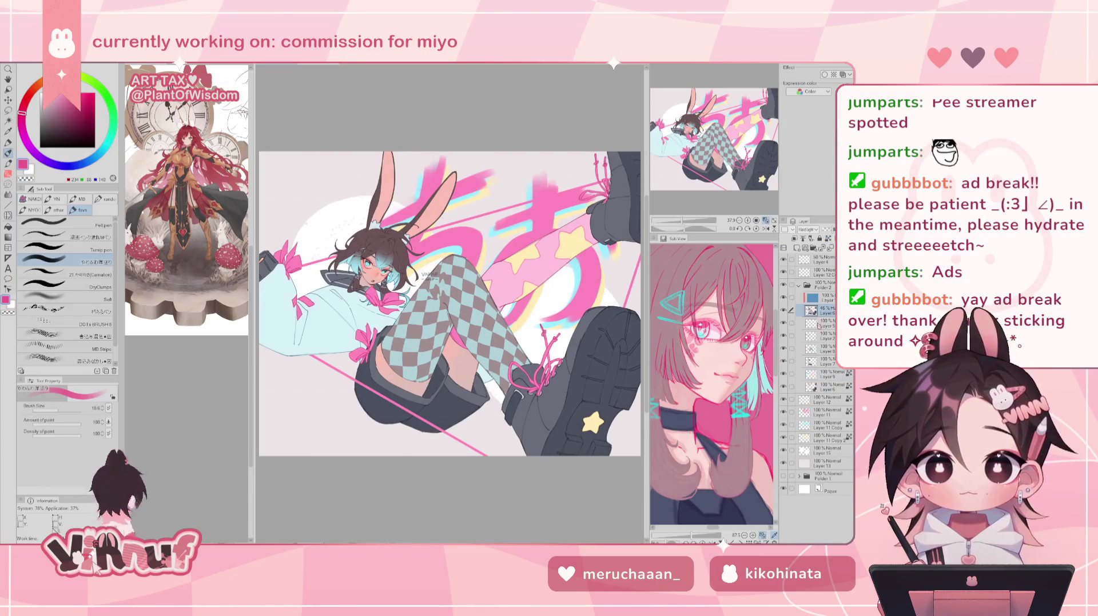
{"action": "left_click", "coordinate": [783, 310]}
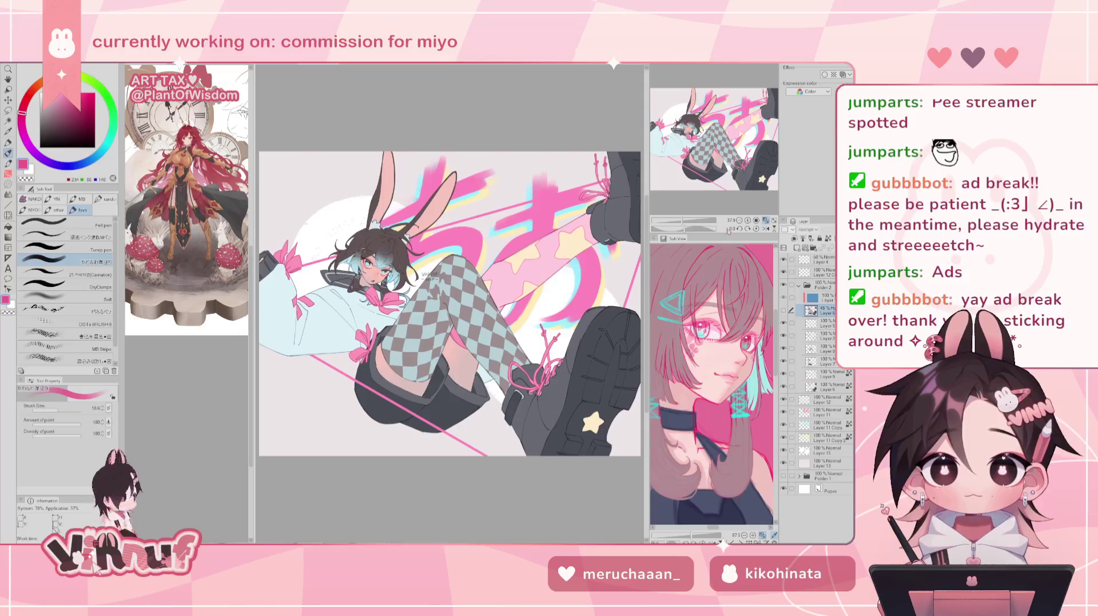
{"action": "scroll", "coordinate": [366, 269], "scroll_direction": "up", "scroll_amount": 10}
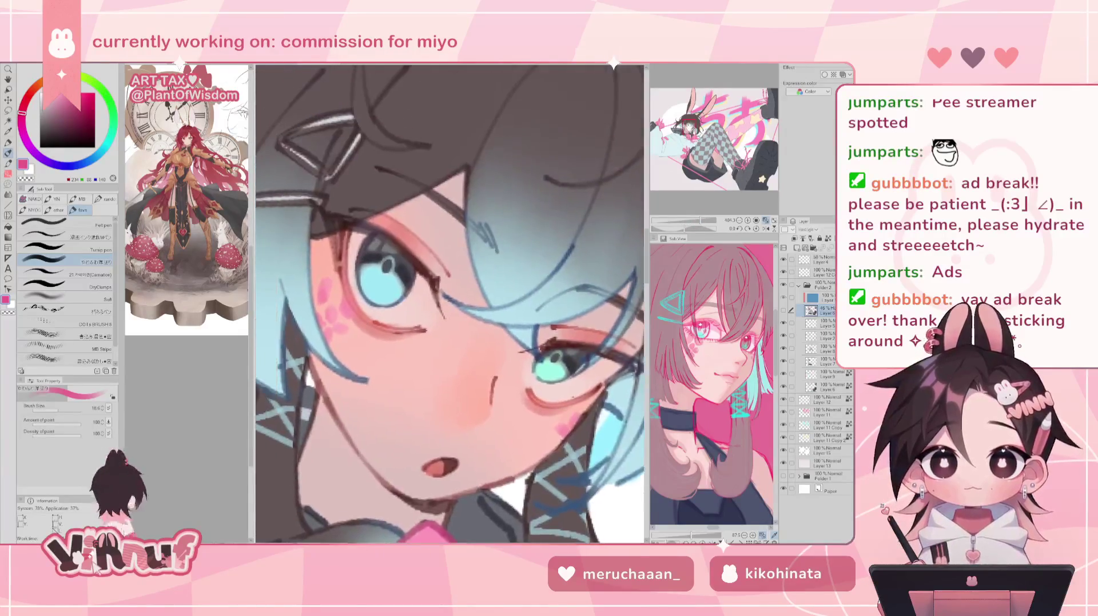
{"action": "left_click_drag", "start_coordinate": [450, 304], "coordinate": [469, 298]}
{"action": "scroll", "coordinate": [449, 303], "scroll_direction": "down", "scroll_amount": 3}
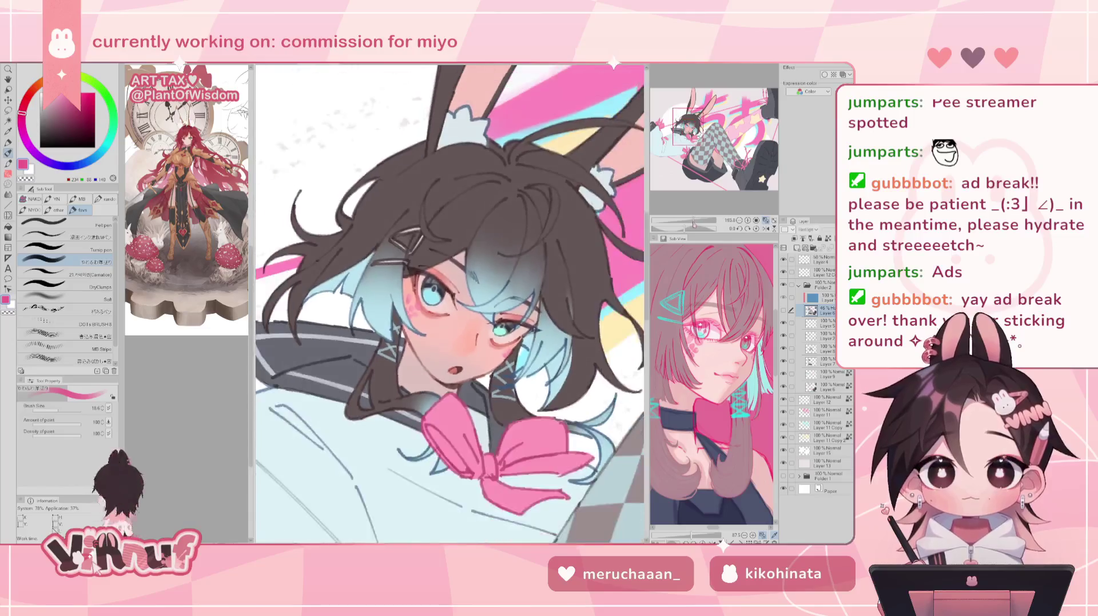
{"action": "scroll", "coordinate": [450, 303], "scroll_direction": "down", "scroll_amount": 2}
{"action": "scroll", "coordinate": [449, 303], "scroll_direction": "down", "scroll_amount": 3}
{"action": "scroll", "coordinate": [450, 303], "scroll_direction": "up", "scroll_amount": 1}
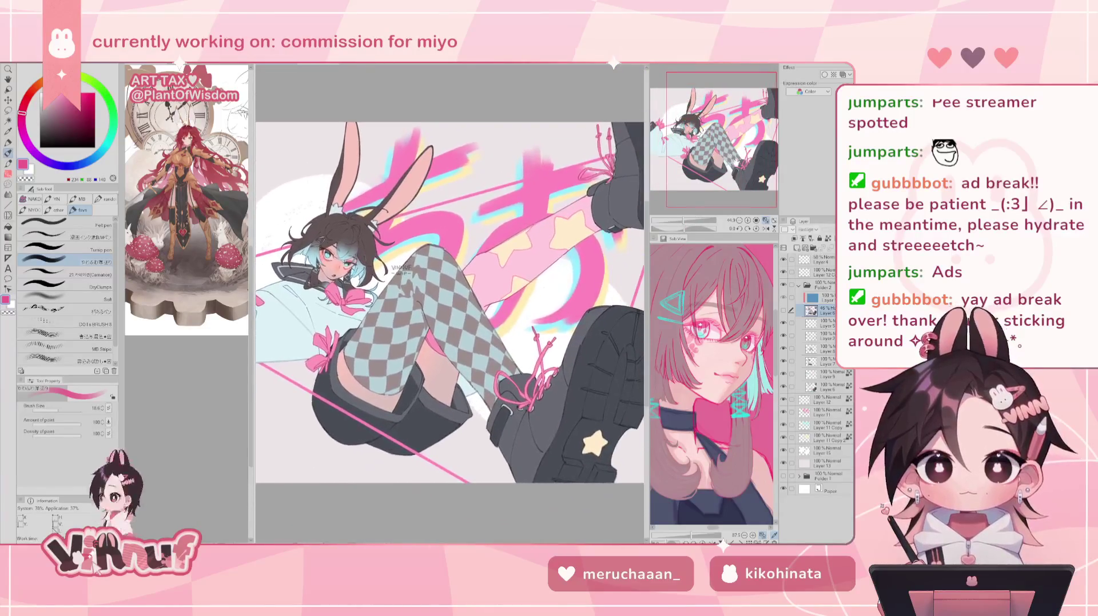
Merge Layer 6 and the five layers above it into one layer.
{"action": "left_click", "coordinate": [818, 387]}
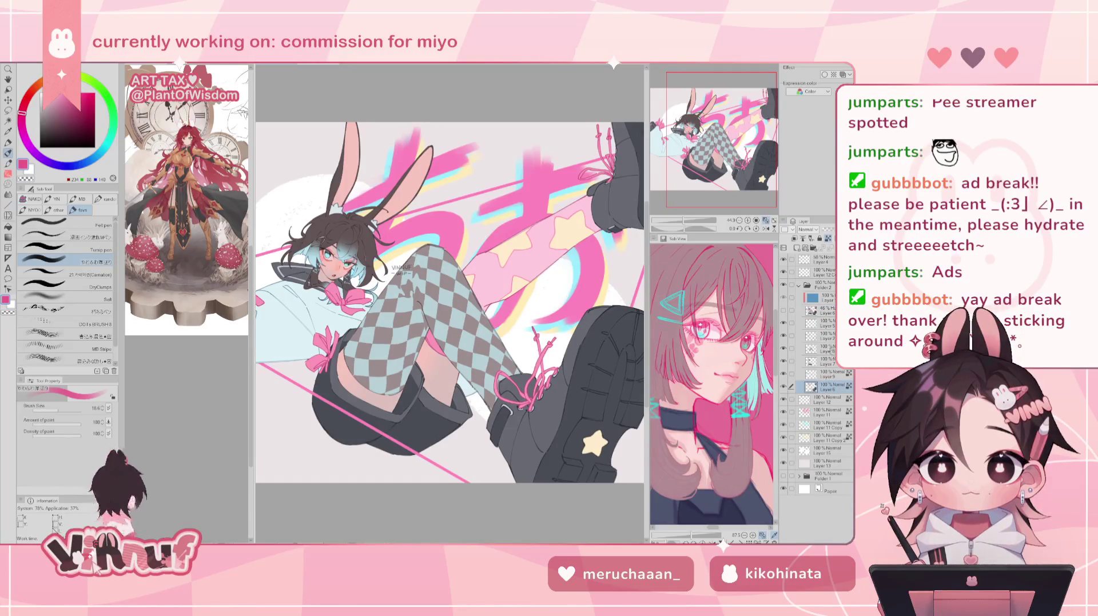
{"action": "left_click_drag", "start_coordinate": [791, 323], "coordinate": [792, 374]}
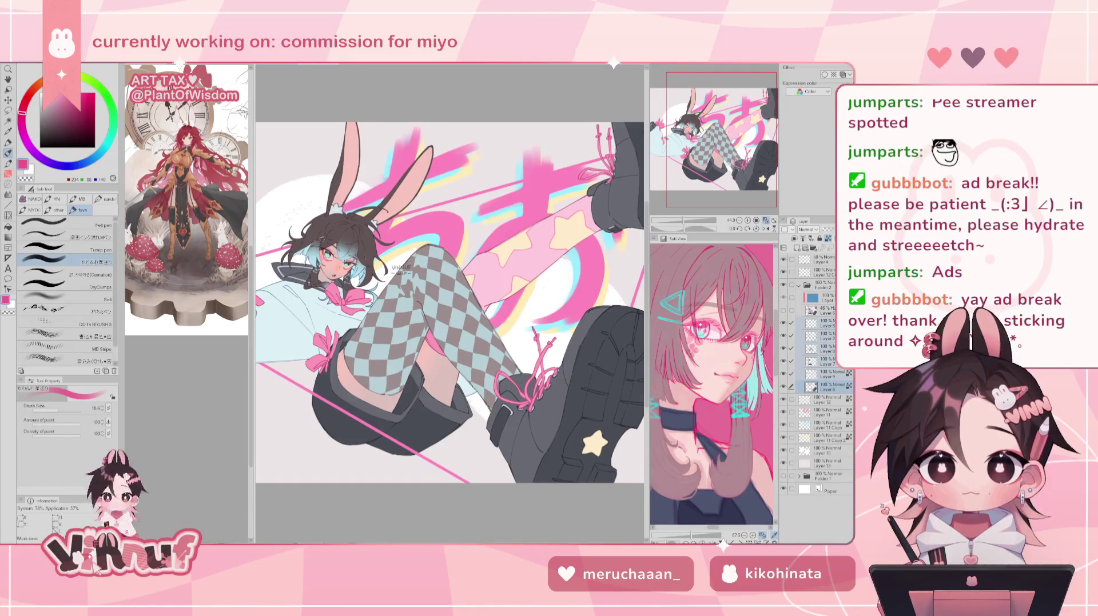
{"action": "right_click", "coordinate": [819, 328]}
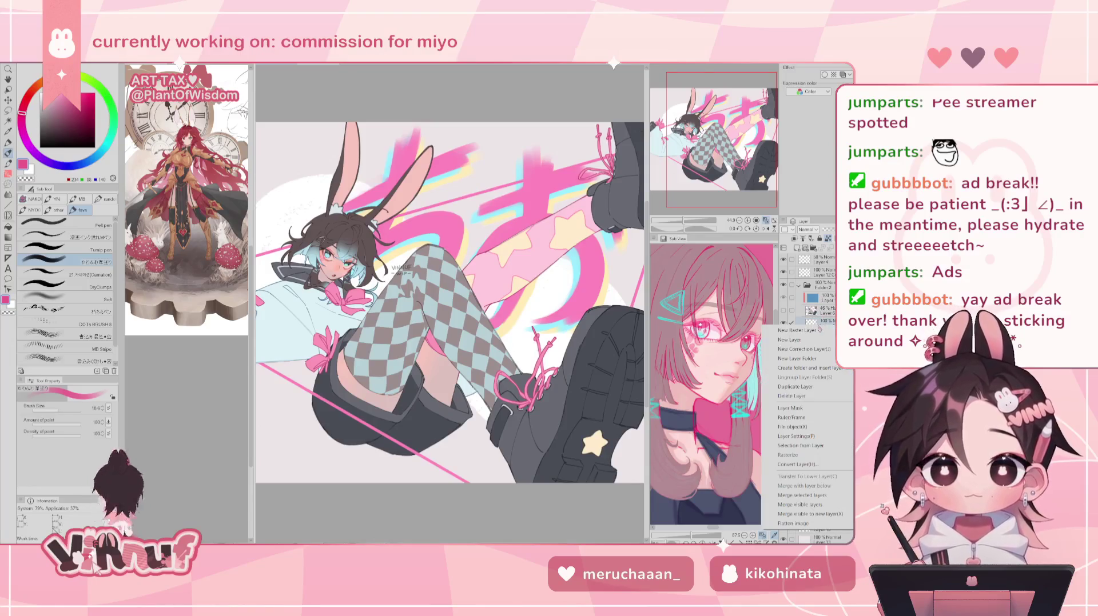
{"action": "left_click", "coordinate": [801, 496]}
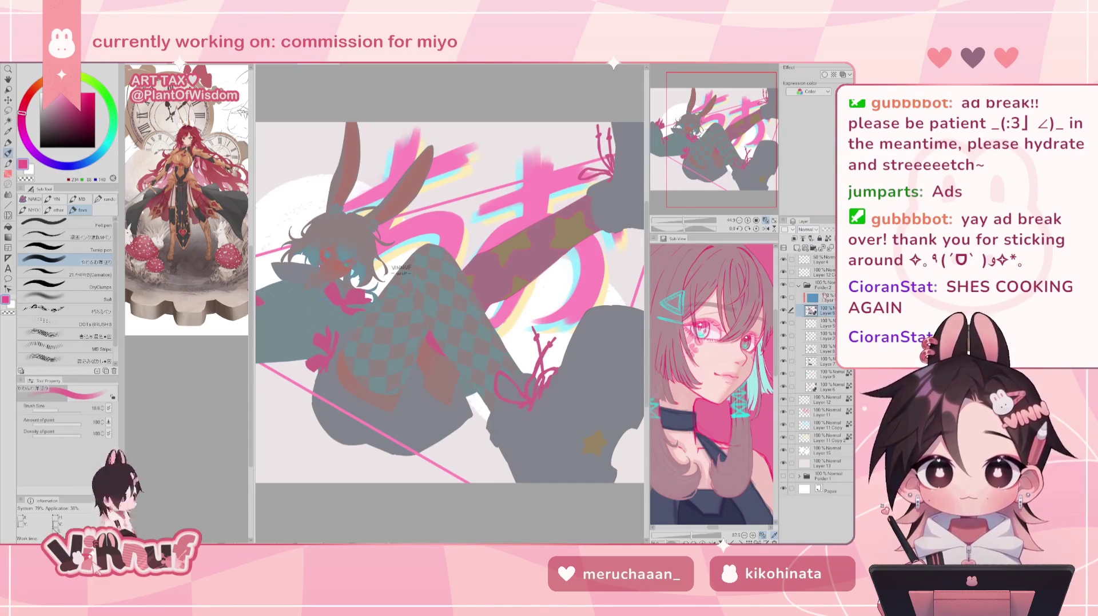
Try Difference, Exclusion and Hard mix on the merged layer, settling on Hard light.
{"action": "left_click", "coordinate": [807, 230]}
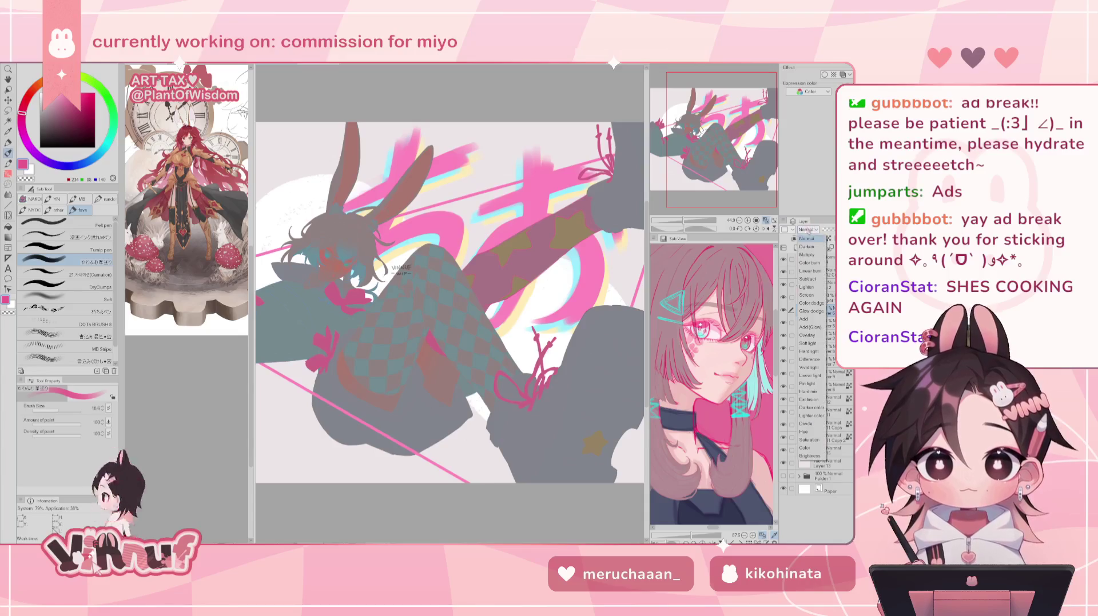
{"action": "left_click", "coordinate": [808, 351]}
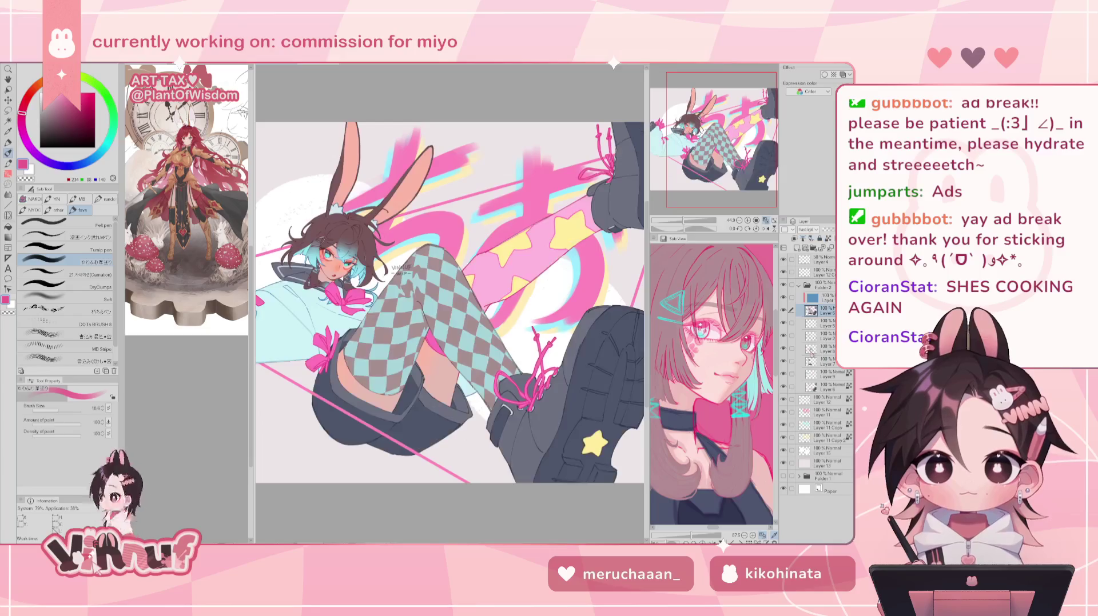
{"action": "left_click", "coordinate": [810, 229]}
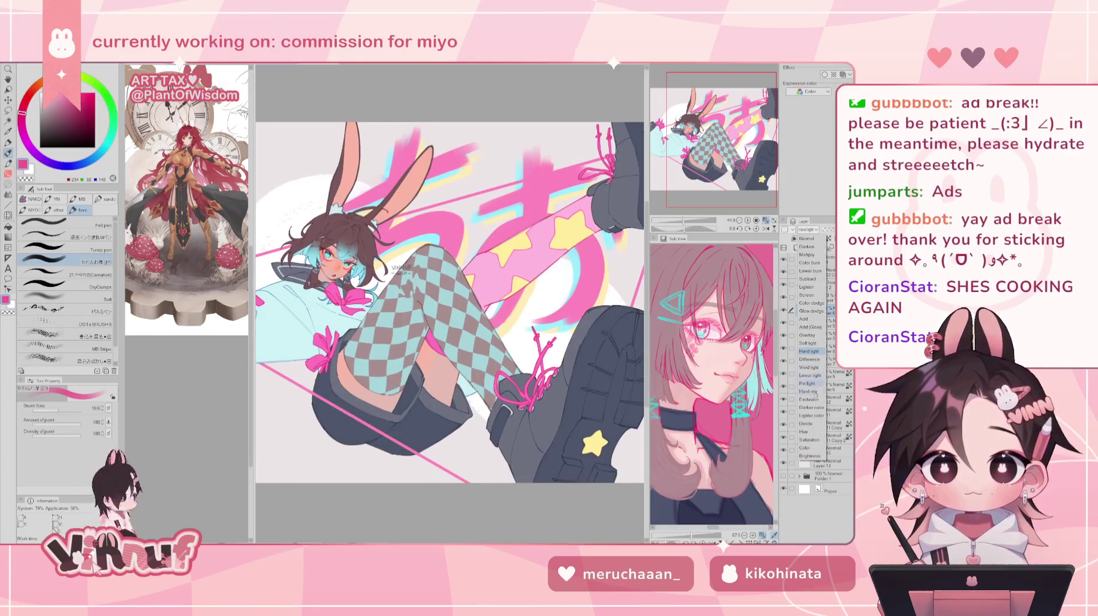
{"action": "left_click", "coordinate": [814, 345]}
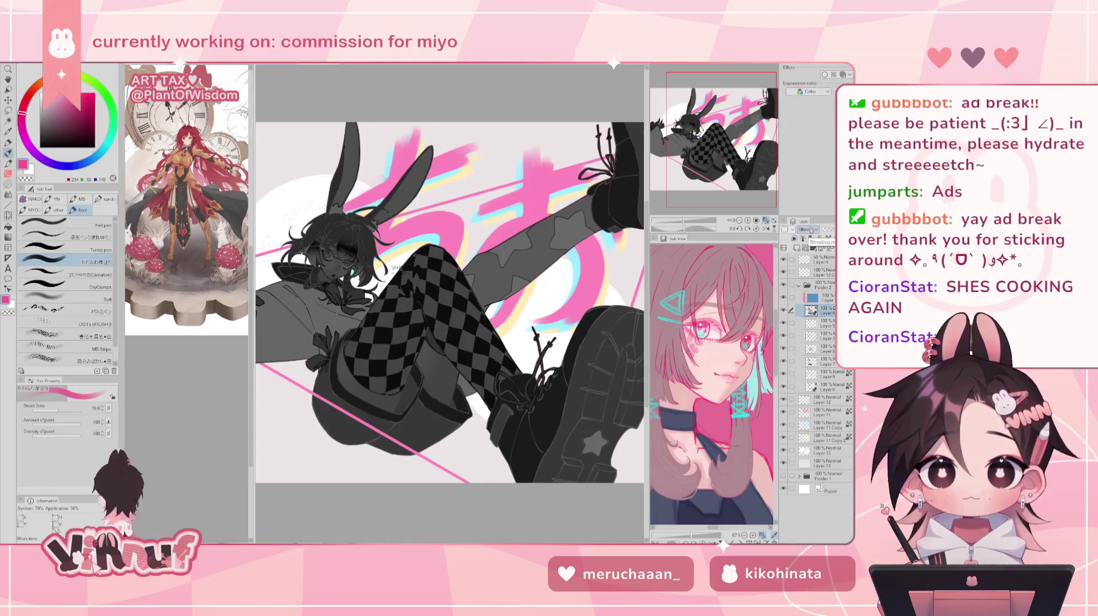
{"action": "left_click", "coordinate": [812, 229]}
{"action": "left_click", "coordinate": [812, 410]}
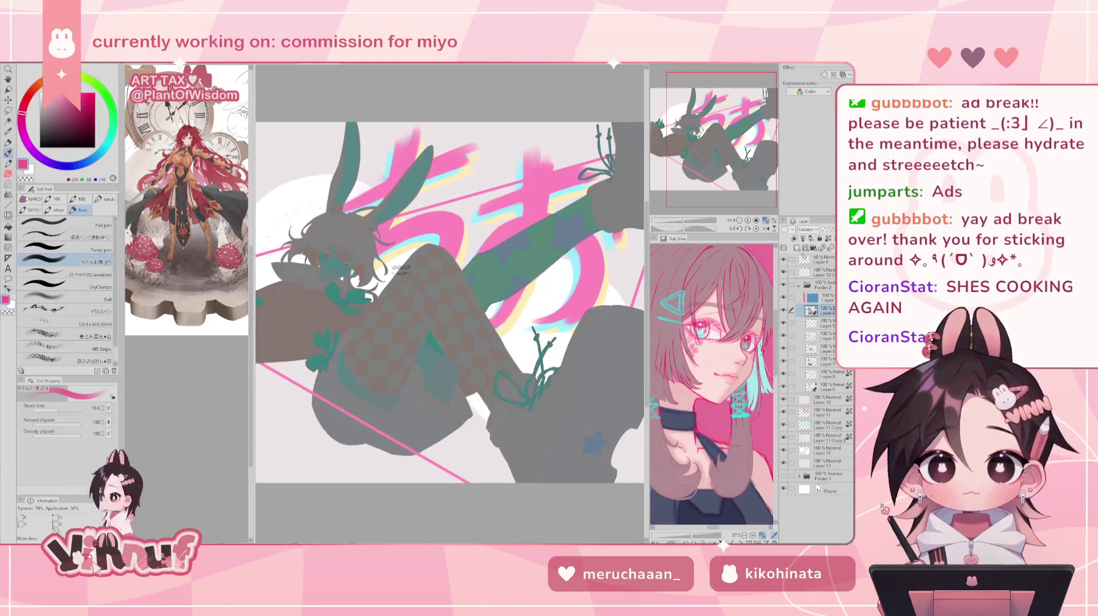
{"action": "left_click", "coordinate": [812, 229]}
{"action": "left_click", "coordinate": [812, 314]}
{"action": "left_click", "coordinate": [812, 229]}
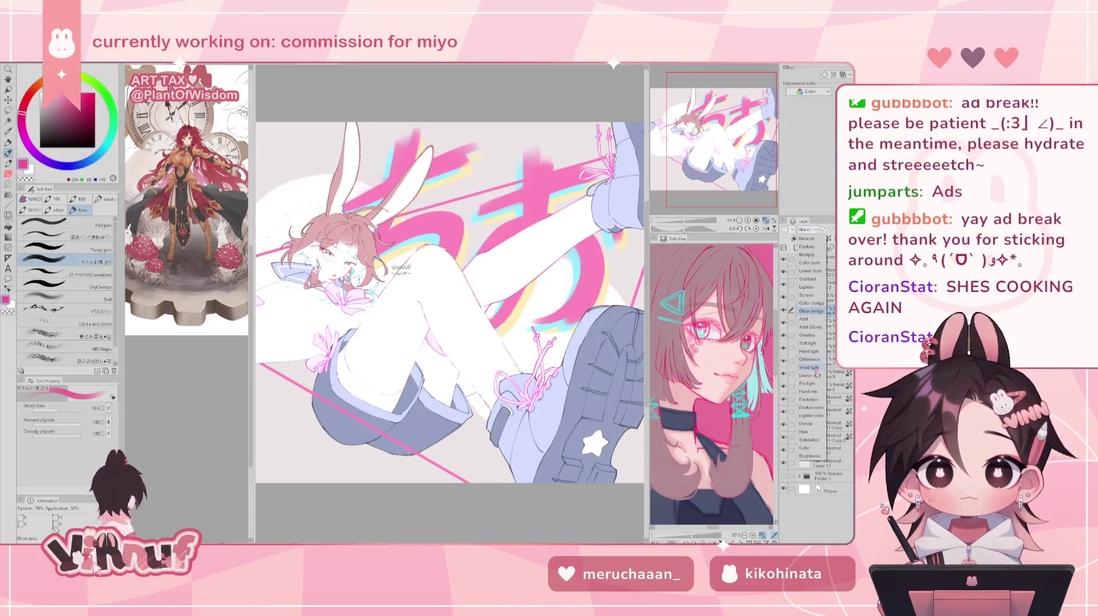
{"action": "left_click", "coordinate": [812, 392]}
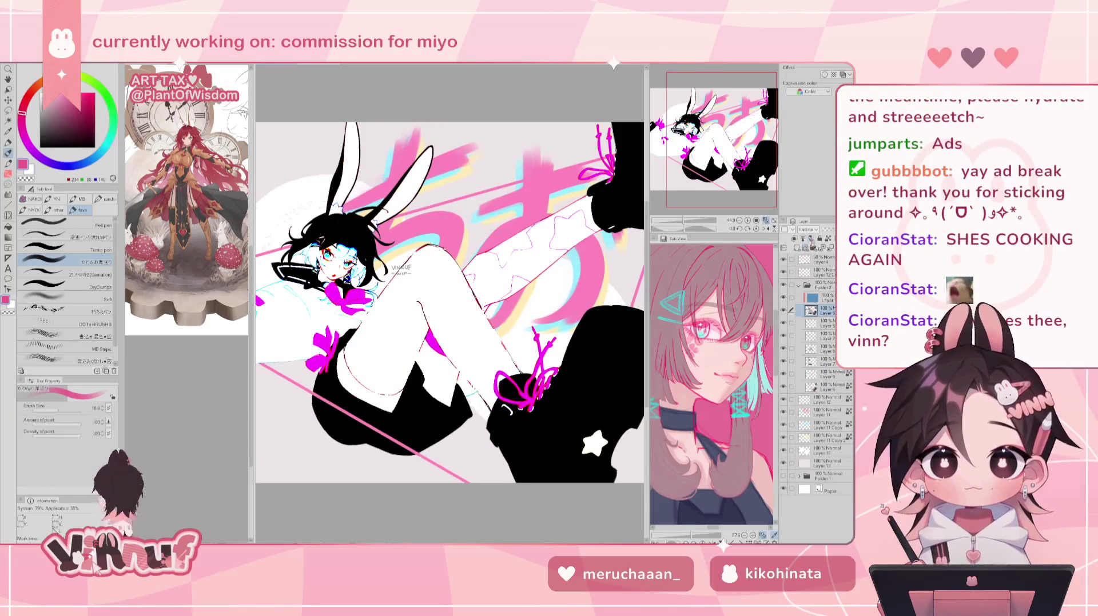
{"action": "left_click", "coordinate": [811, 230]}
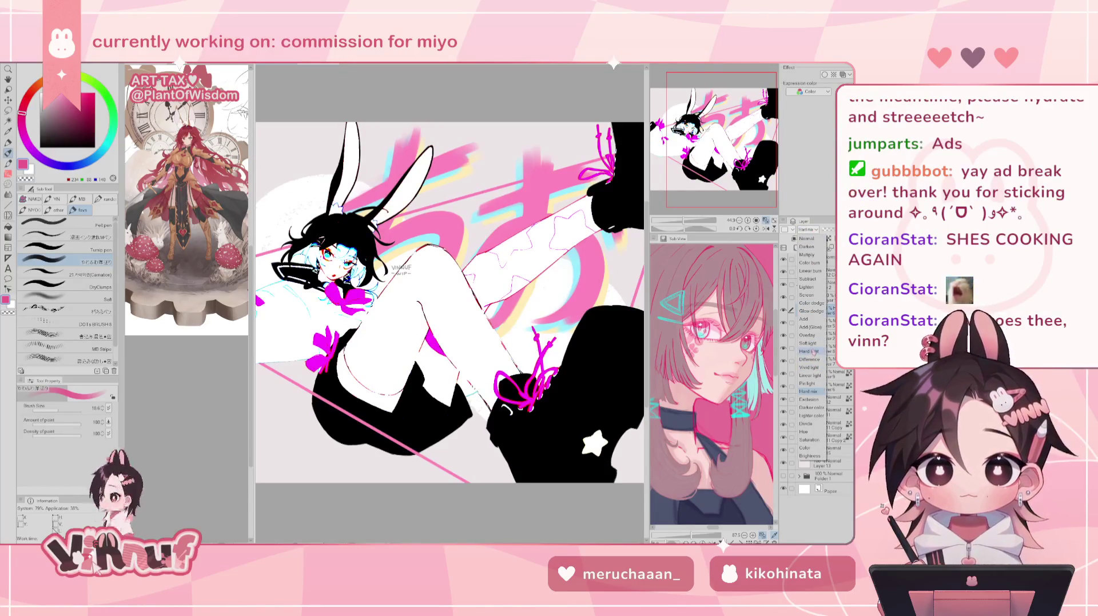
{"action": "left_click", "coordinate": [813, 351]}
Try lowering the stocking layer's opacity above Layer 6, then undo it.
{"action": "left_click", "coordinate": [827, 298]}
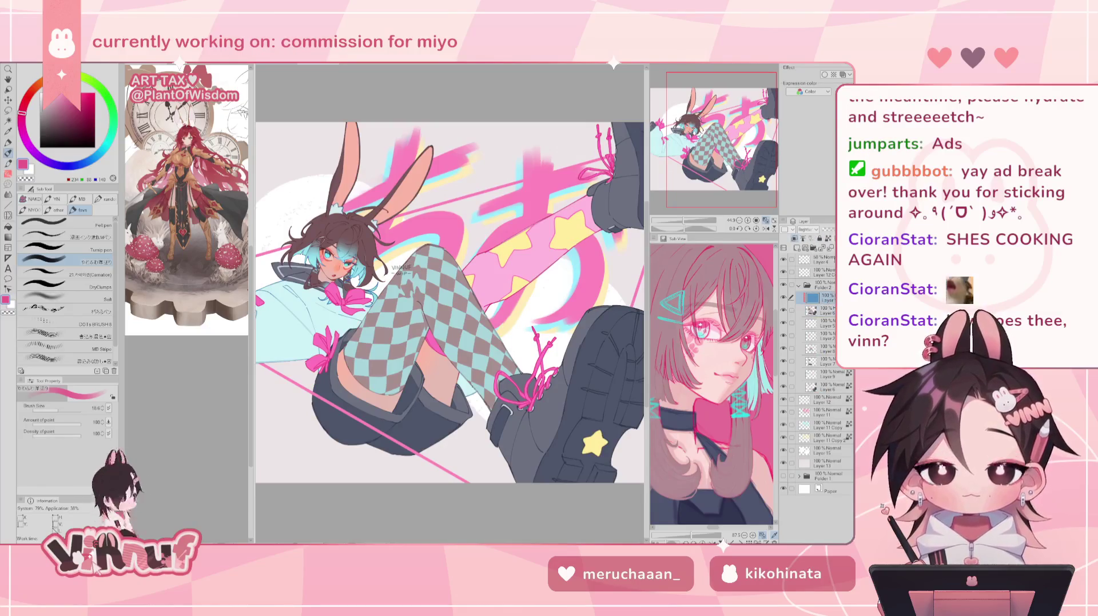
{"action": "left_click_drag", "start_coordinate": [833, 229], "coordinate": [827, 229]}
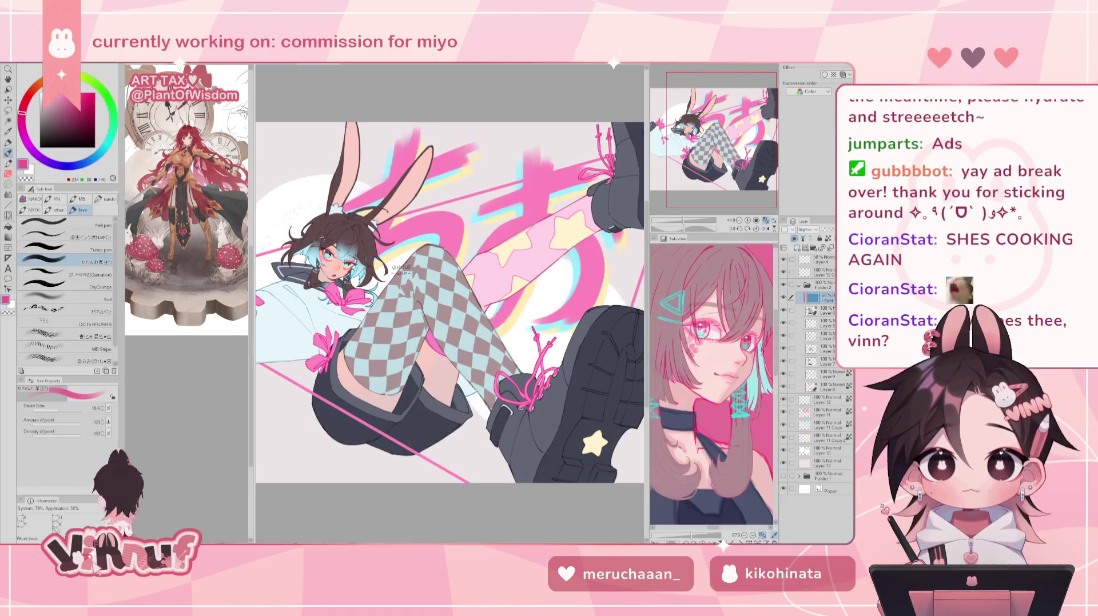
{"action": "left_click_drag", "start_coordinate": [831, 229], "coordinate": [824, 230]}
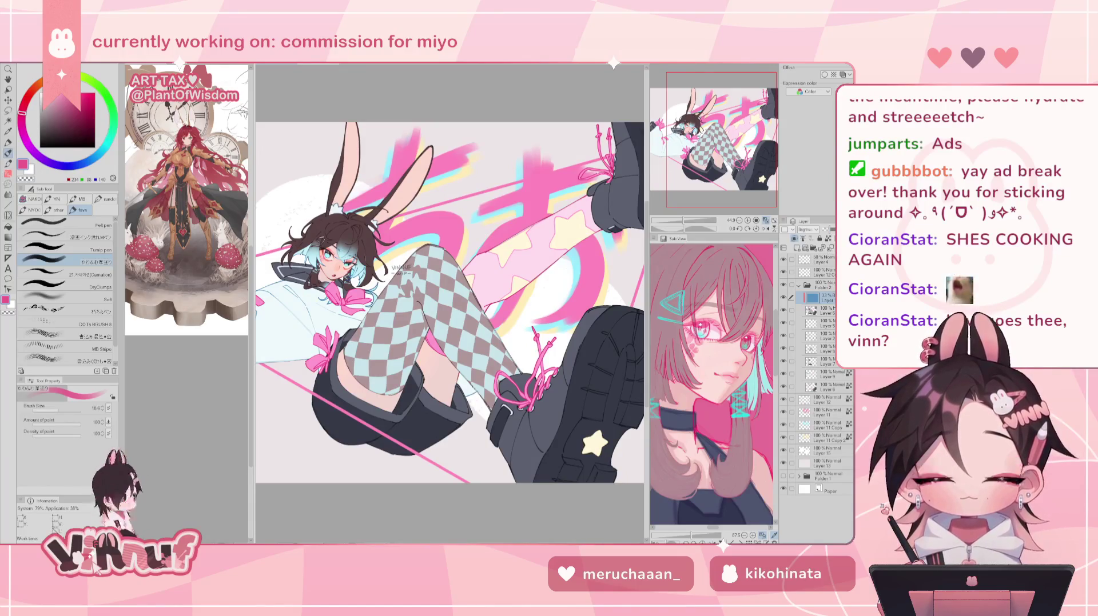
{"action": "key", "text": "ctrl+z"}
Lower Layer 6's opacity to about 40% and check the whole artwork.
{"action": "left_click", "coordinate": [826, 311]}
{"action": "left_click_drag", "start_coordinate": [836, 229], "coordinate": [826, 229]}
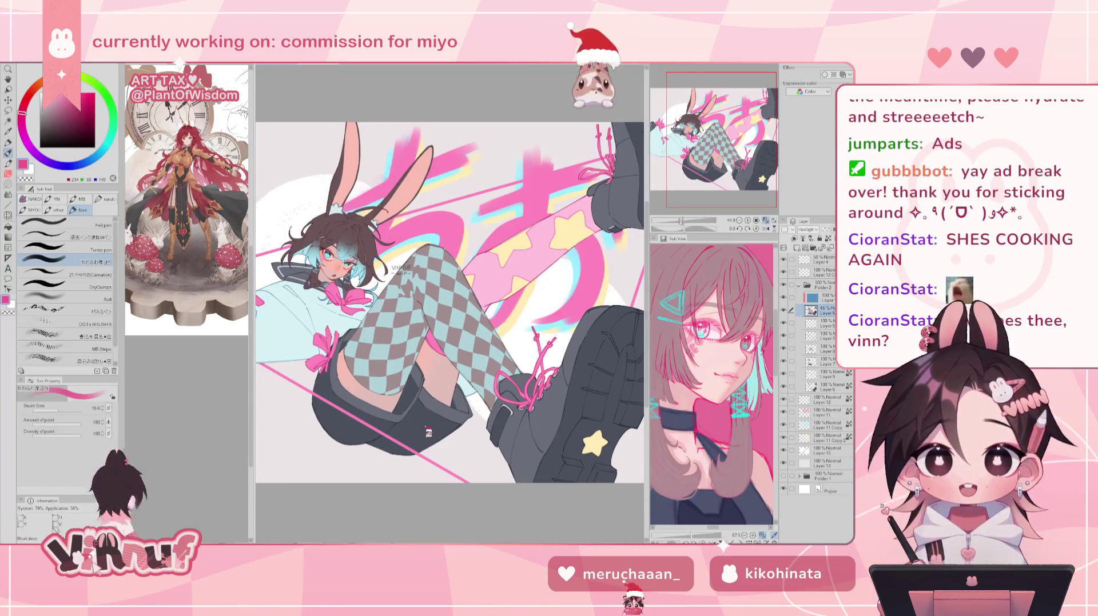
{"action": "key", "text": "ctrl+minus"}
{"action": "key", "text": "ctrl+minus"}
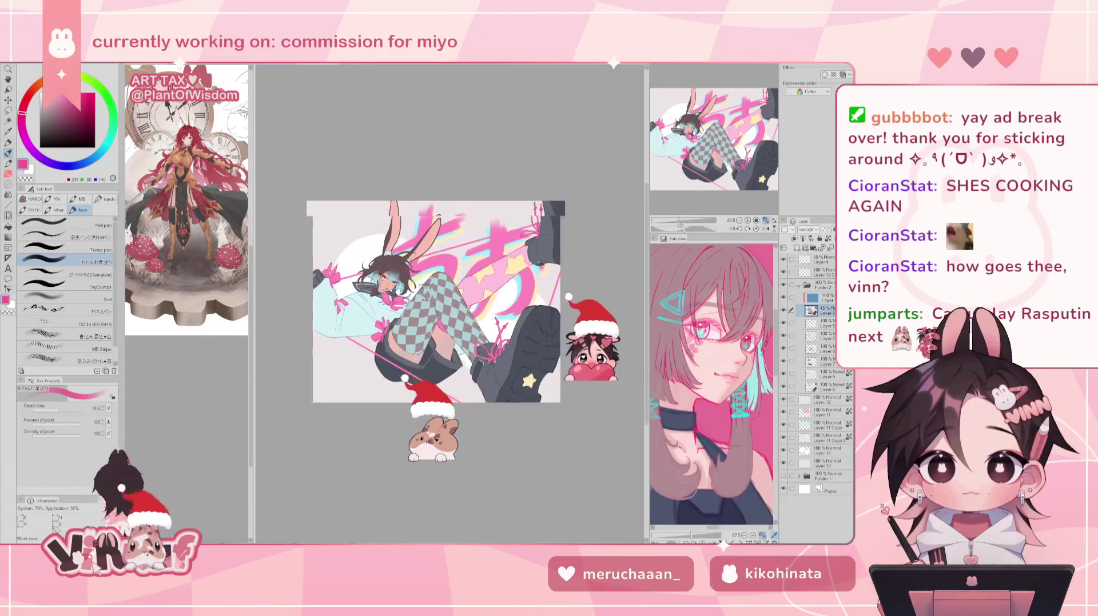
{"action": "key", "text": "ctrl+plus"}
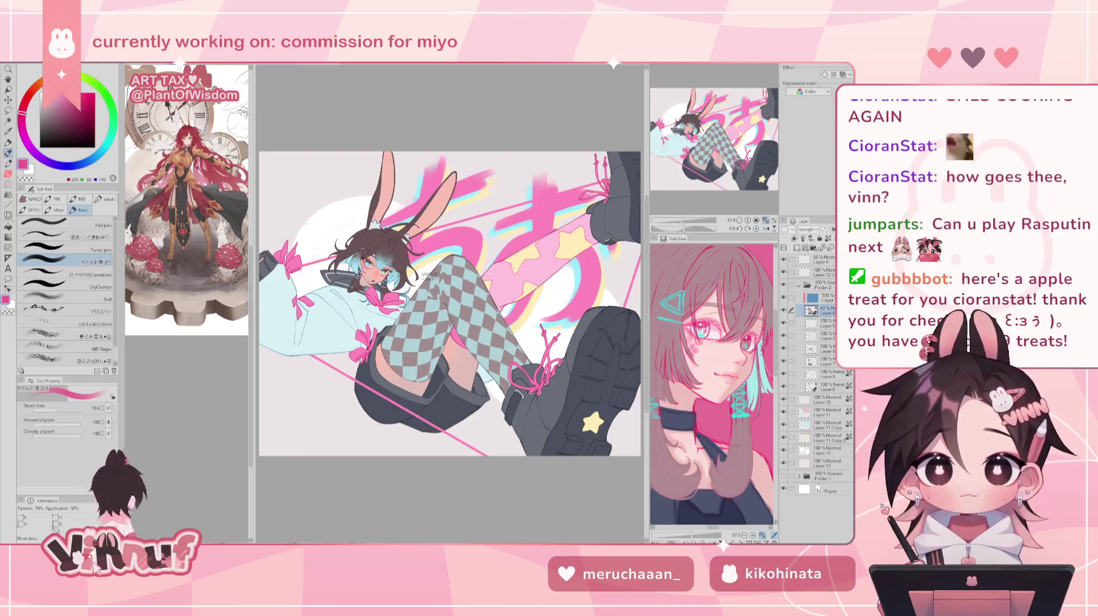
{"action": "left_click", "coordinate": [824, 297]}
Darken the layer above Layer 6 by lowering Luminosity in Hue/Saturation/Luminosity.
{"action": "key", "text": "ctrl+u"}
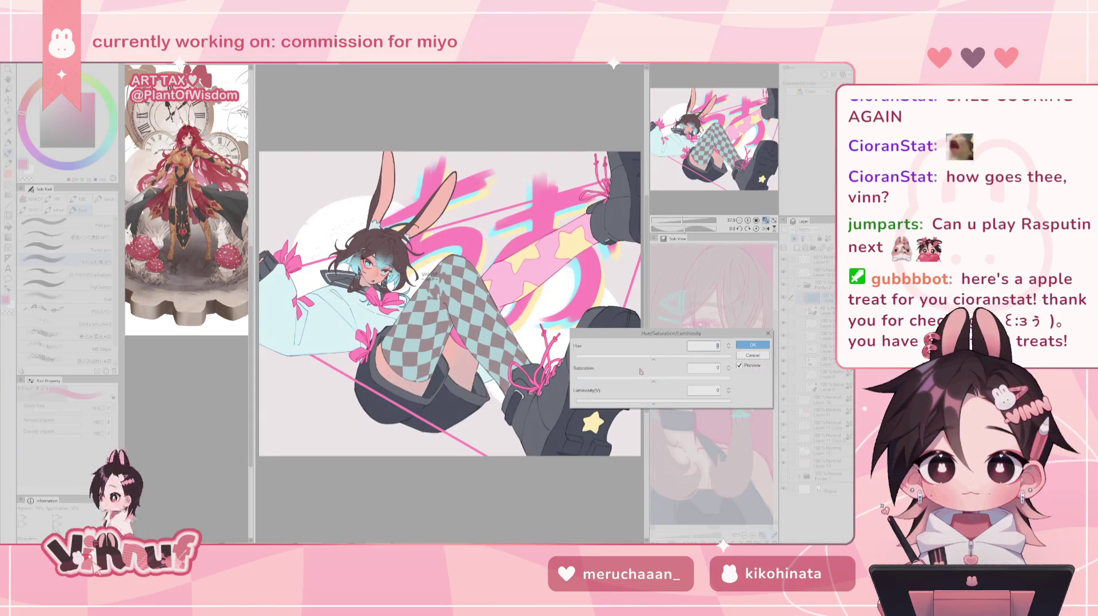
{"action": "left_click", "coordinate": [640, 402]}
{"action": "left_click_drag", "start_coordinate": [639, 402], "coordinate": [647, 406]}
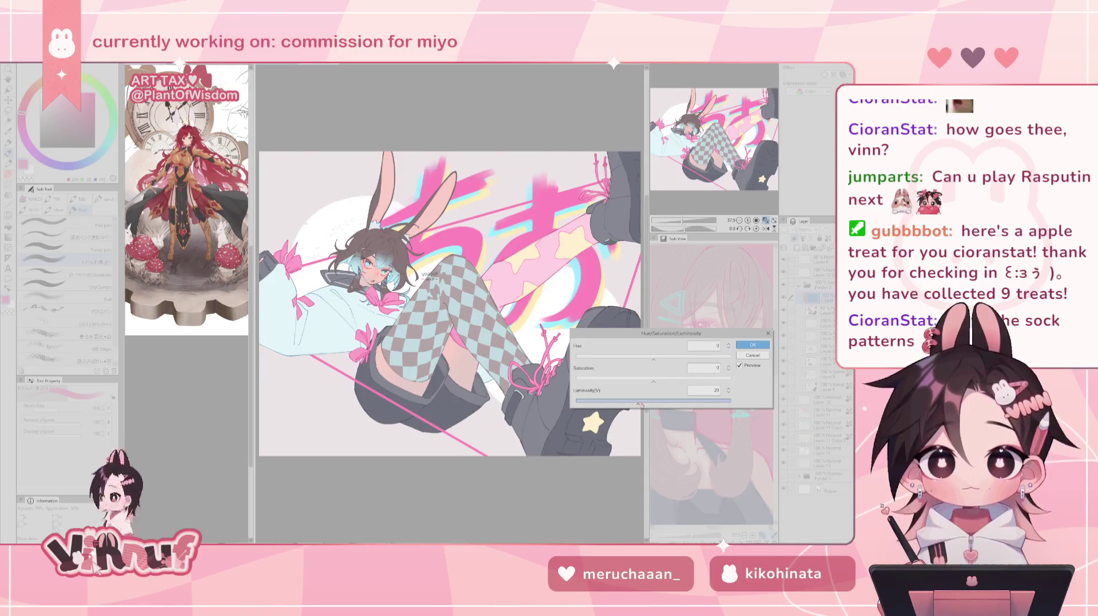
{"action": "left_click_drag", "start_coordinate": [648, 406], "coordinate": [650, 404]}
{"action": "left_click", "coordinate": [752, 355]}
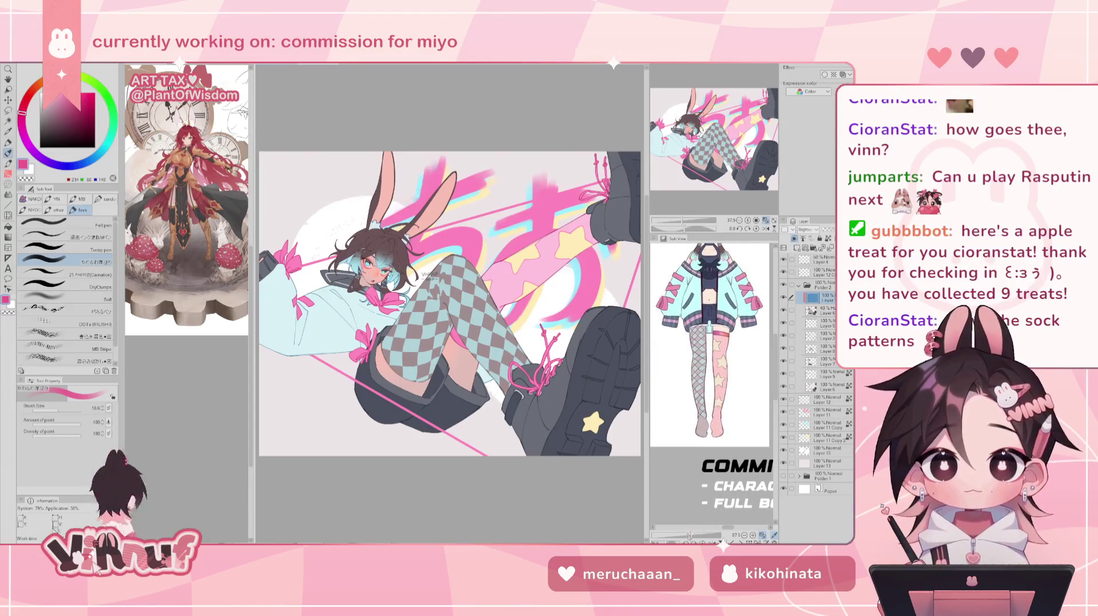
Zoom the Sub View onto the reference stockings and reselect Layer 6.
{"action": "scroll", "coordinate": [713, 404], "scroll_direction": "up", "scroll_amount": 4}
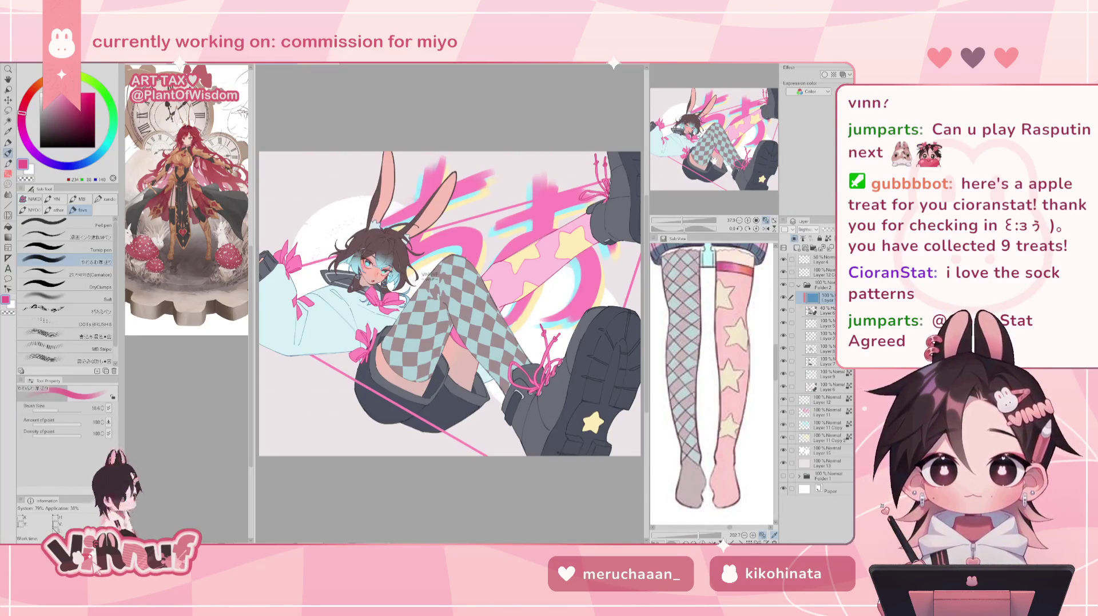
{"action": "scroll", "coordinate": [709, 161], "scroll_direction": "up", "scroll_amount": 1}
{"action": "scroll", "coordinate": [709, 161], "scroll_direction": "up", "scroll_amount": 2}
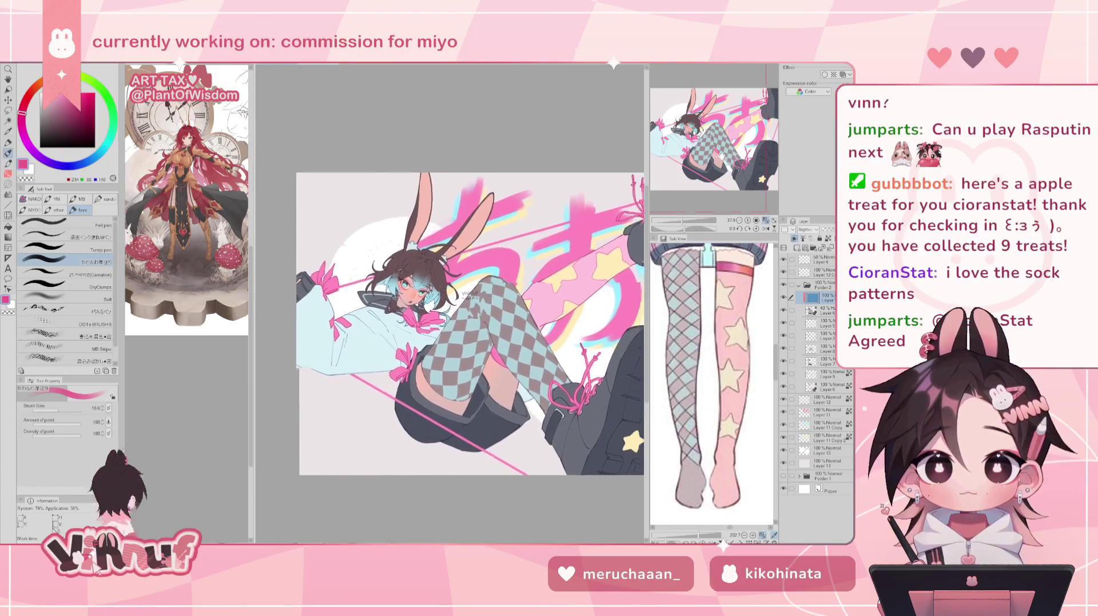
{"action": "scroll", "coordinate": [765, 220], "scroll_direction": "down", "scroll_amount": 1}
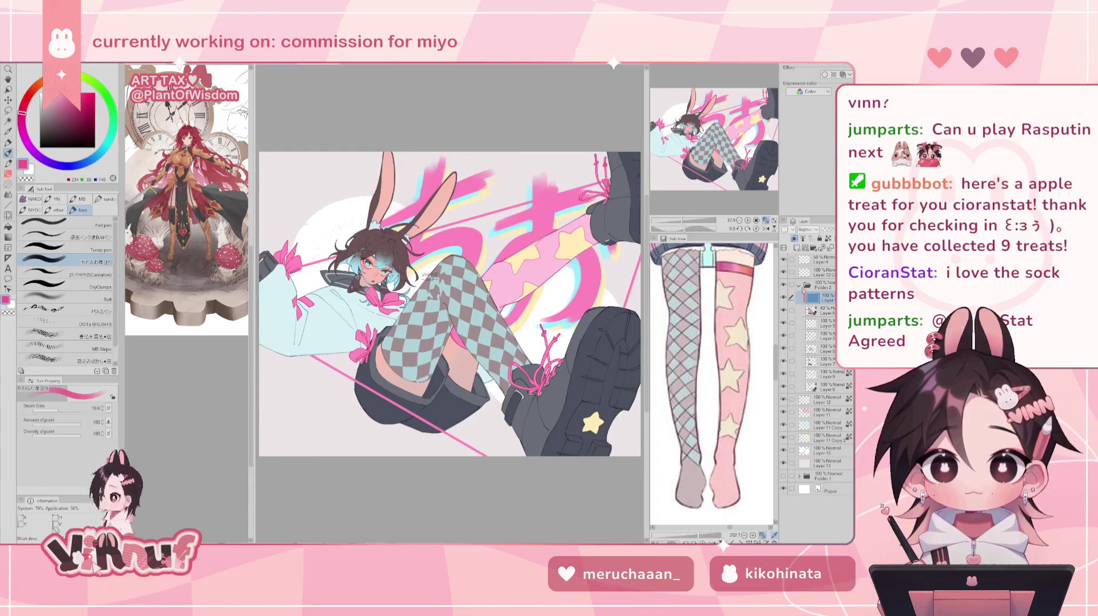
{"action": "left_click", "coordinate": [811, 311]}
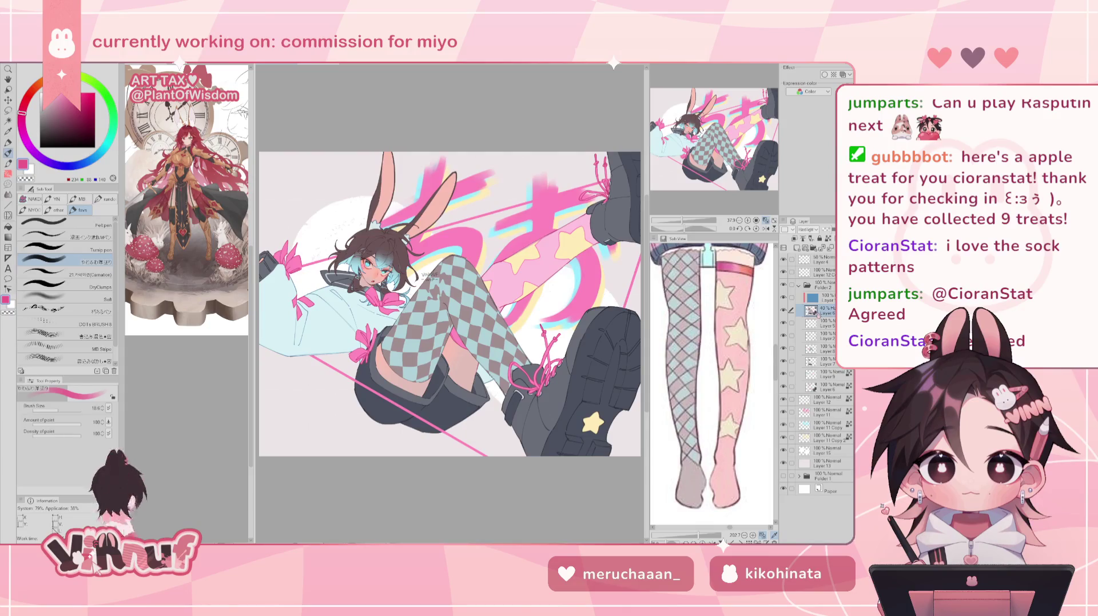
Alt-drag a copy of Layer 6 lower, set to Normal blending at 100% opacity.
{"action": "left_click_drag", "start_coordinate": [818, 313], "coordinate": [828, 399]}
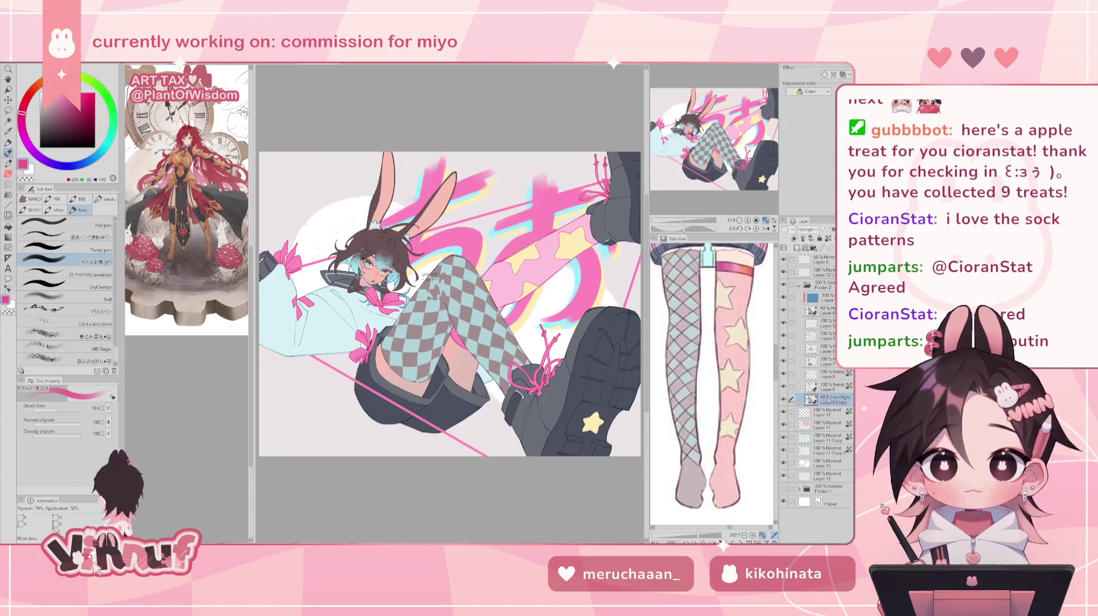
{"action": "left_click", "coordinate": [815, 229]}
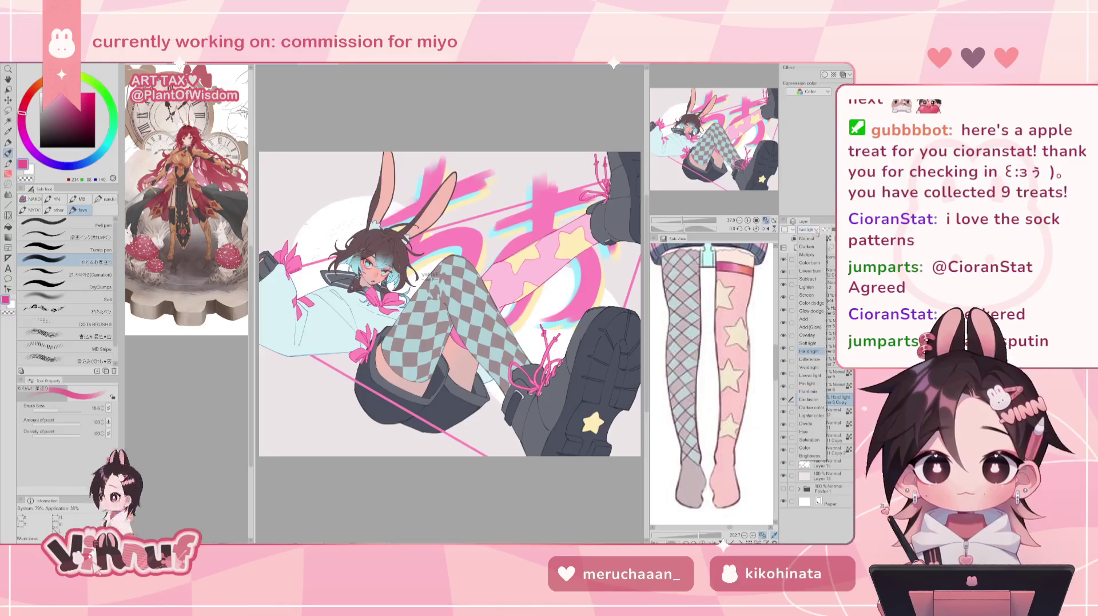
{"action": "type", "text": "100"}
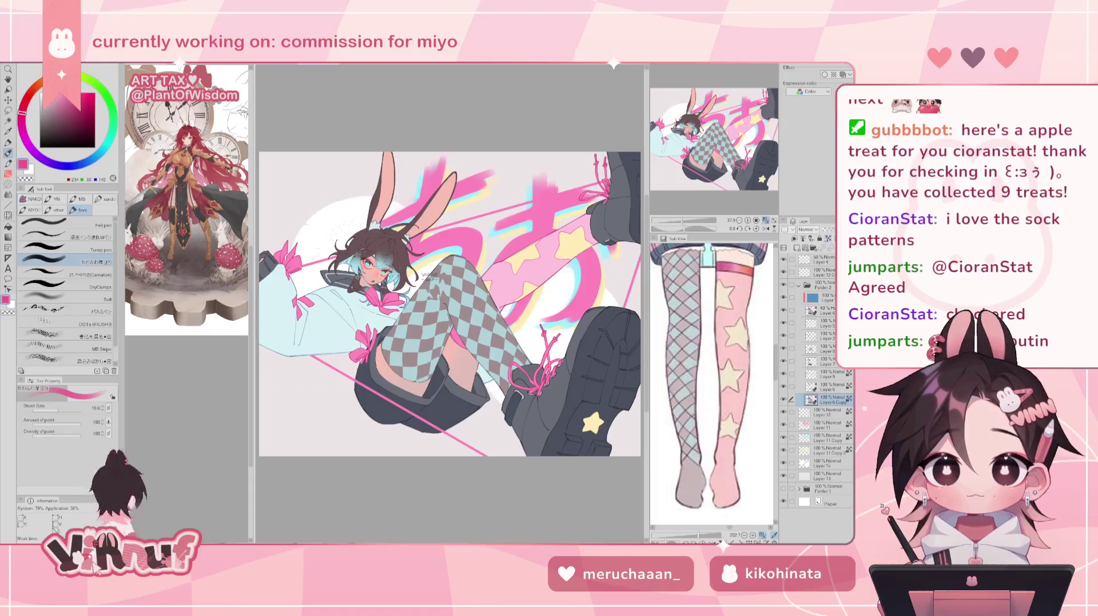
{"action": "type", "text": "gx"}
{"action": "key", "text": "ctrl+minus"}
{"action": "key", "text": "ctrl+minus"}
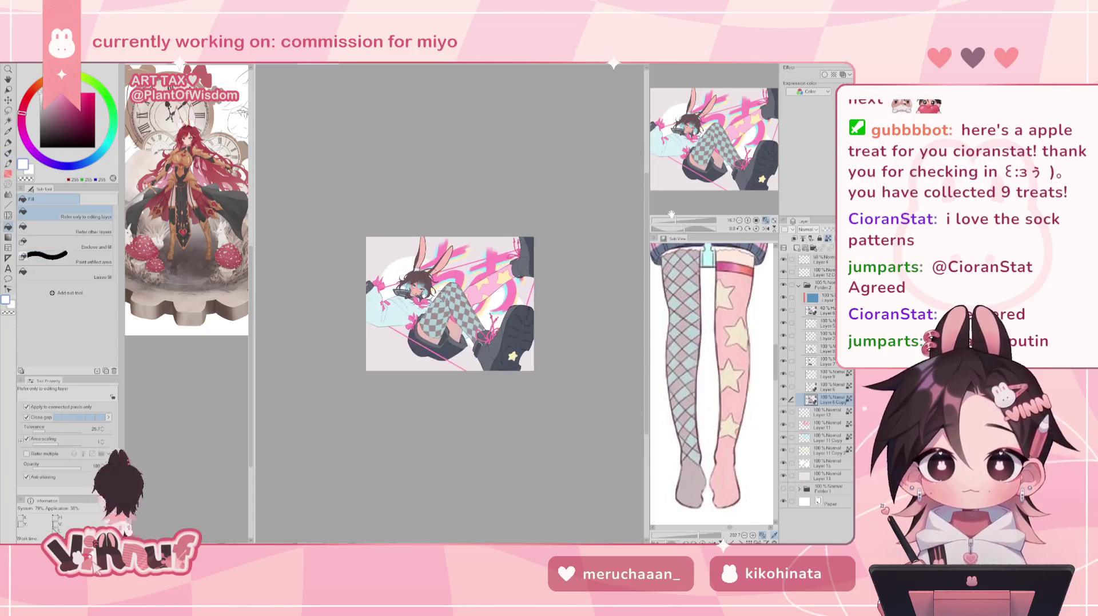
Lasso-fill the figure area on the copy layer and add a thick white Border effect.
{"action": "left_click", "coordinate": [92, 277]}
{"action": "left_click_drag", "start_coordinate": [326, 228], "coordinate": [589, 251]}
{"action": "left_click", "coordinate": [765, 220]}
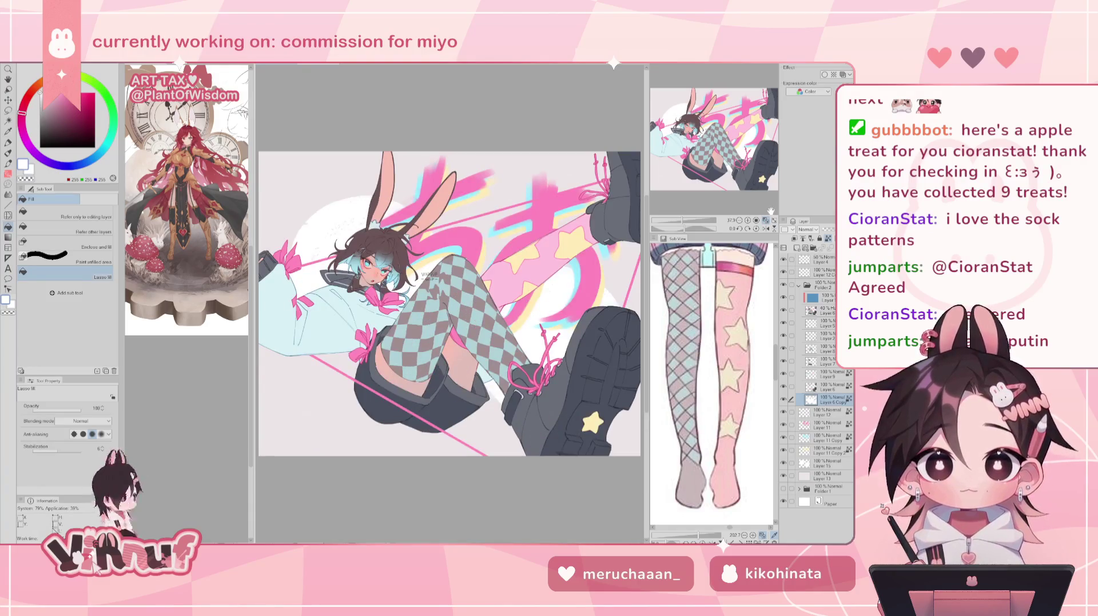
{"action": "left_click", "coordinate": [824, 75]}
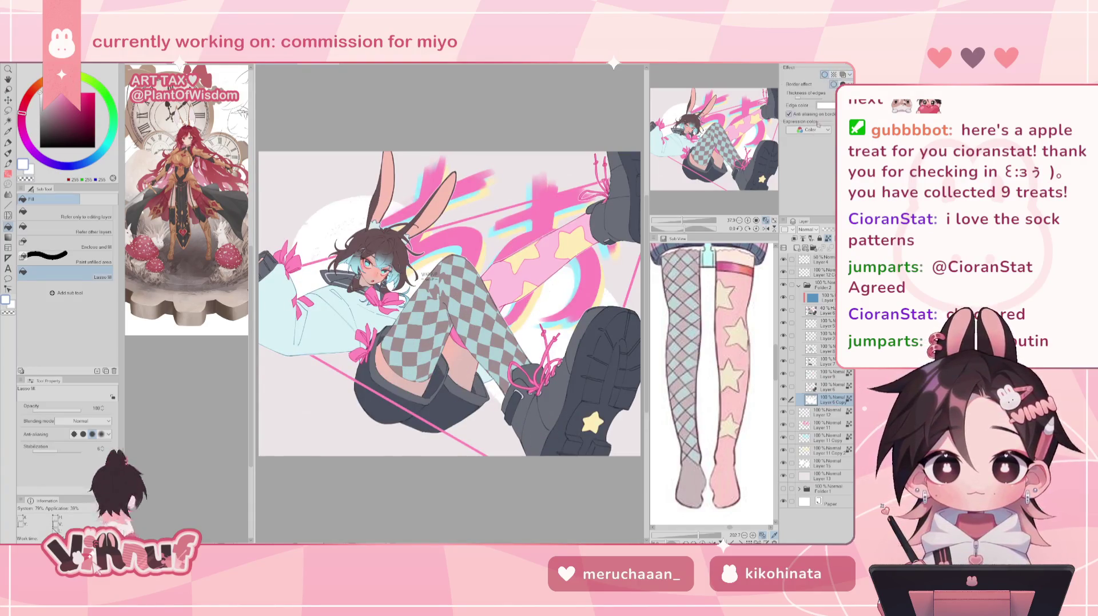
{"action": "left_click_drag", "start_coordinate": [805, 98], "coordinate": [808, 98]}
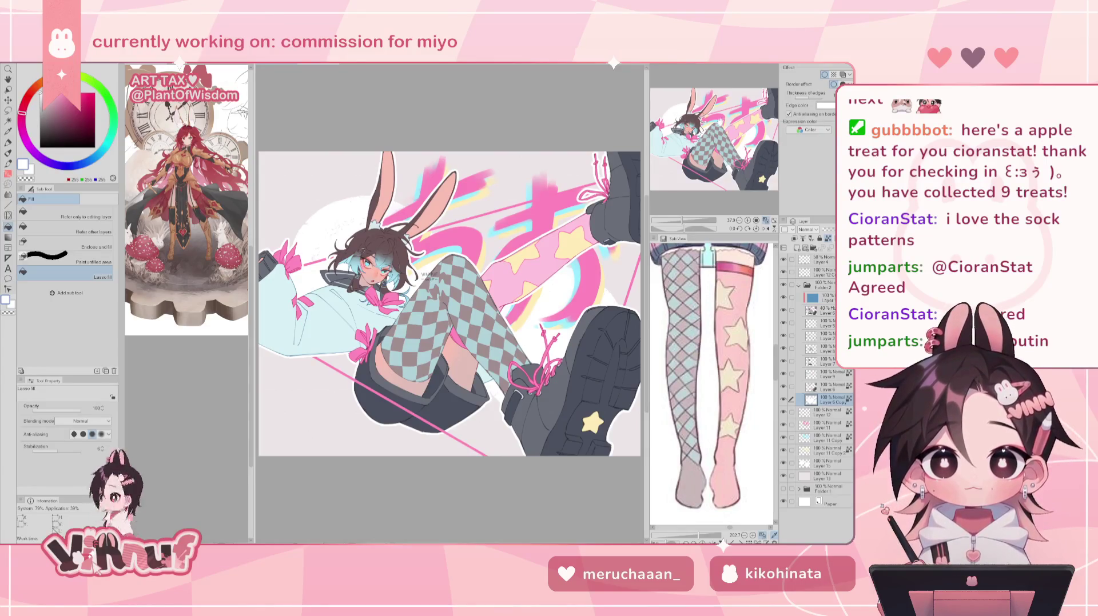
Toggle Layer 6 Copy on and off to compare the lettering, then bring up the border's Edge color.
{"action": "scroll", "coordinate": [709, 132], "scroll_direction": "up", "scroll_amount": 2}
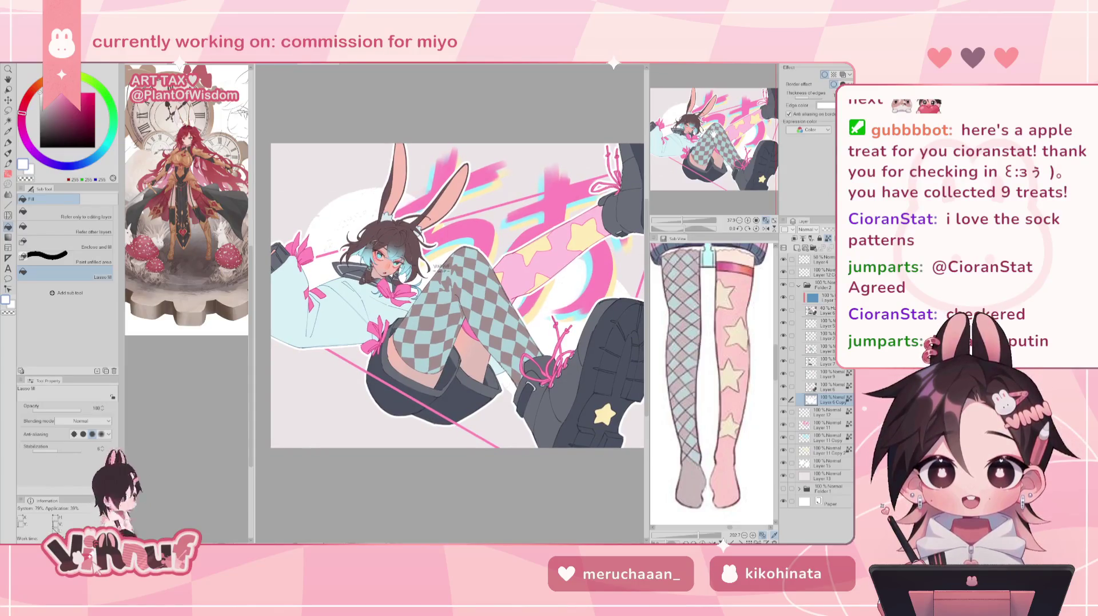
{"action": "left_click_drag", "start_coordinate": [717, 146], "coordinate": [708, 160]}
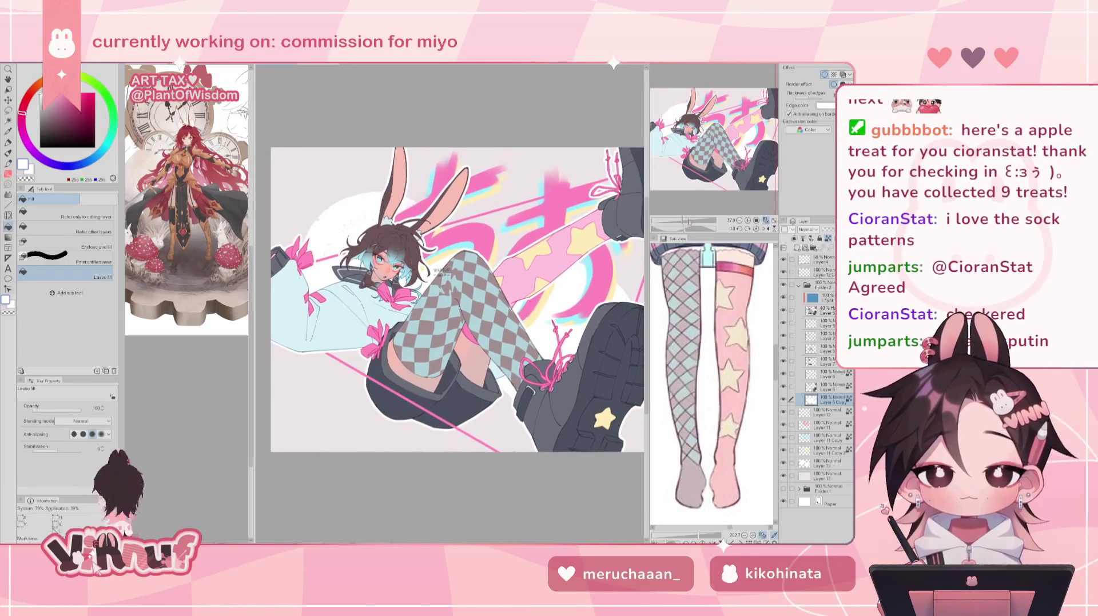
{"action": "left_click_drag", "start_coordinate": [683, 220], "coordinate": [678, 220]}
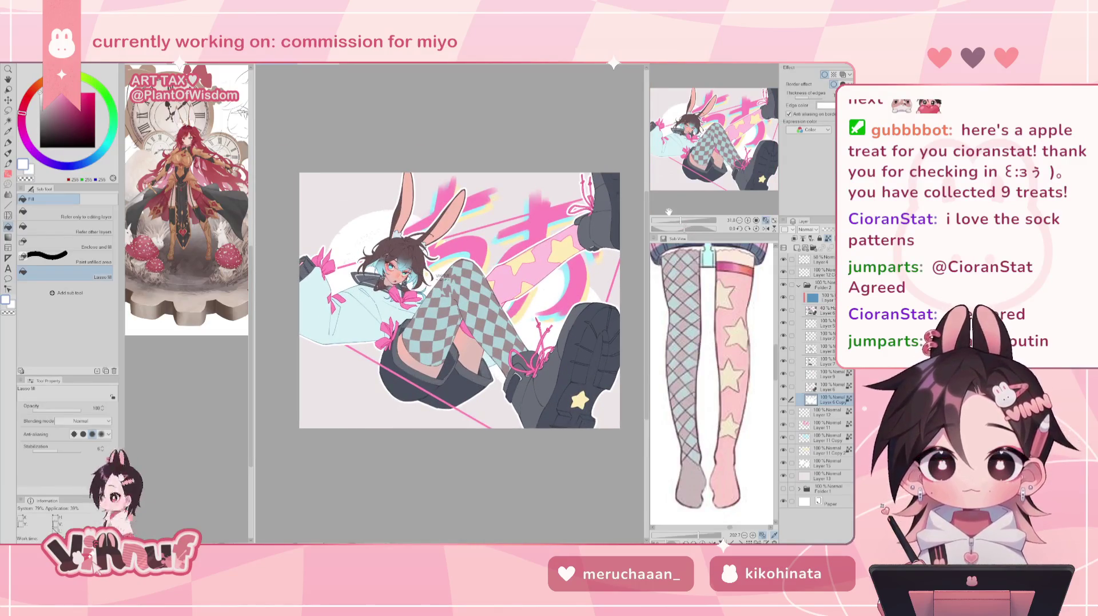
{"action": "left_click", "coordinate": [766, 221]}
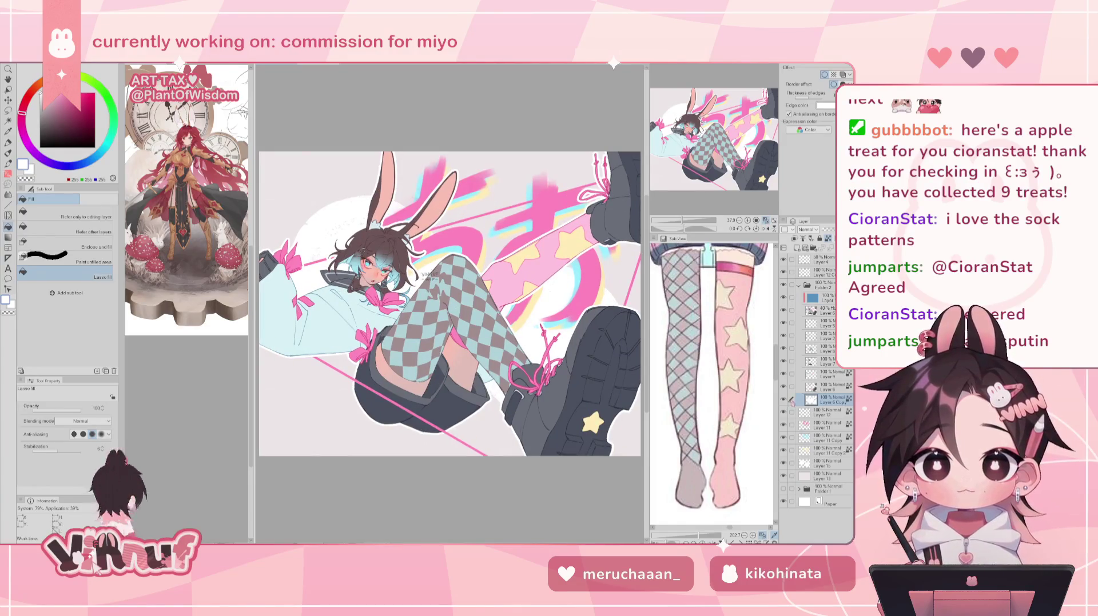
{"action": "left_click", "coordinate": [783, 399]}
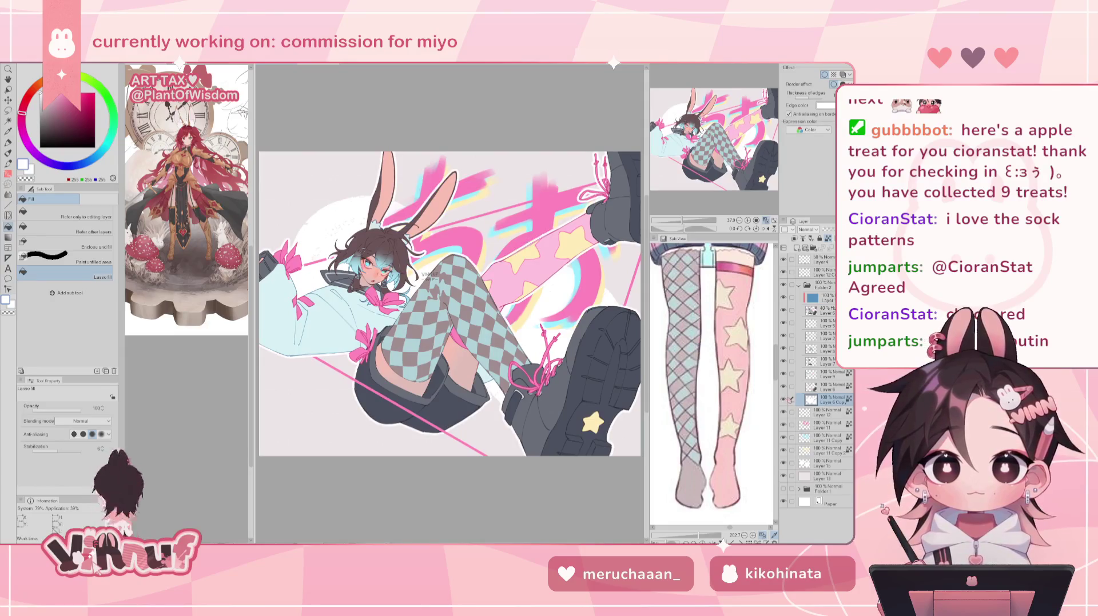
{"action": "left_click", "coordinate": [783, 400]}
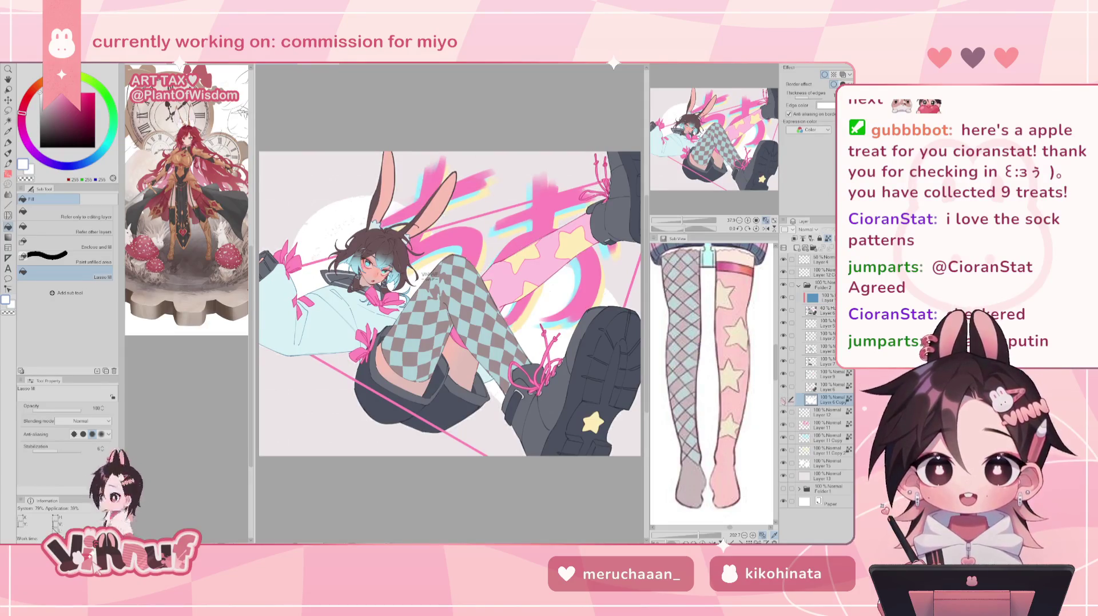
{"action": "left_click", "coordinate": [783, 400]}
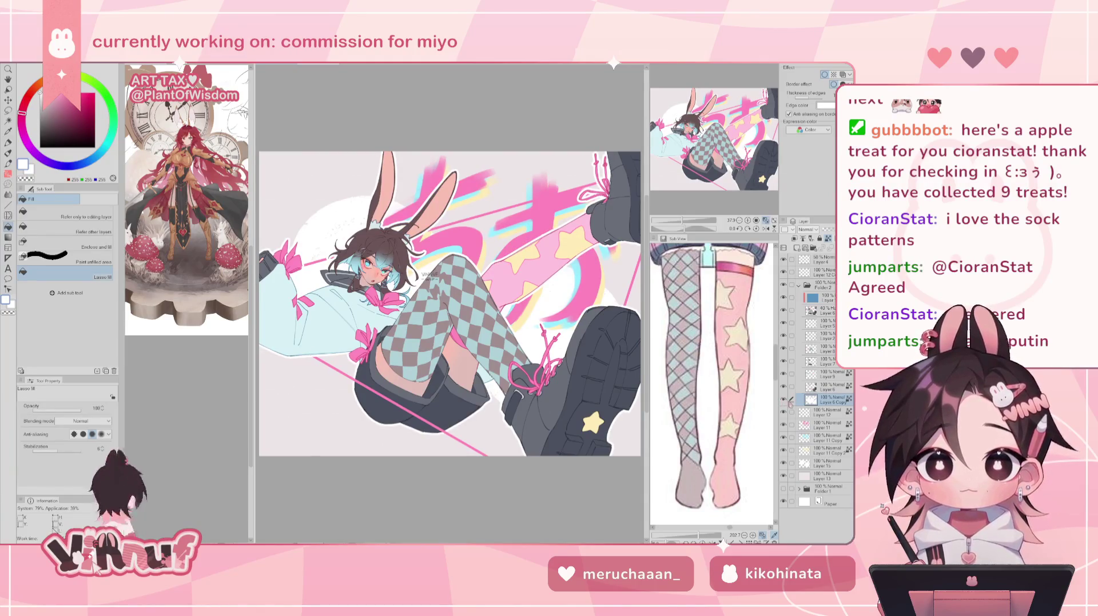
{"action": "left_click", "coordinate": [784, 399]}
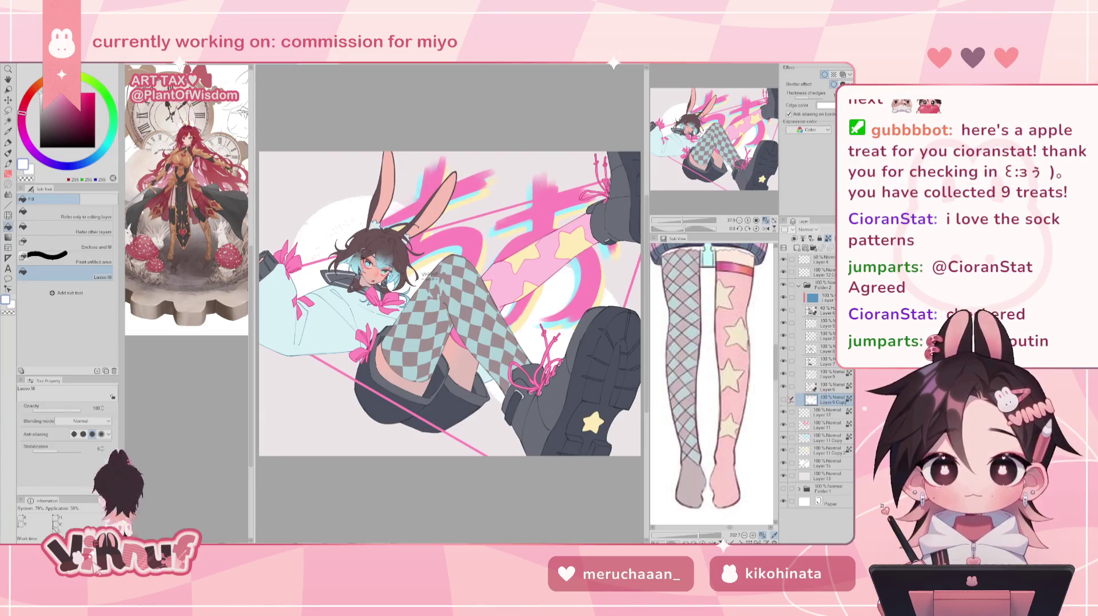
{"action": "left_click", "coordinate": [784, 400]}
{"action": "left_click", "coordinate": [825, 105]}
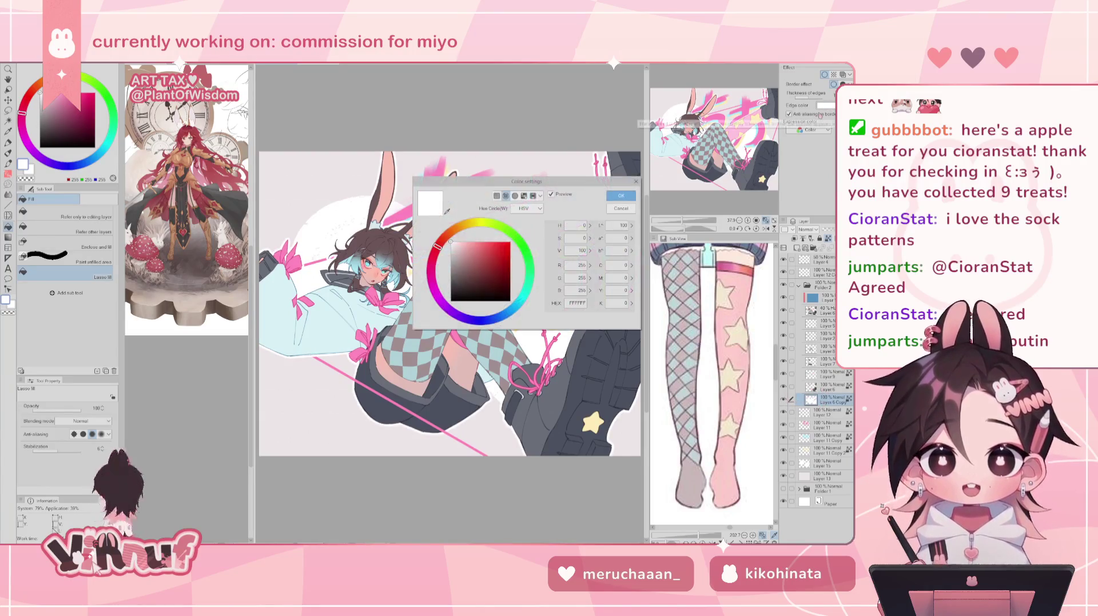
Change the border edge colour to a light cyan.
{"action": "left_click", "coordinate": [477, 228]}
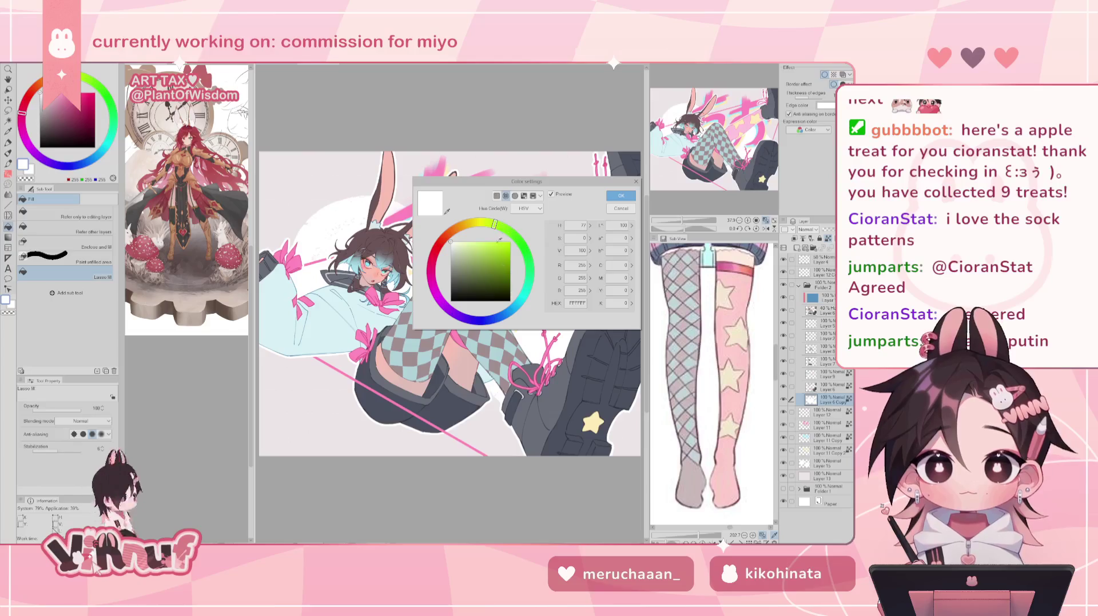
{"action": "left_click_drag", "start_coordinate": [497, 228], "coordinate": [519, 300]}
{"action": "left_click", "coordinate": [503, 241]}
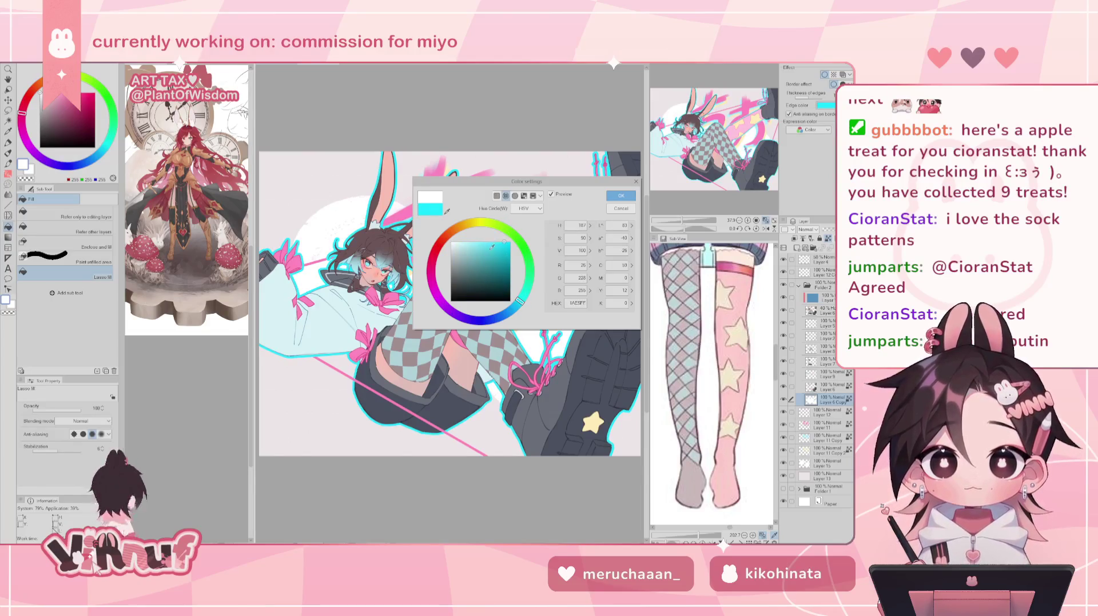
{"action": "left_click", "coordinate": [487, 242]}
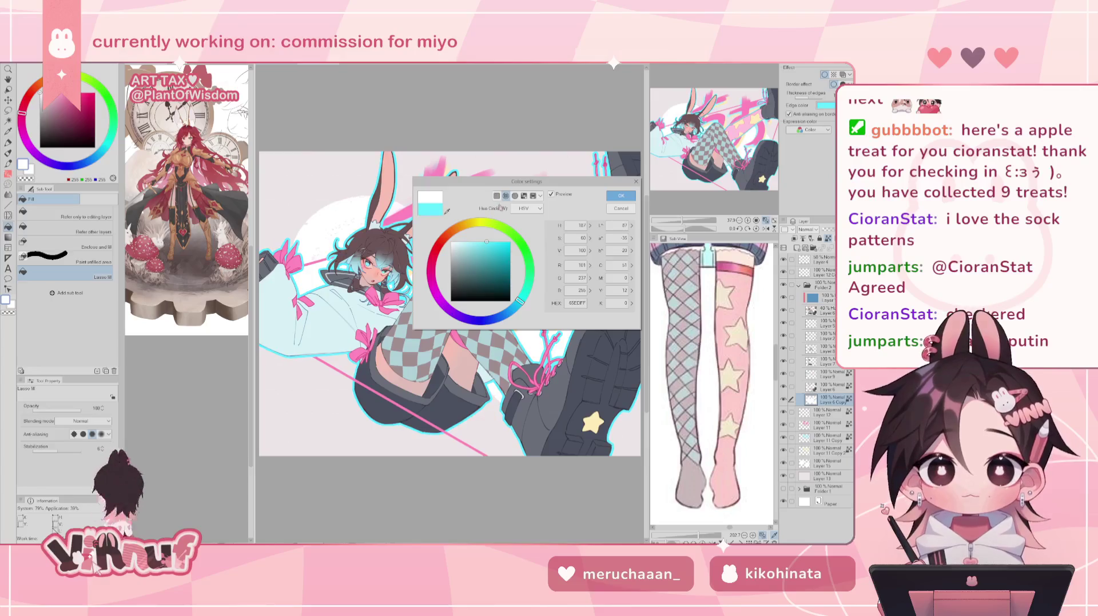
{"action": "left_click", "coordinate": [622, 208]}
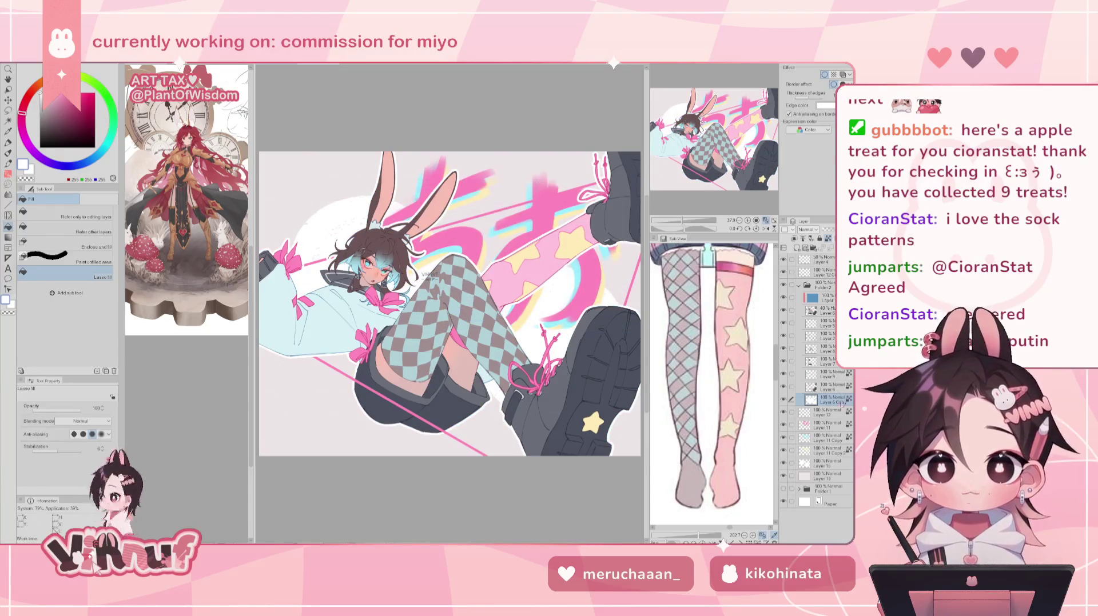
Undo an accidental merge, set Layer 6 Copy to Multiply, and make the border white.
{"action": "left_click", "coordinate": [827, 250]}
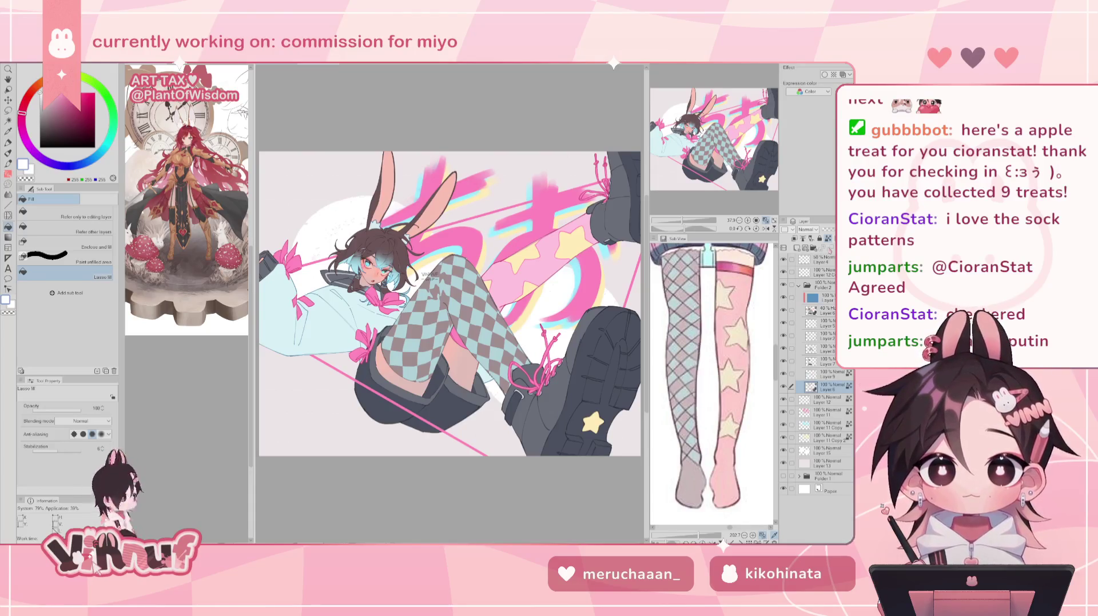
{"action": "key", "text": "ctrl+z"}
{"action": "left_click", "coordinate": [808, 230]}
{"action": "left_click", "coordinate": [811, 255]}
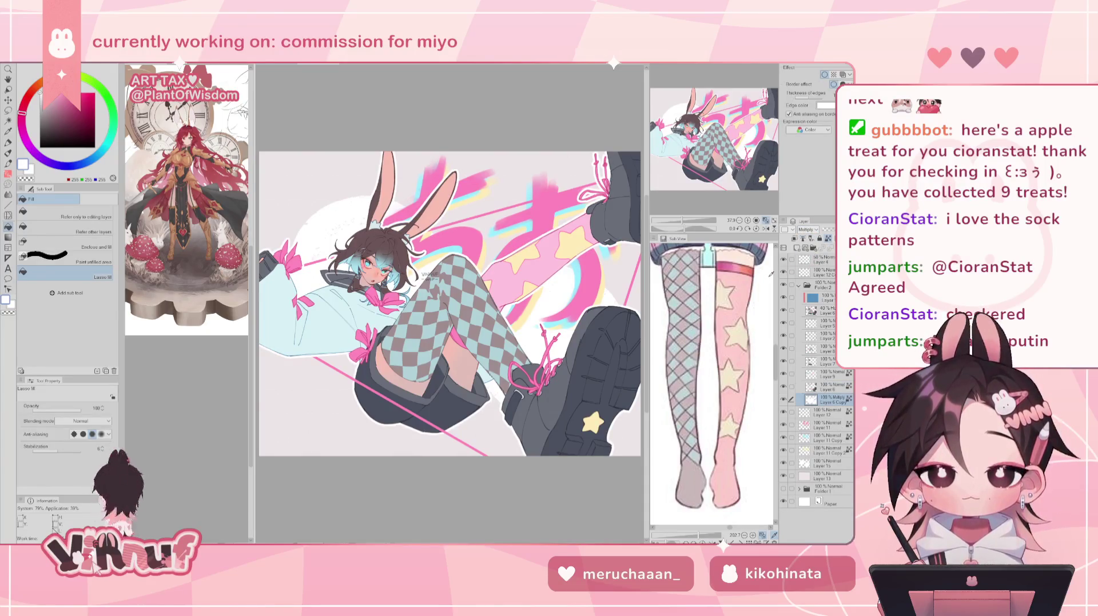
{"action": "left_click", "coordinate": [826, 106]}
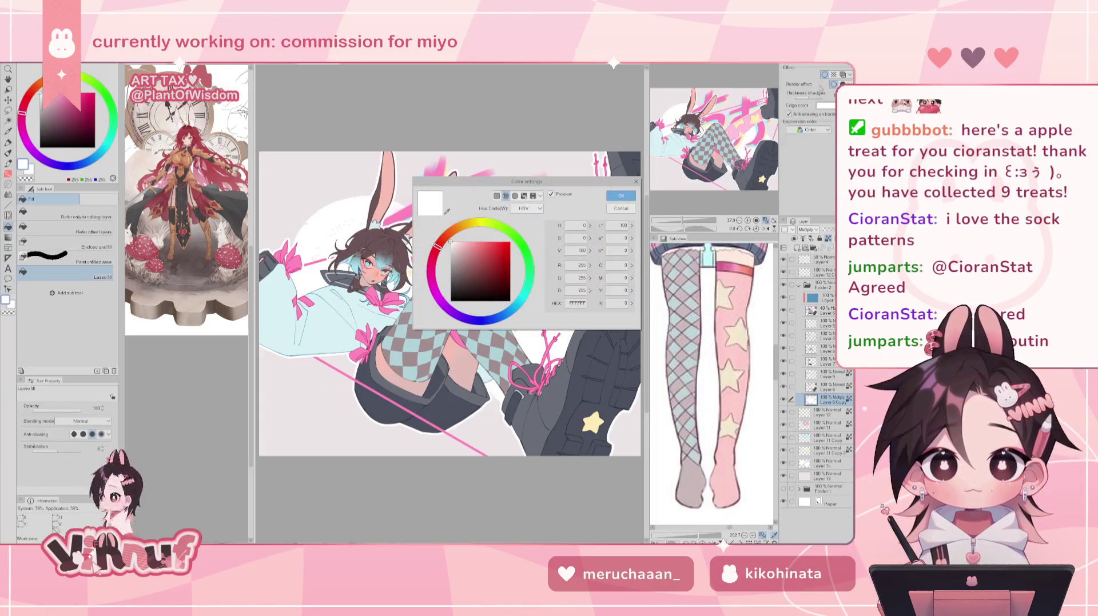
{"action": "left_click", "coordinate": [626, 197]}
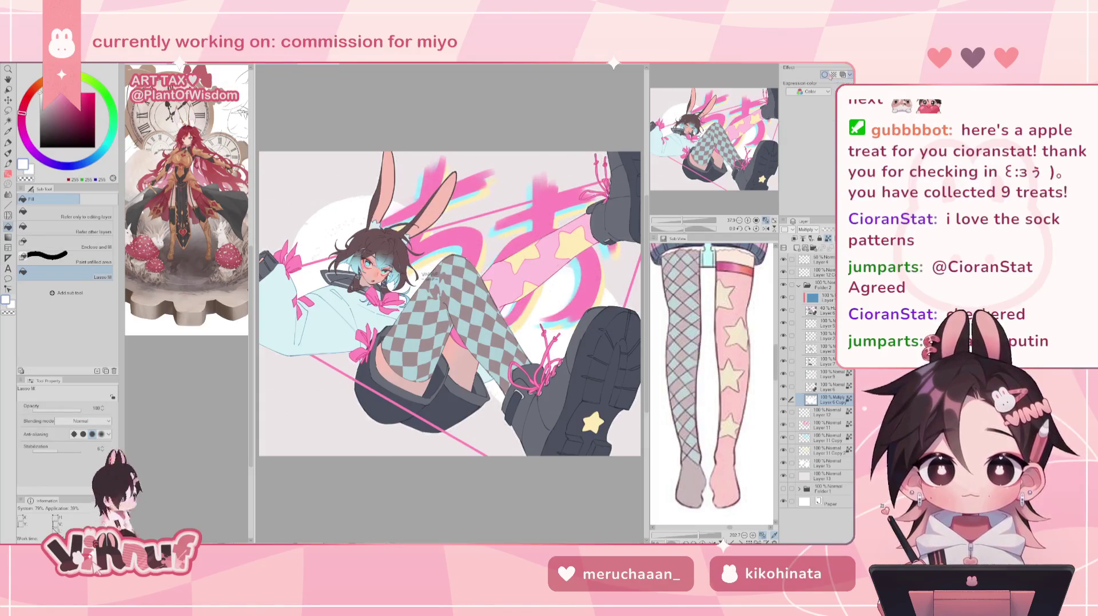
Lasso-fill the figure silhouette with light cyan on the copy layer.
{"action": "key", "text": "b"}
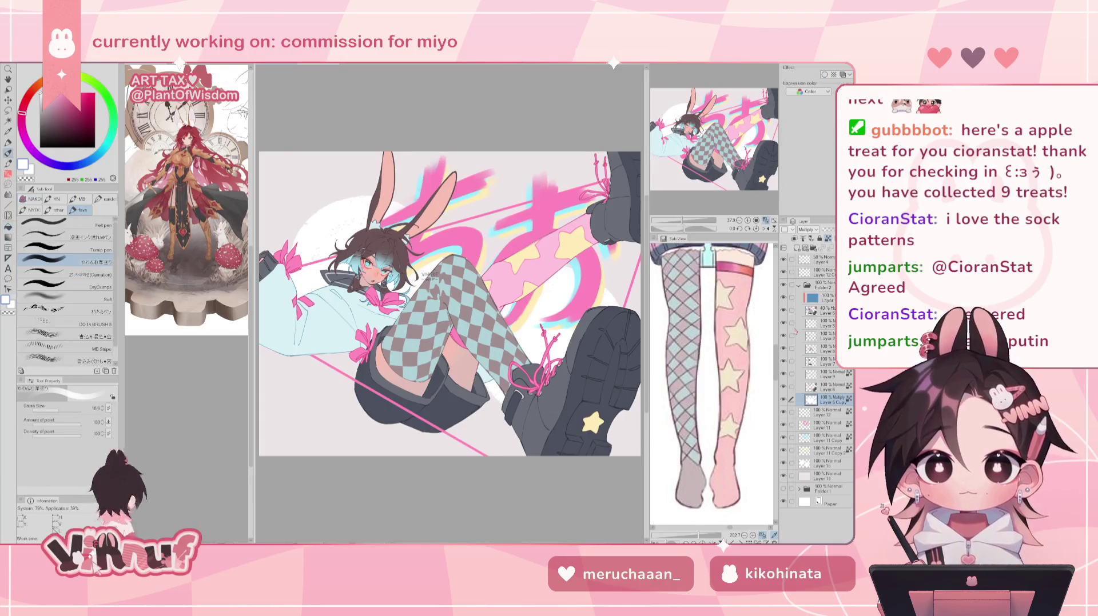
{"action": "left_click", "coordinate": [320, 320], "text": "alt"}
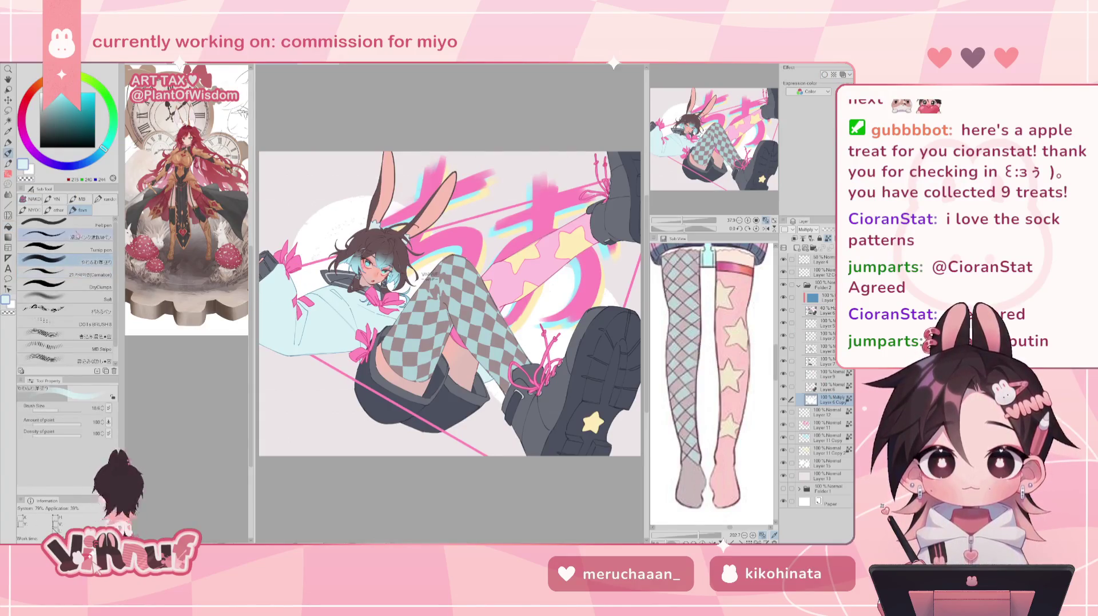
{"action": "key", "text": "g"}
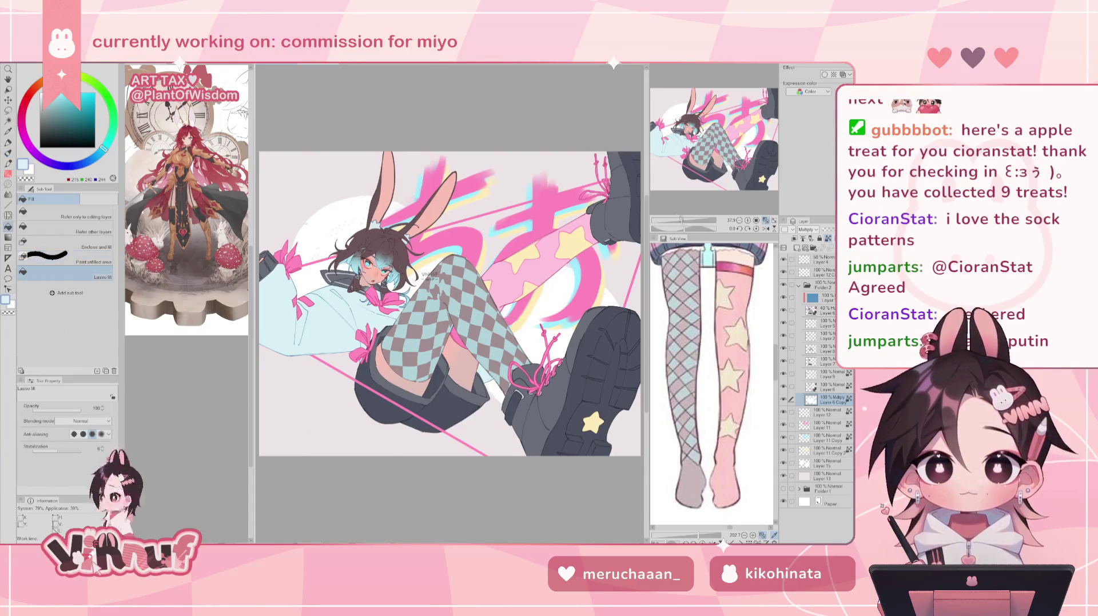
{"action": "key", "text": "ctrl+minus"}
{"action": "key", "text": "ctrl+minus"}
{"action": "key", "text": "ctrl+minus"}
{"action": "left_click_drag", "start_coordinate": [426, 207], "coordinate": [612, 237]}
Offset the cyan silhouette downward behind the figure as a drop shadow.
{"action": "key", "text": "ctrl+plus"}
{"action": "key", "text": "ctrl+plus"}
{"action": "key", "text": "ctrl+plus"}
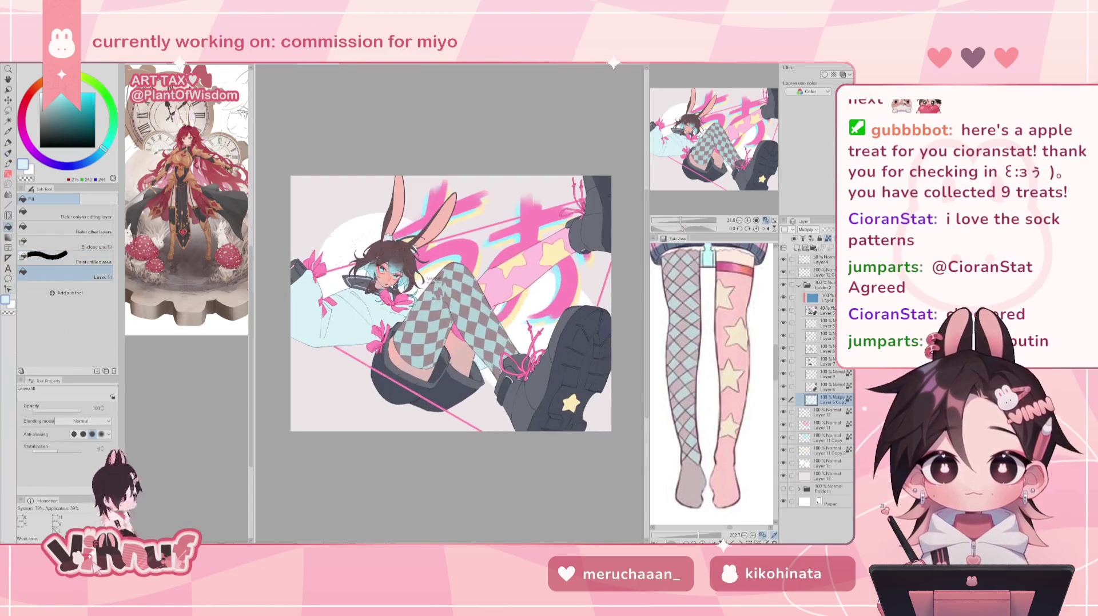
{"action": "key", "text": "k"}
{"action": "key", "text": "ctrl+minus"}
{"action": "key", "text": "ctrl+minus"}
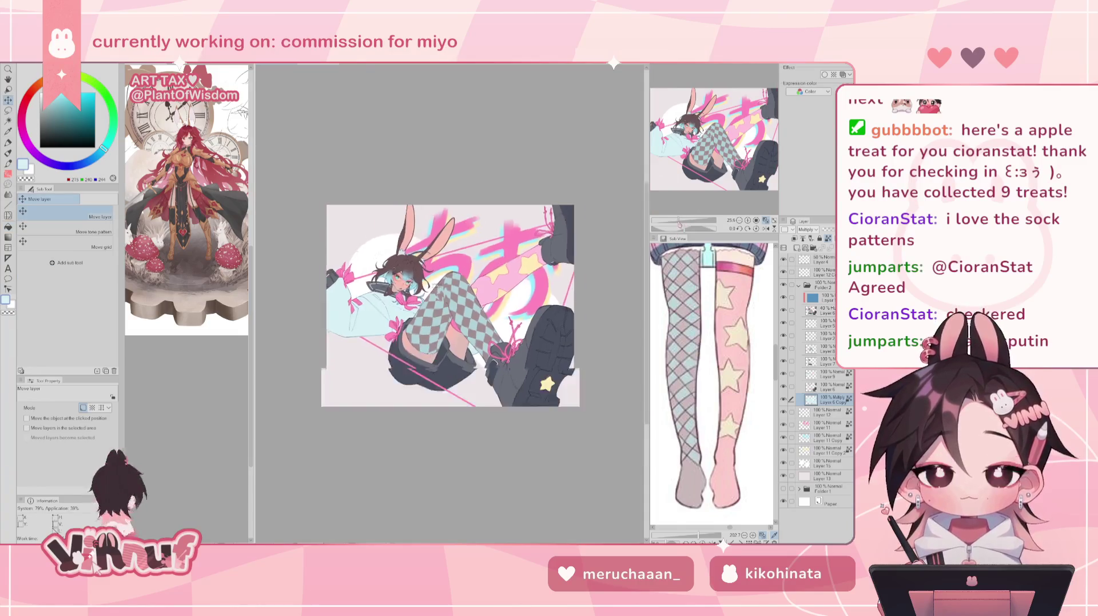
{"action": "key", "text": "ctrl+plus"}
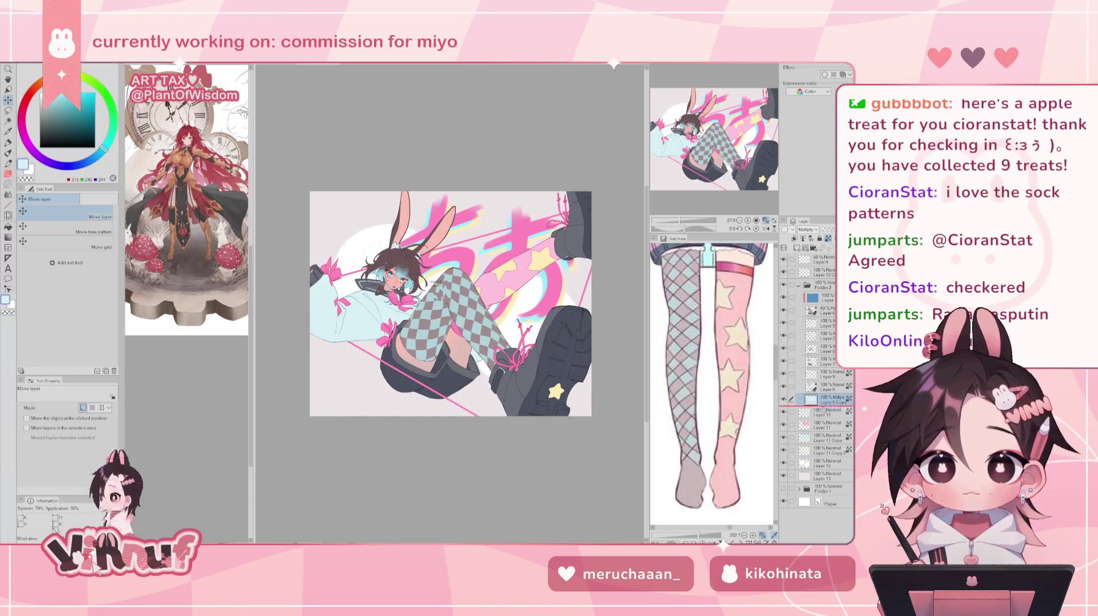
{"action": "left_click", "coordinate": [799, 285]}
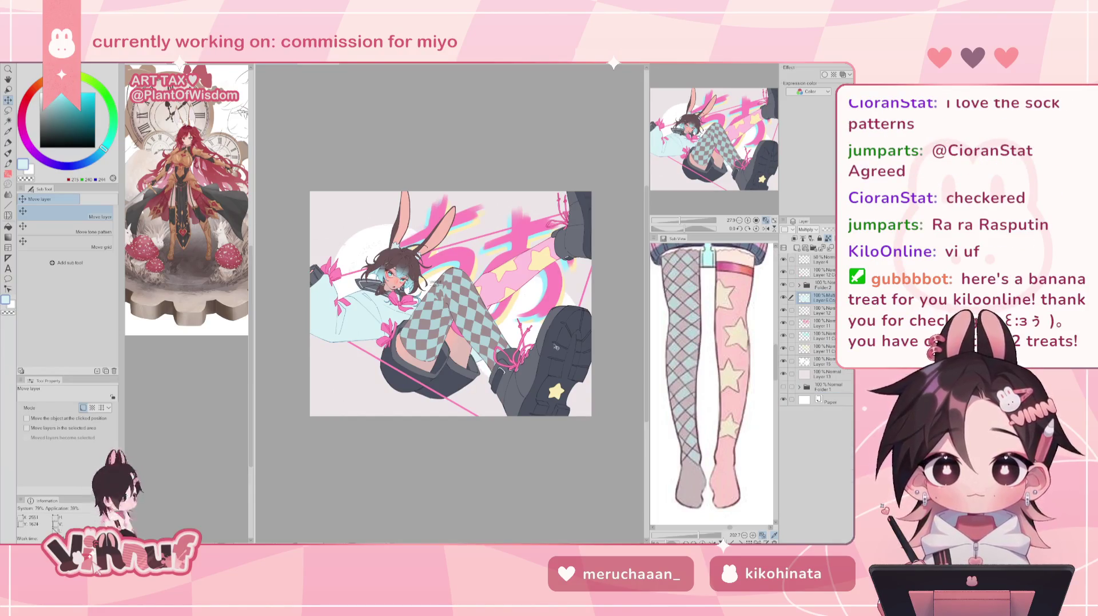
{"action": "left_click_drag", "start_coordinate": [560, 346], "coordinate": [559, 358]}
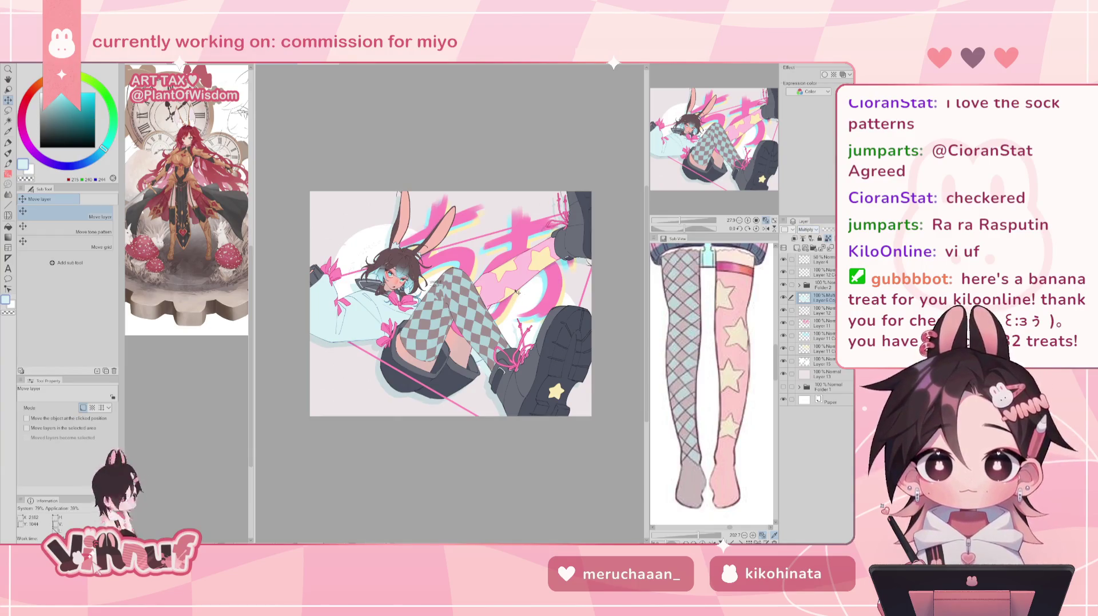
Pick a dusty mauve drawing colour.
{"action": "key", "text": "b"}
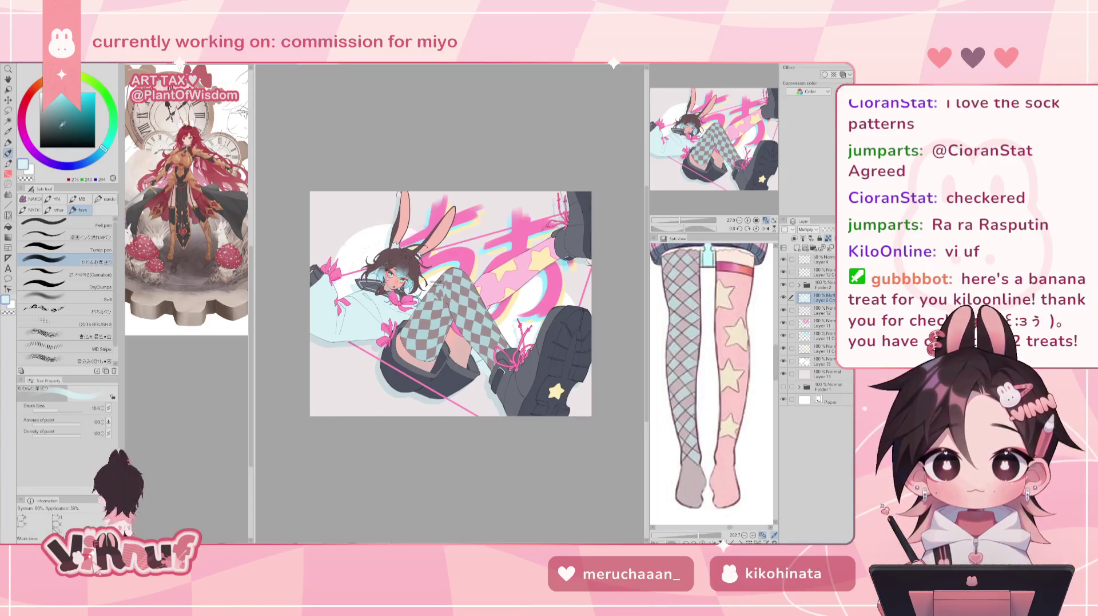
{"action": "left_click", "coordinate": [683, 343]}
{"action": "left_click_drag", "start_coordinate": [52, 104], "coordinate": [49, 114]}
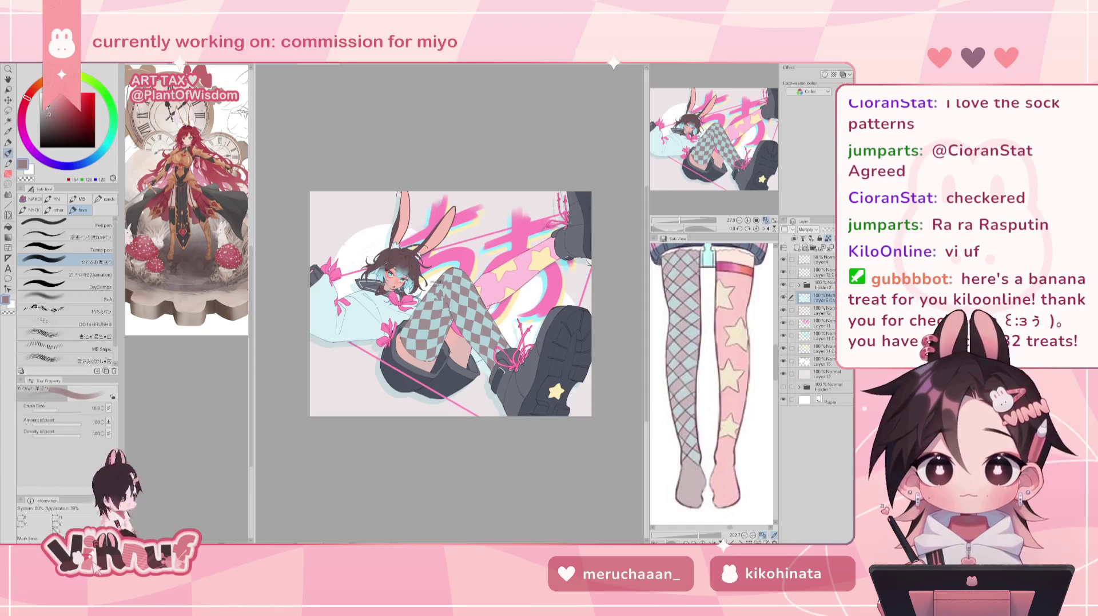
Refill the shadow silhouette in mauve and delete the Multiply layer.
{"action": "key", "text": "g"}
{"action": "left_click_drag", "start_coordinate": [544, 127], "coordinate": [528, 127]}
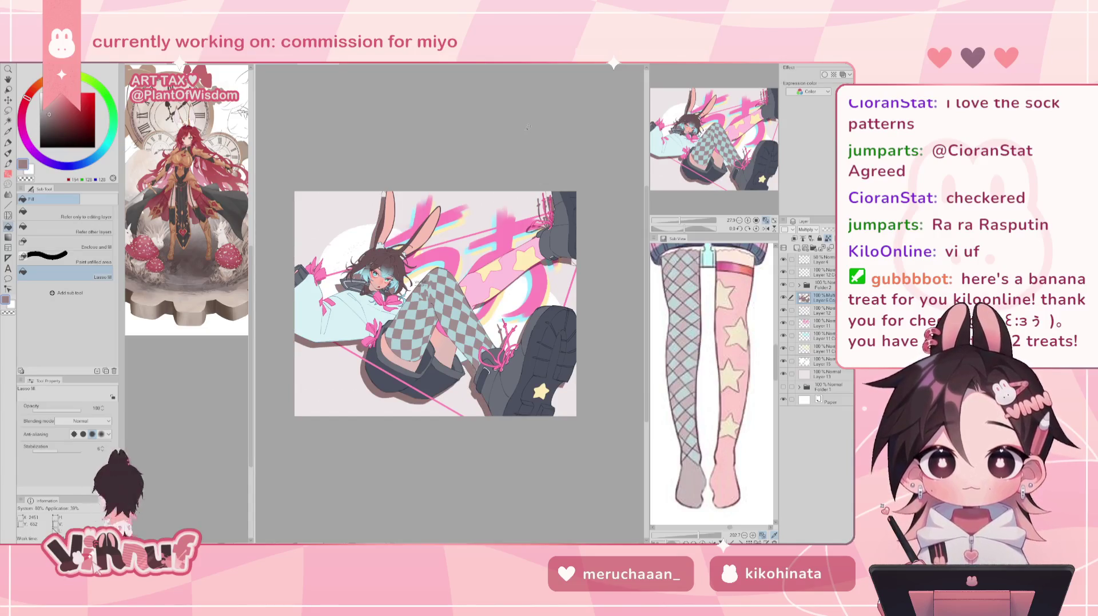
{"action": "key", "text": "Delete"}
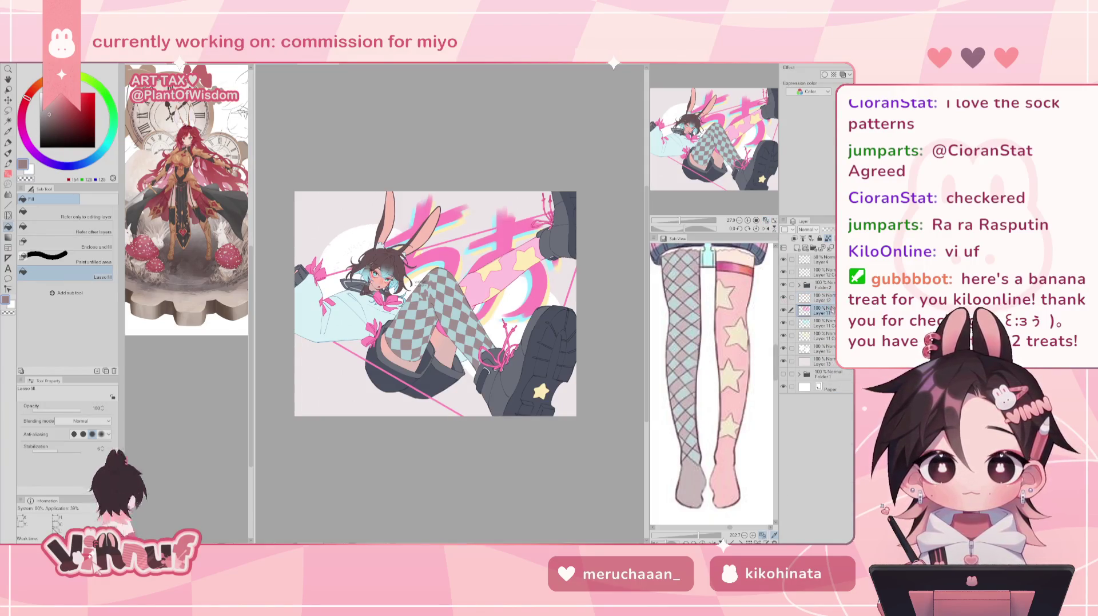
Group Layers 11–13 into a new Folder 3 and collapse the folders.
{"action": "key", "text": "ctrl+g"}
{"action": "left_click", "coordinate": [829, 374], "text": "shift"}
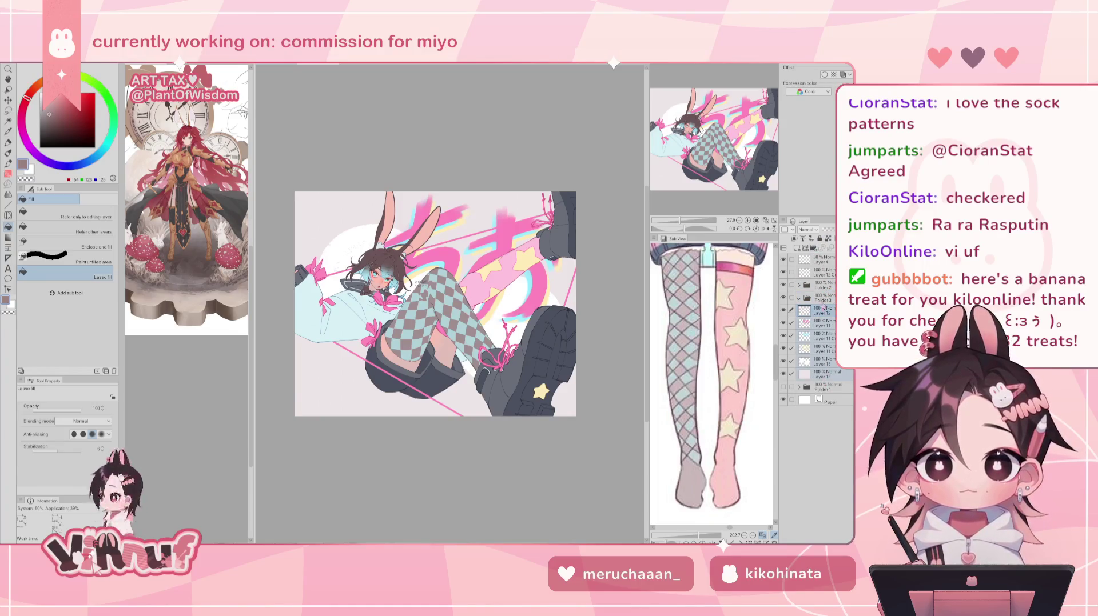
{"action": "left_click_drag", "start_coordinate": [826, 374], "coordinate": [824, 297]}
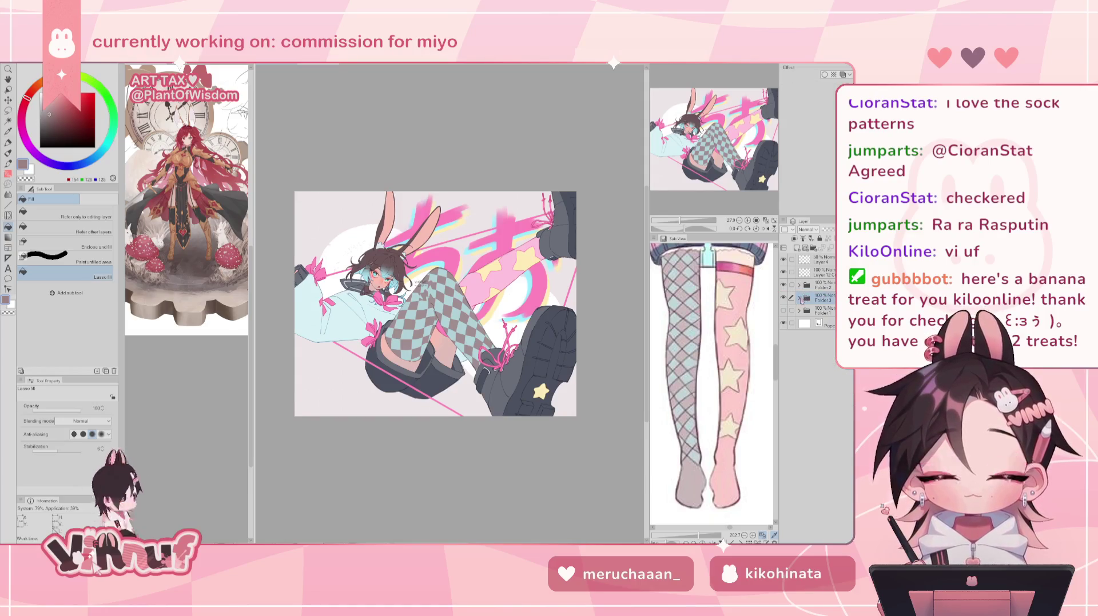
{"action": "left_click", "coordinate": [827, 362]}
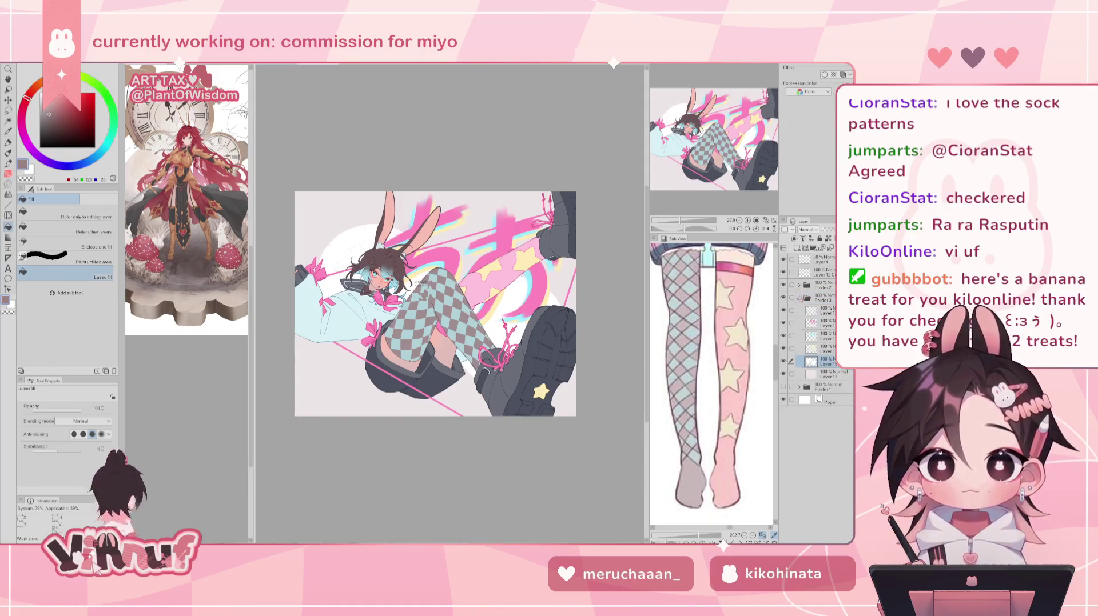
{"action": "left_click", "coordinate": [799, 298]}
{"action": "left_click", "coordinate": [824, 285]}
{"action": "left_click", "coordinate": [828, 309]}
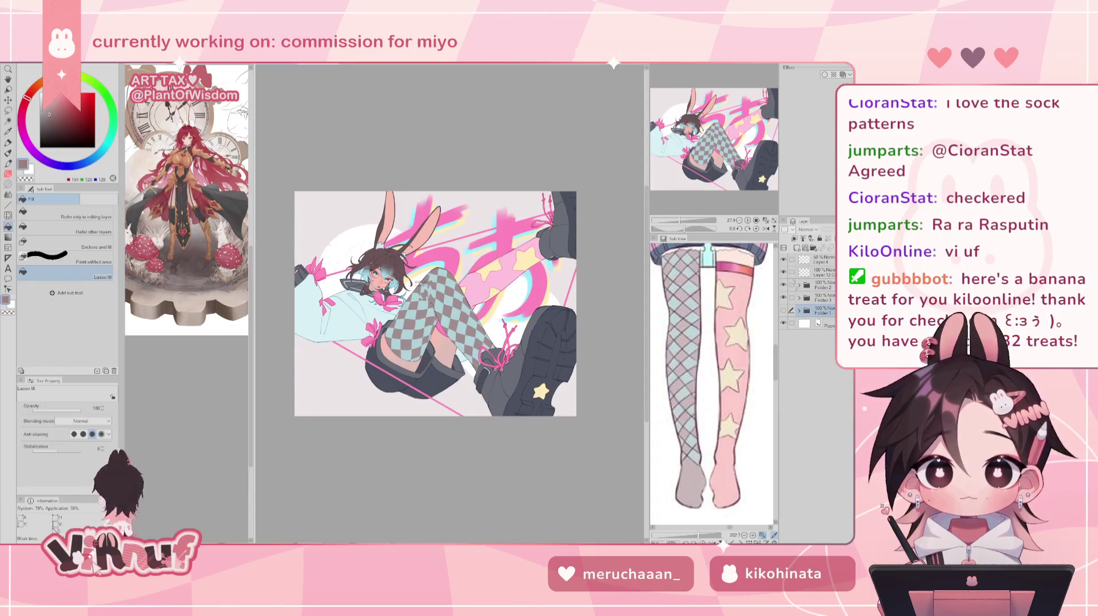
{"action": "left_click", "coordinate": [765, 220]}
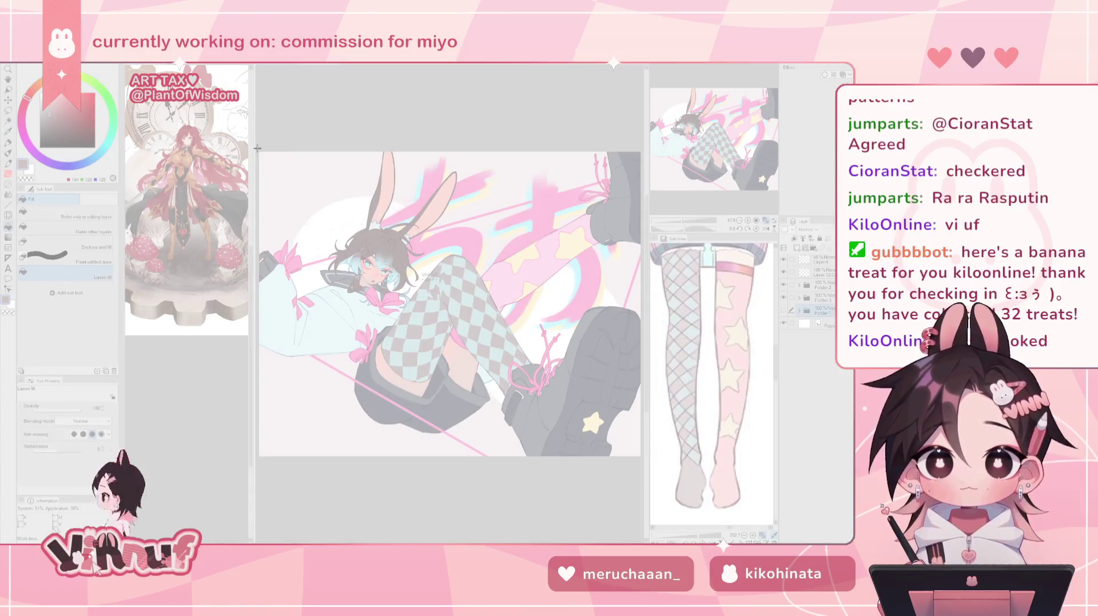
Snip the whole bunny-girl canvas and close the Snipping Tool capture window.
{"action": "left_click_drag", "start_coordinate": [314, 208], "coordinate": [642, 459]}
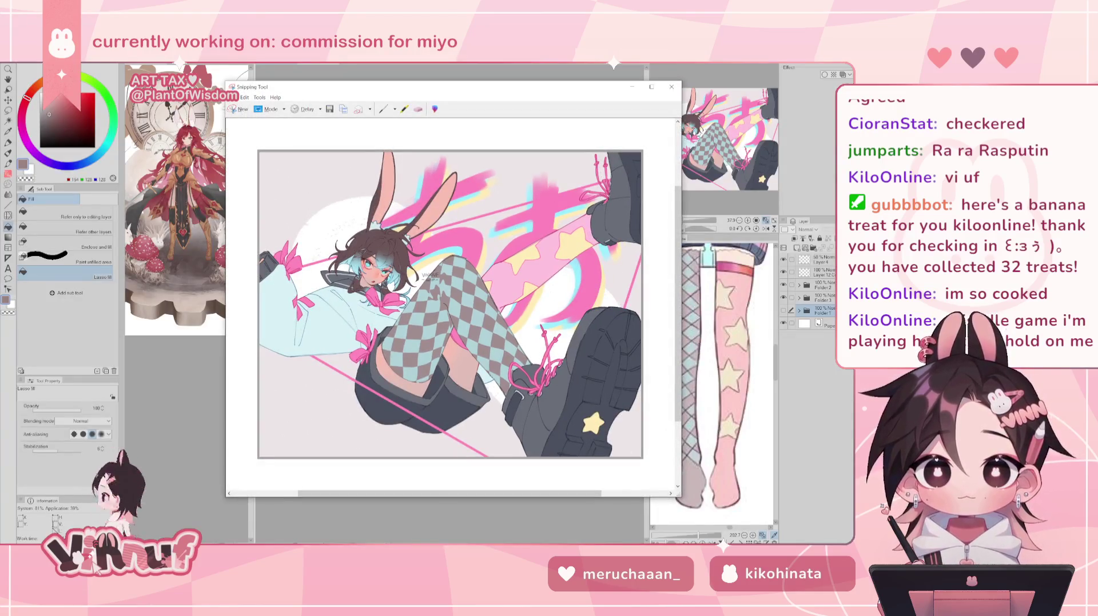
{"action": "left_click", "coordinate": [673, 87]}
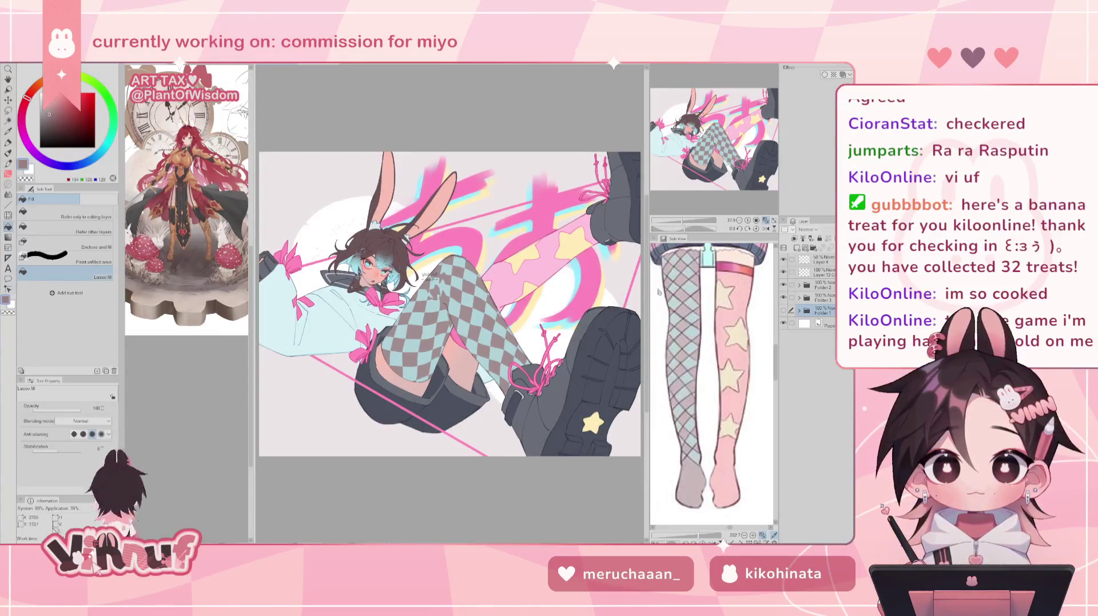
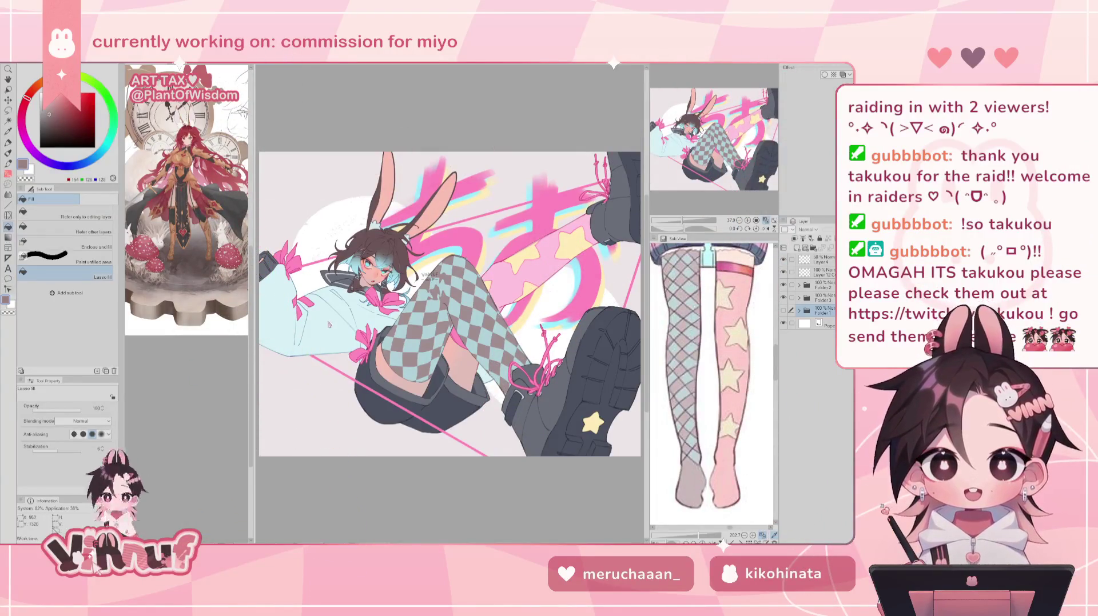
Zoom in on the bunny girl in the commission, then fit the whole drawing back in view.
{"action": "key", "text": "ctrl+plus"}
{"action": "key", "text": "ctrl+plus"}
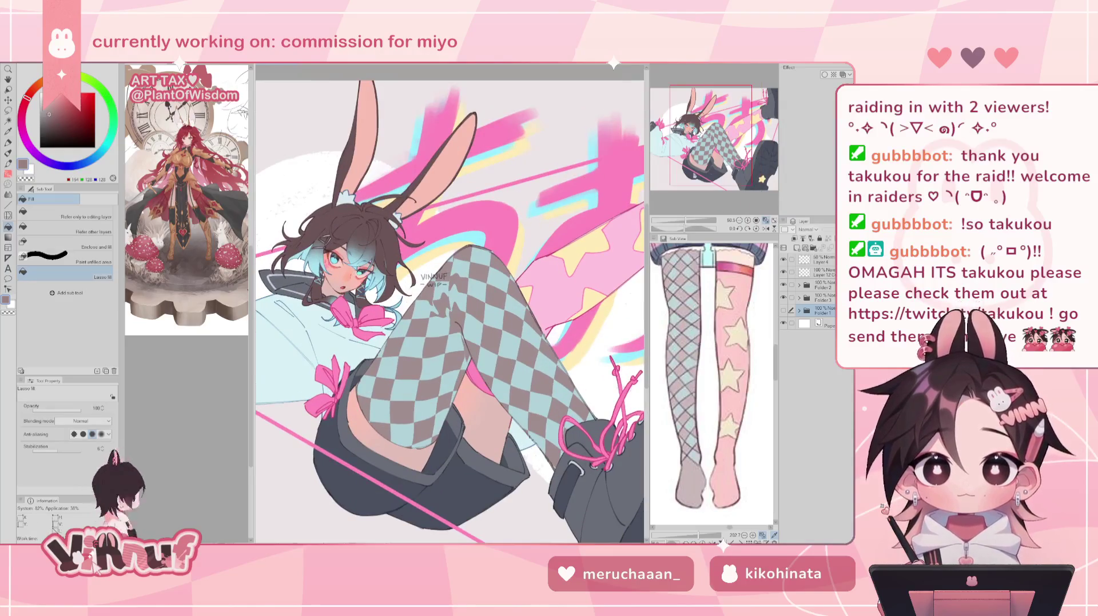
{"action": "left_click", "coordinate": [703, 153]}
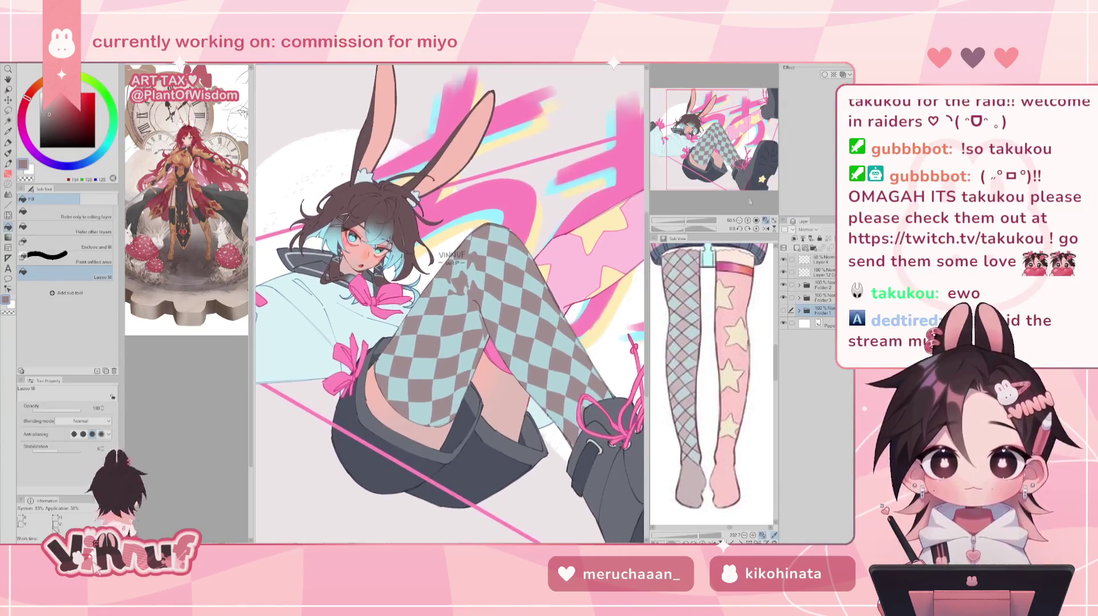
{"action": "left_click", "coordinate": [766, 220]}
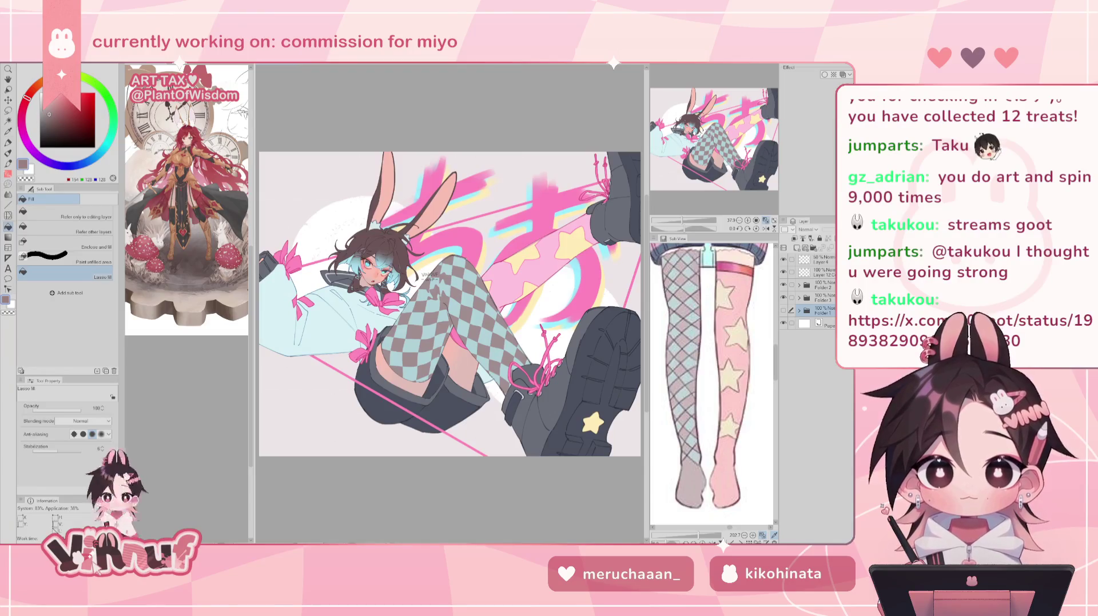
Load the blonde-characters artwork and pan across it to the HOOT signature area.
{"action": "left_click", "coordinate": [14, 62]}
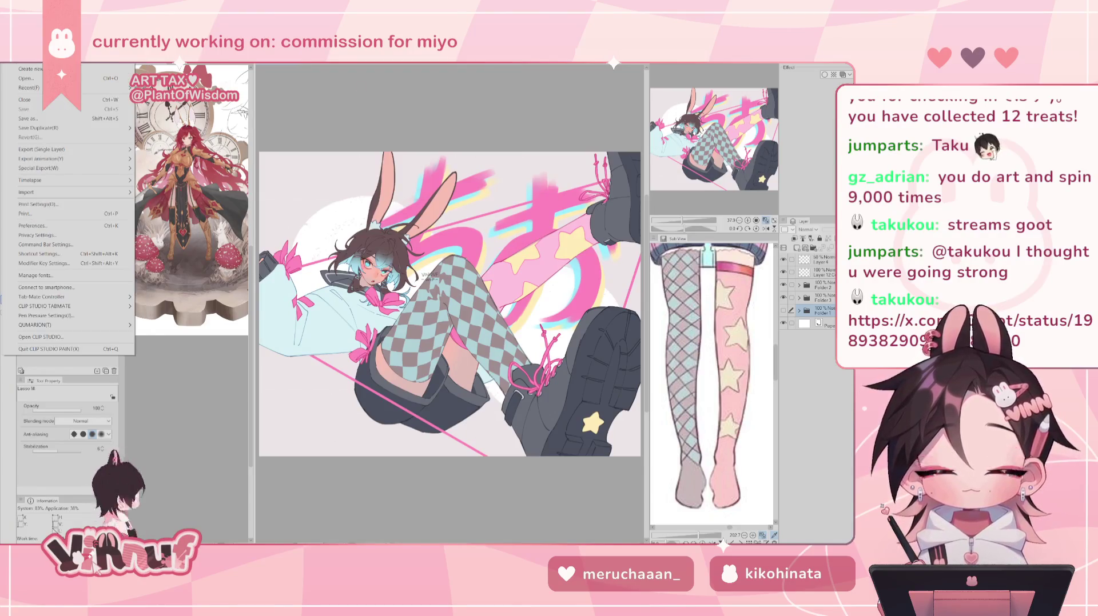
{"action": "key", "text": "Escape"}
{"action": "key", "text": "ctrl+Tab"}
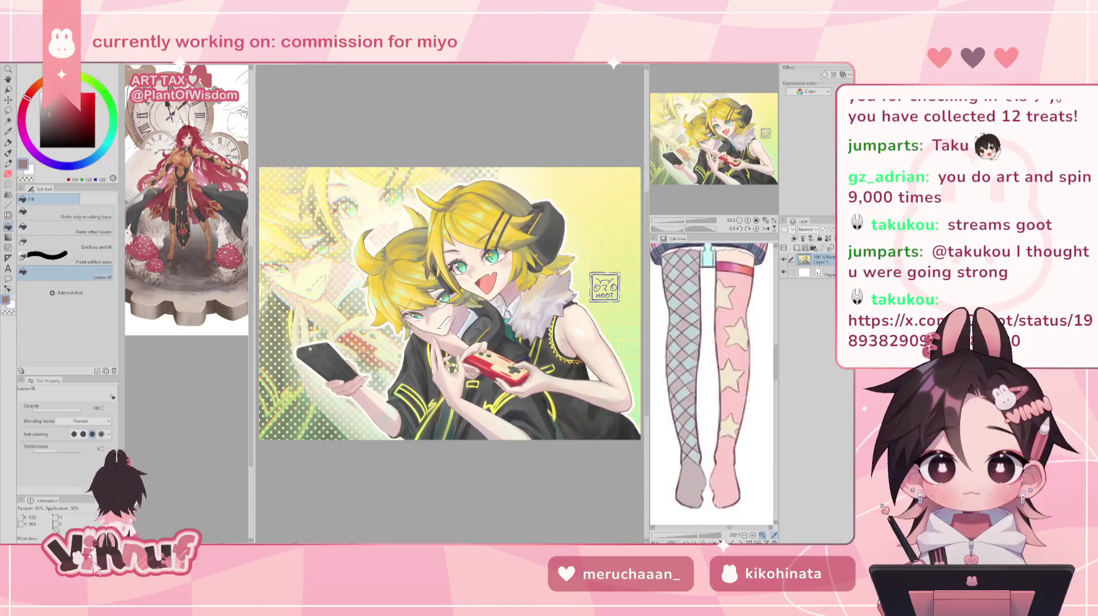
{"action": "scroll", "coordinate": [366, 354], "scroll_direction": "up", "scroll_amount": 1}
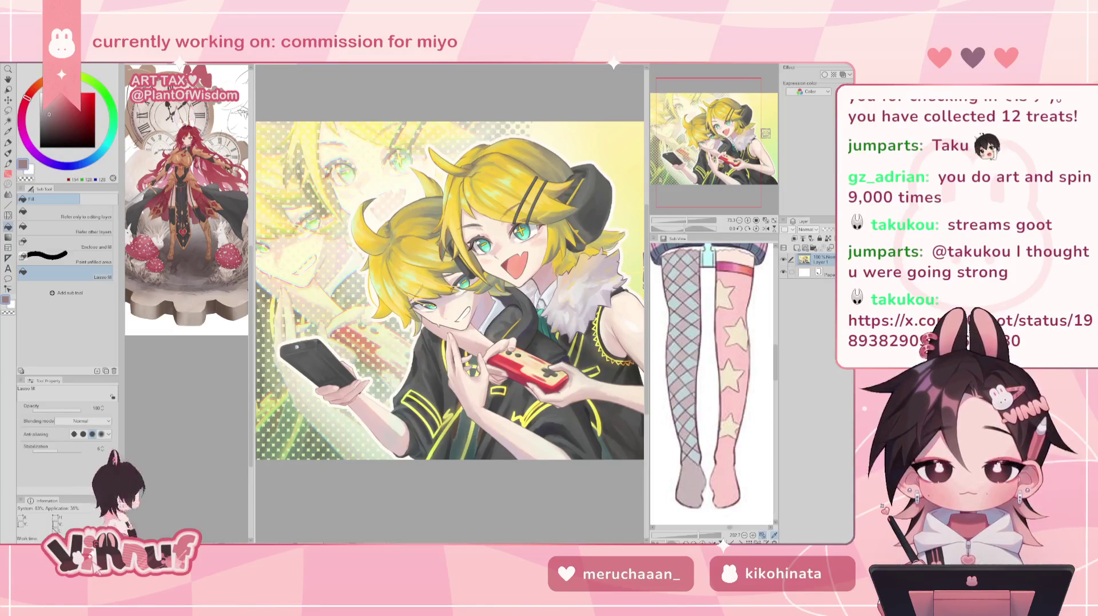
{"action": "left_click_drag", "start_coordinate": [450, 291], "coordinate": [486, 310]}
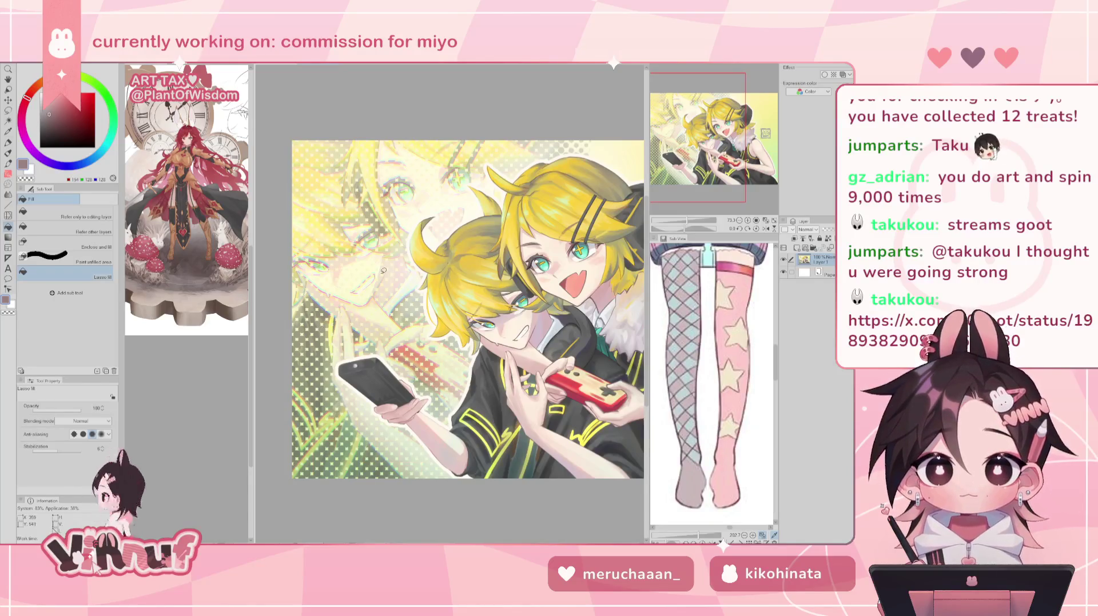
{"action": "left_click_drag", "start_coordinate": [383, 270], "coordinate": [340, 258]}
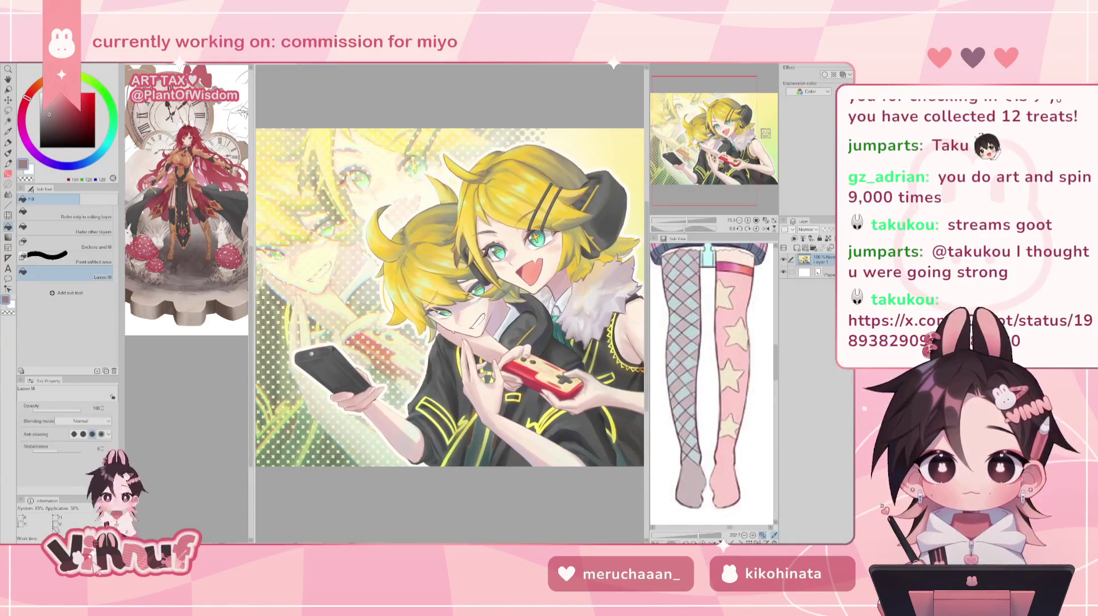
{"action": "mouse_move", "coordinate": [736, 175]}
{"action": "left_mouse_down"}
{"action": "mouse_move", "coordinate": [753, 177]}
{"action": "mouse_move", "coordinate": [744, 179]}
{"action": "left_mouse_up"}
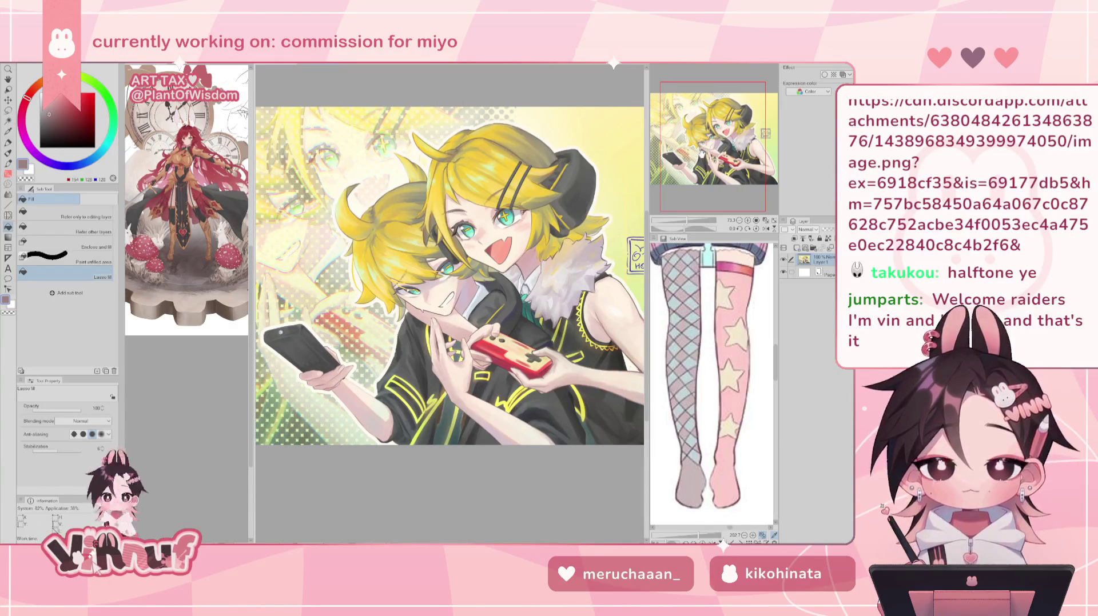
{"action": "scroll", "coordinate": [383, 281], "scroll_direction": "up", "scroll_amount": 3}
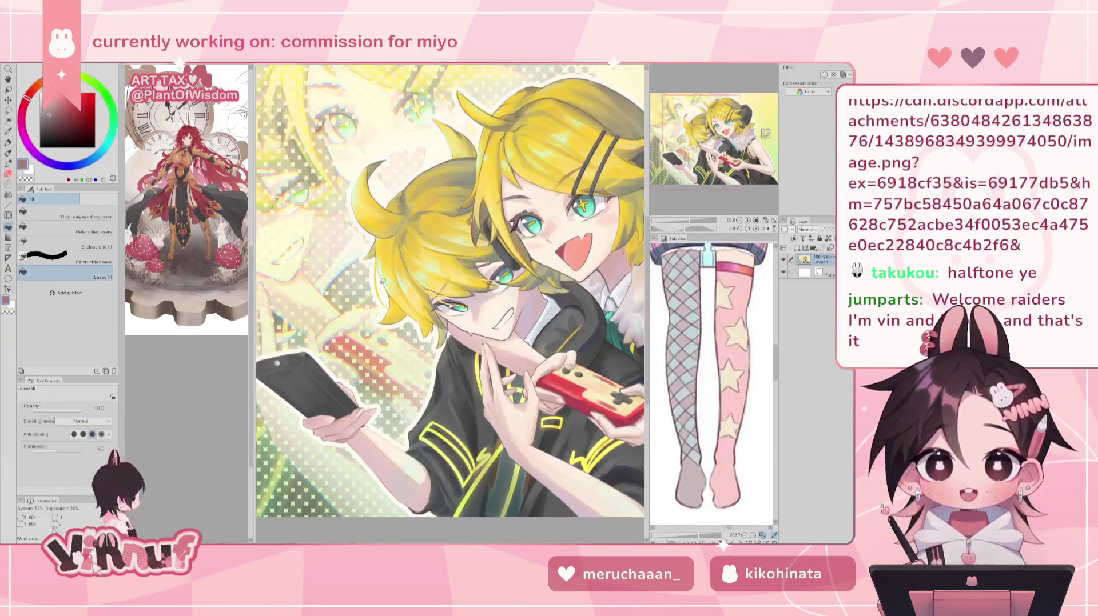
Pan and zoom over the blonde artwork's faces, controller, hands and halftone background, then recenter it.
{"action": "left_click_drag", "start_coordinate": [724, 146], "coordinate": [732, 151]}
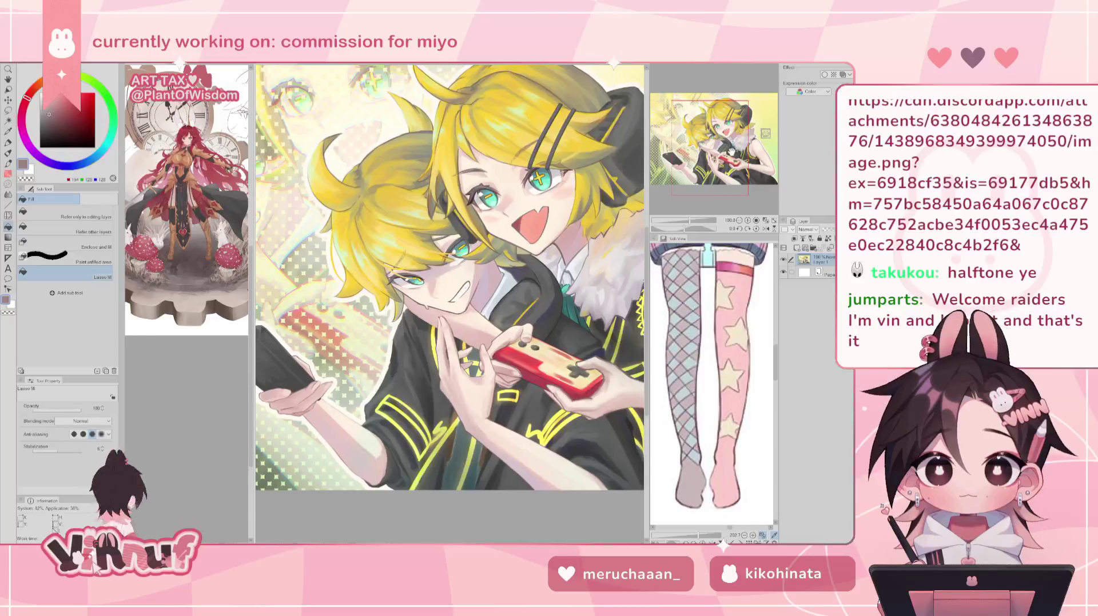
{"action": "scroll", "coordinate": [405, 292], "scroll_direction": "up", "scroll_amount": 1}
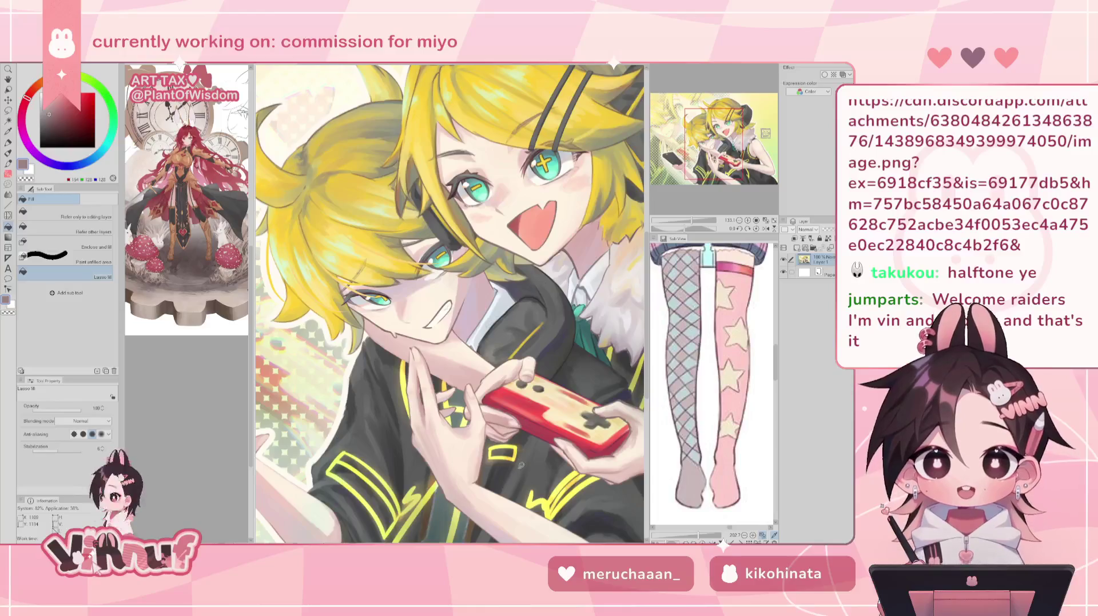
{"action": "scroll", "coordinate": [521, 465], "scroll_direction": "down", "scroll_amount": 1}
{"action": "left_click_drag", "start_coordinate": [707, 165], "coordinate": [734, 171]}
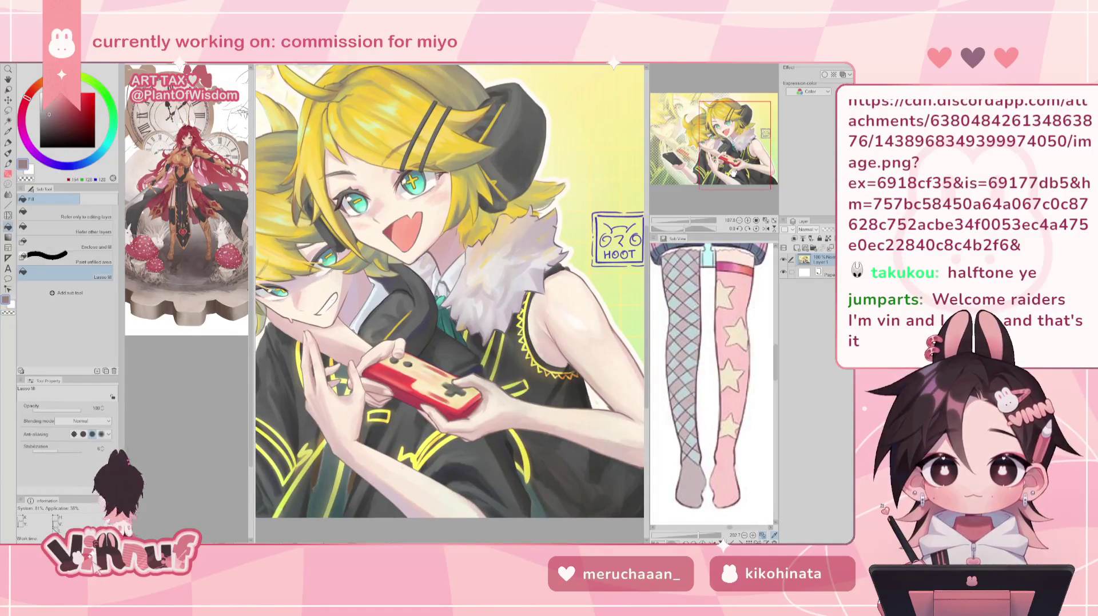
{"action": "left_click_drag", "start_coordinate": [734, 172], "coordinate": [707, 164]}
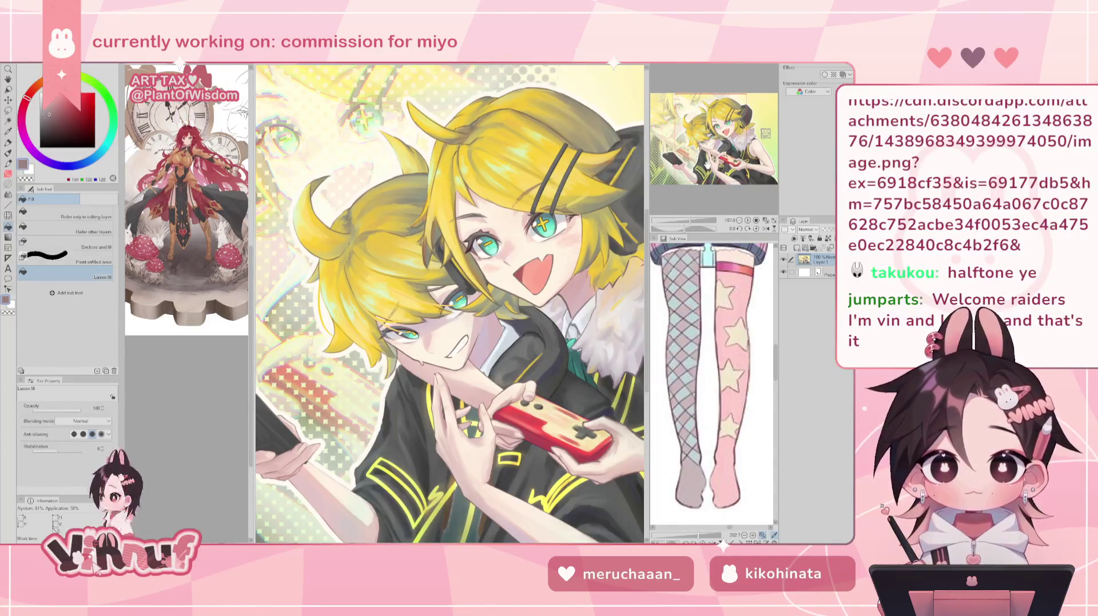
{"action": "left_click_drag", "start_coordinate": [708, 164], "coordinate": [714, 170]}
{"action": "scroll", "coordinate": [513, 427], "scroll_direction": "down", "scroll_amount": 1}
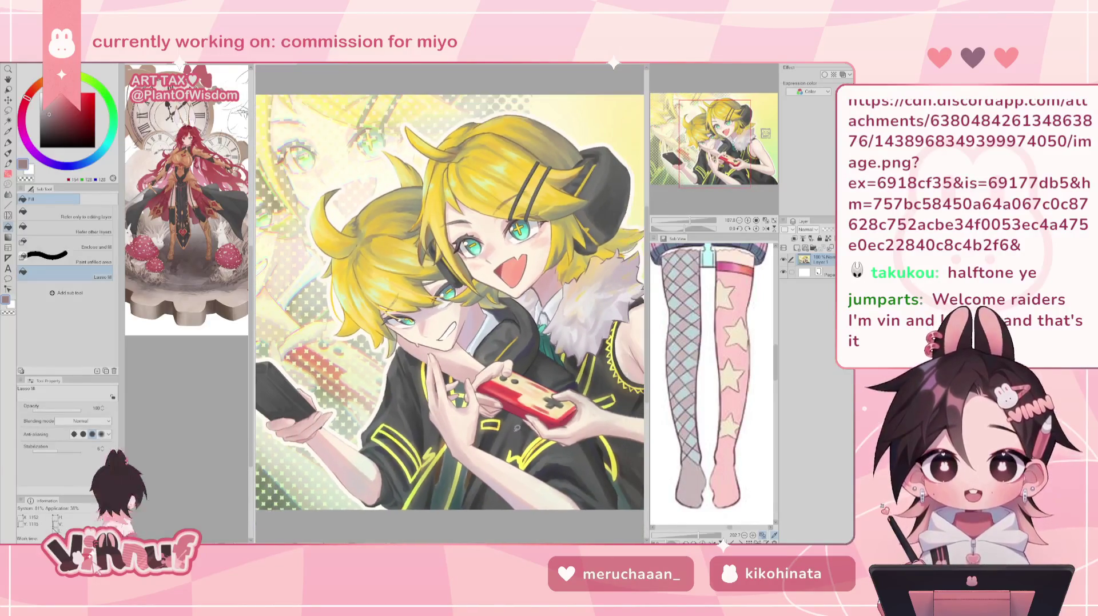
{"action": "scroll", "coordinate": [512, 427], "scroll_direction": "down", "scroll_amount": 1}
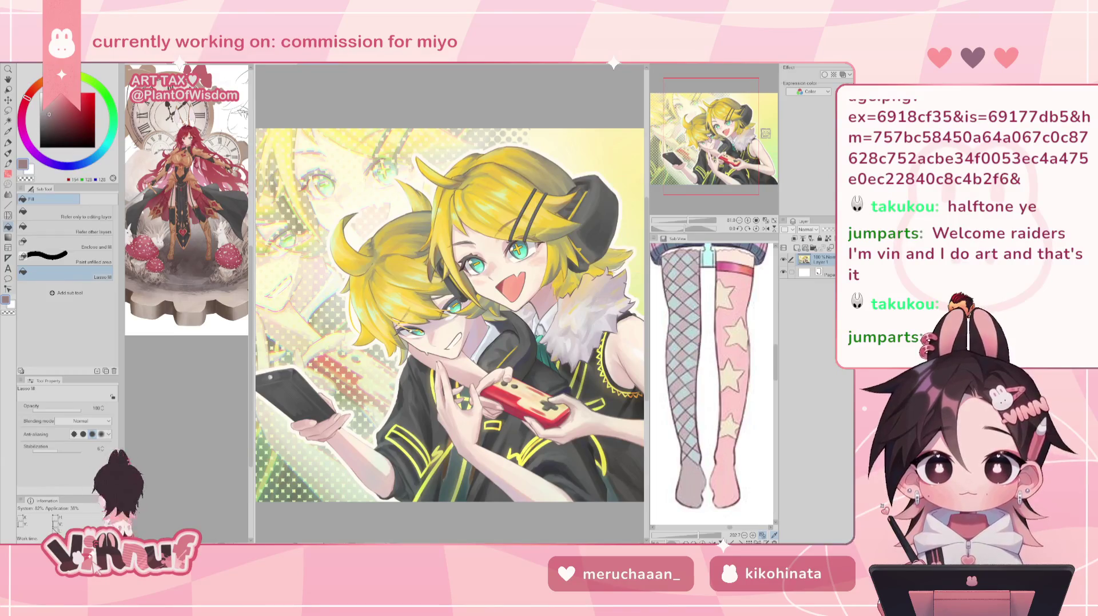
{"action": "left_click_drag", "start_coordinate": [449, 314], "coordinate": [466, 266]}
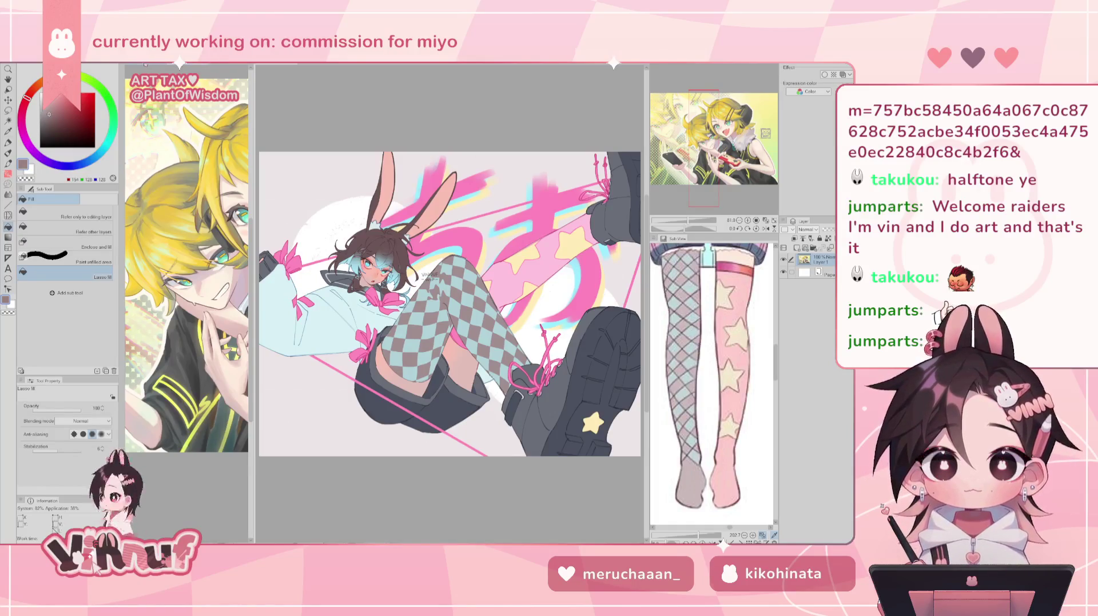
Stack the full red-haired clock illustration above the blonde-characters reference, then switch to the bunny chibi file.
{"action": "mouse_move", "coordinate": [195, 68]}
{"action": "left_mouse_down"}
{"action": "mouse_move", "coordinate": [196, 307]}
{"action": "mouse_move", "coordinate": [189, 290]}
{"action": "left_mouse_up"}
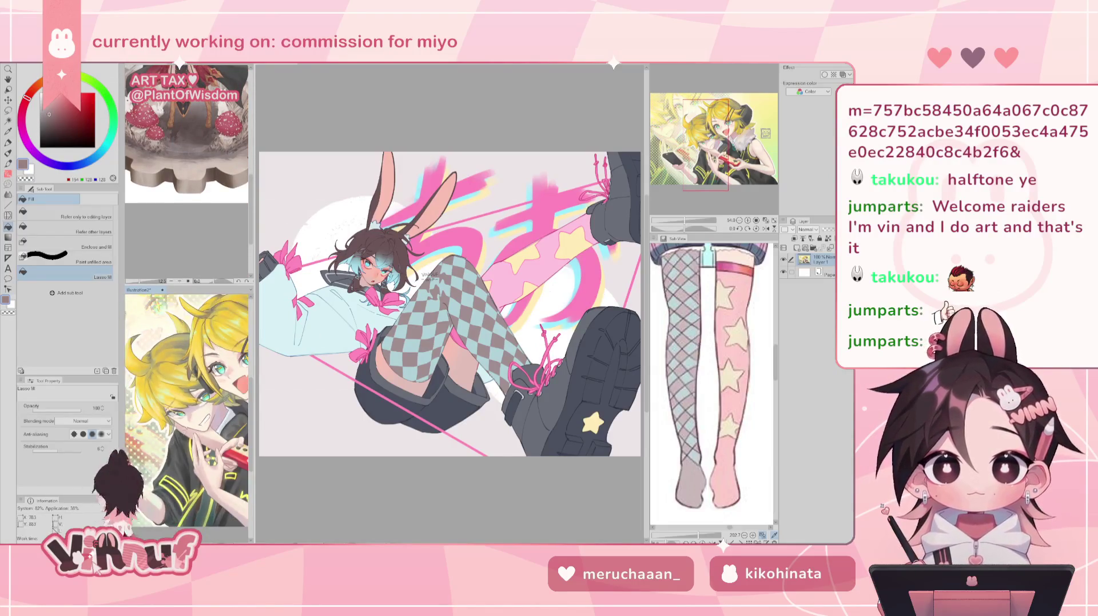
{"action": "left_click_drag", "start_coordinate": [712, 137], "coordinate": [721, 137]}
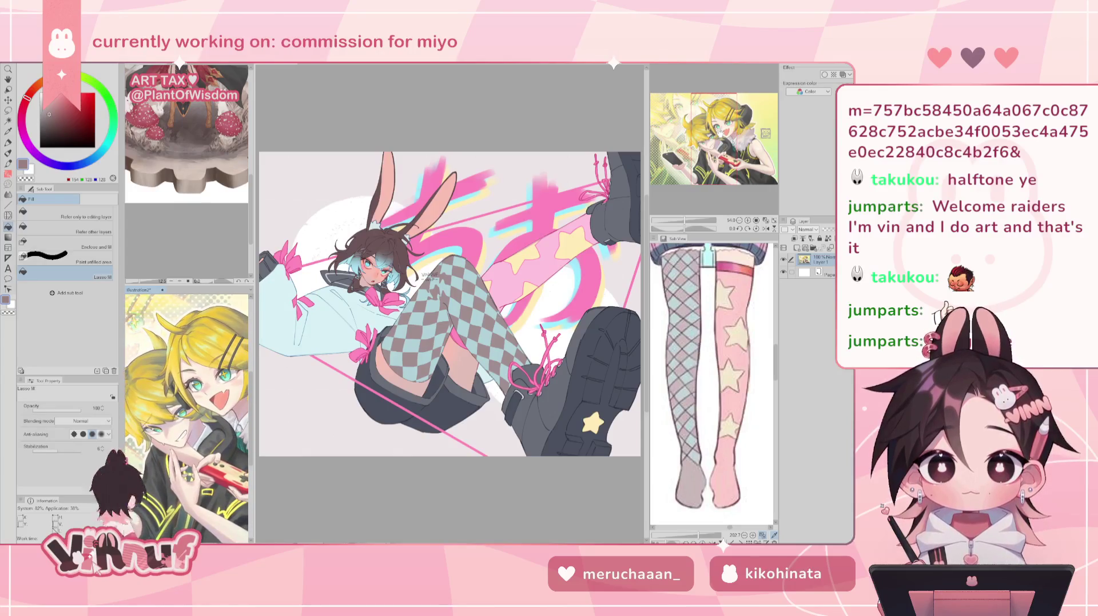
{"action": "left_click", "coordinate": [209, 209]}
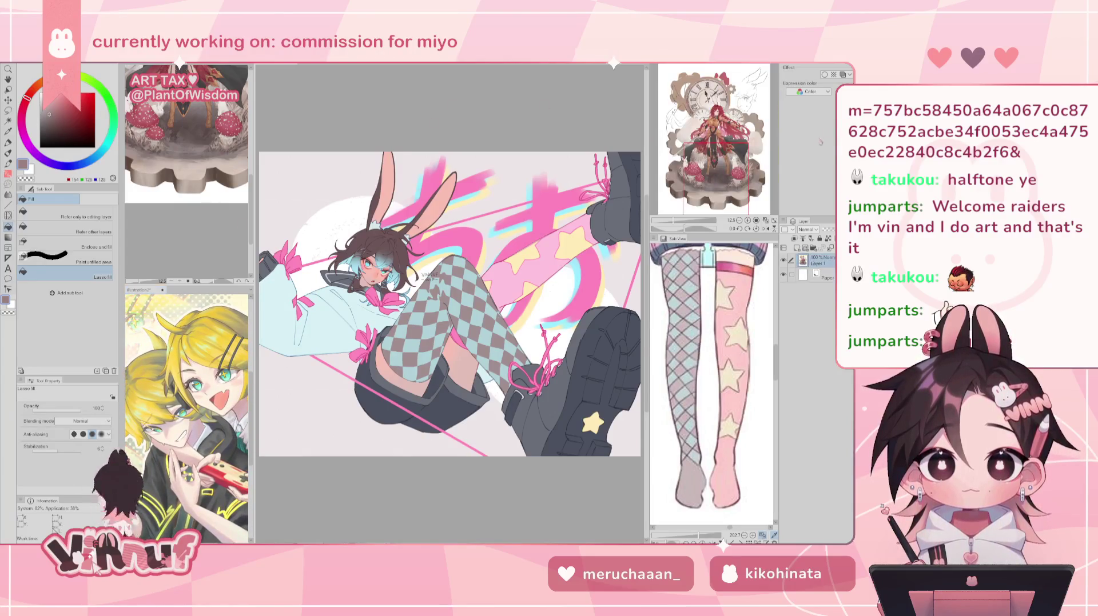
{"action": "scroll", "coordinate": [189, 172], "scroll_direction": "down", "scroll_amount": 3}
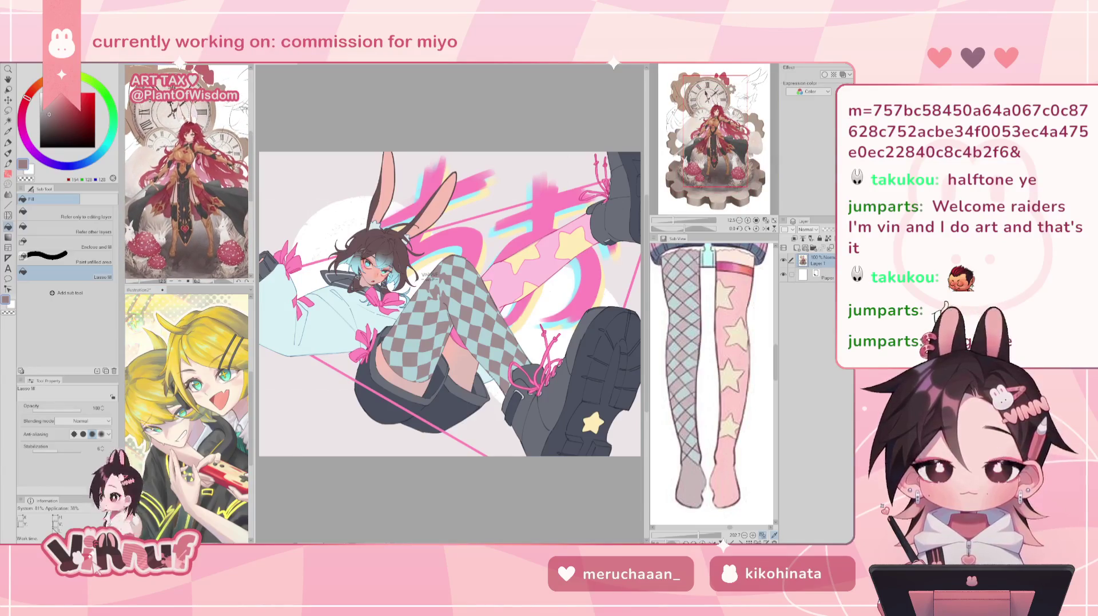
{"action": "scroll", "coordinate": [187, 172], "scroll_direction": "up", "scroll_amount": 2}
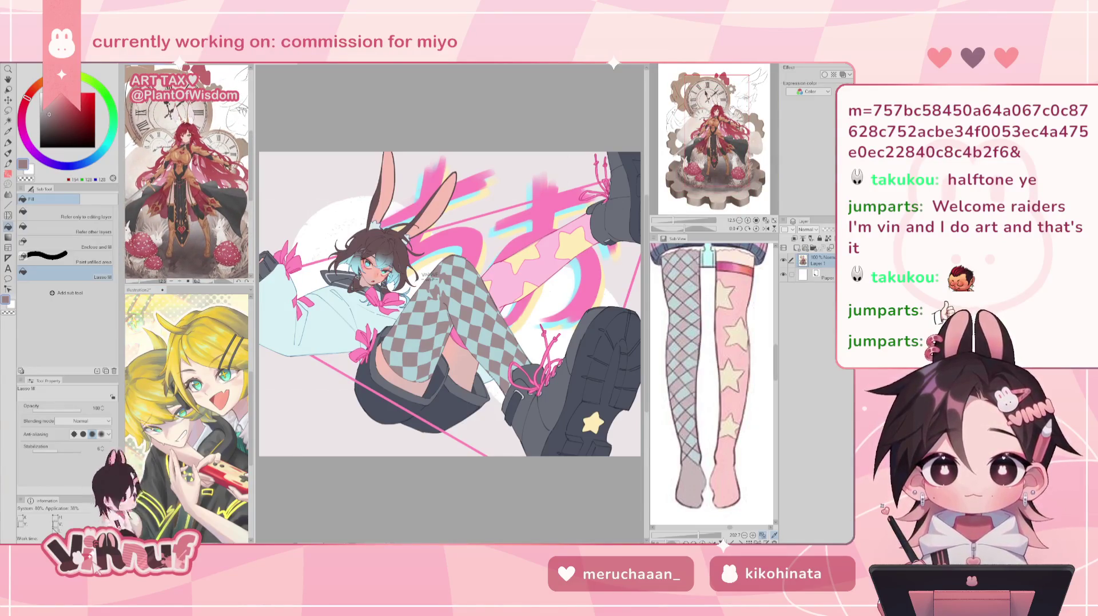
{"action": "scroll", "coordinate": [186, 171], "scroll_direction": "up", "scroll_amount": 1}
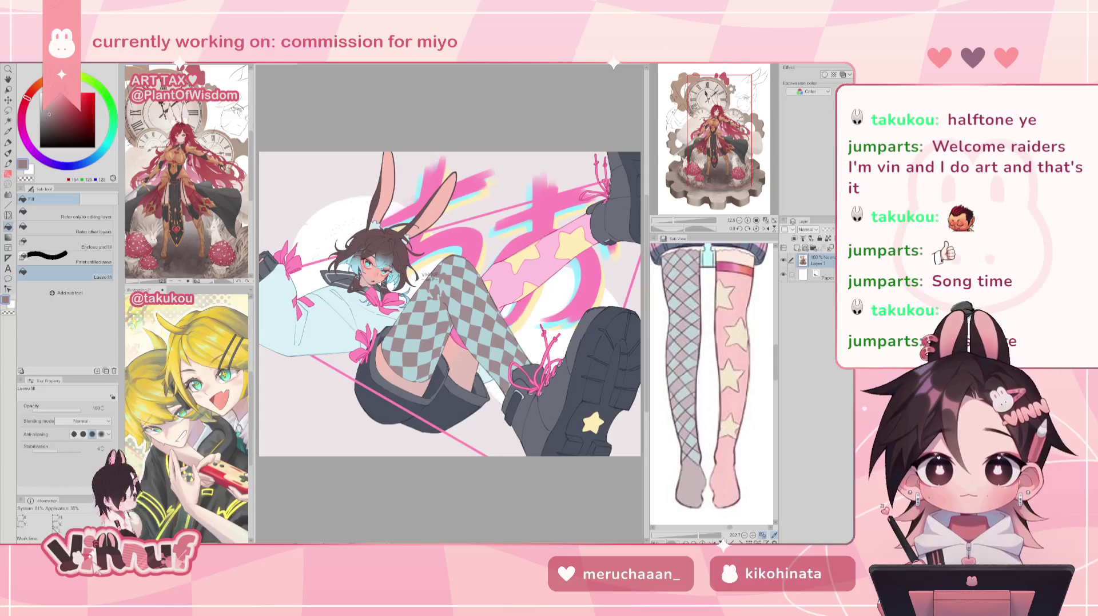
{"action": "key", "text": "ctrl+Tab"}
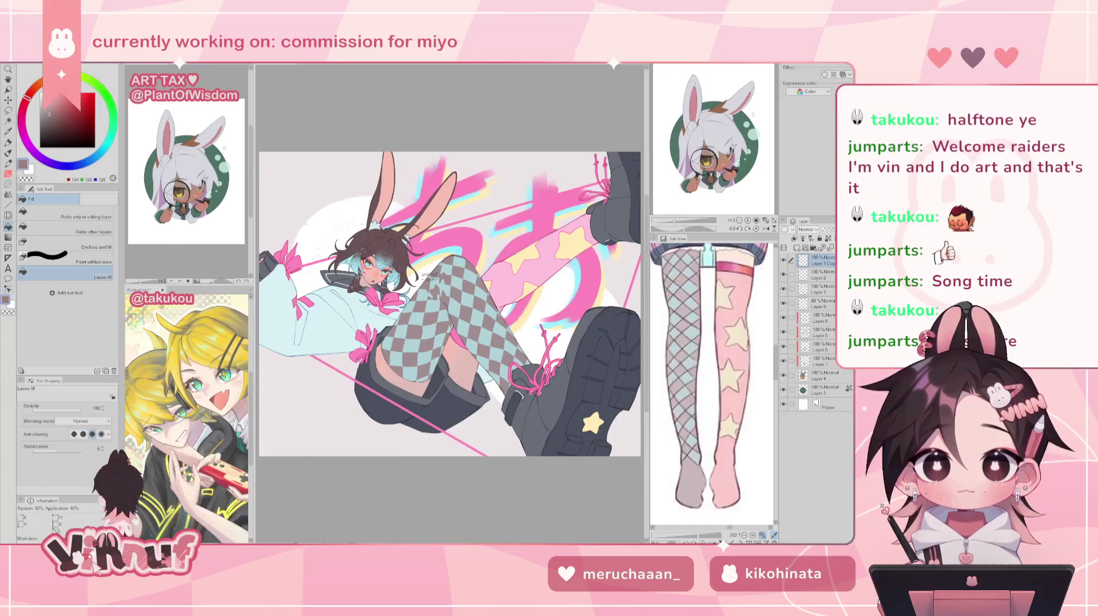
Bring the white-haired bunny chibi artwork onto the main canvas and zoom in on it.
{"action": "left_click_drag", "start_coordinate": [185, 67], "coordinate": [323, 67]}
{"action": "scroll", "coordinate": [402, 273], "scroll_direction": "up", "scroll_amount": 2}
{"action": "scroll", "coordinate": [402, 273], "scroll_direction": "up", "scroll_amount": 2}
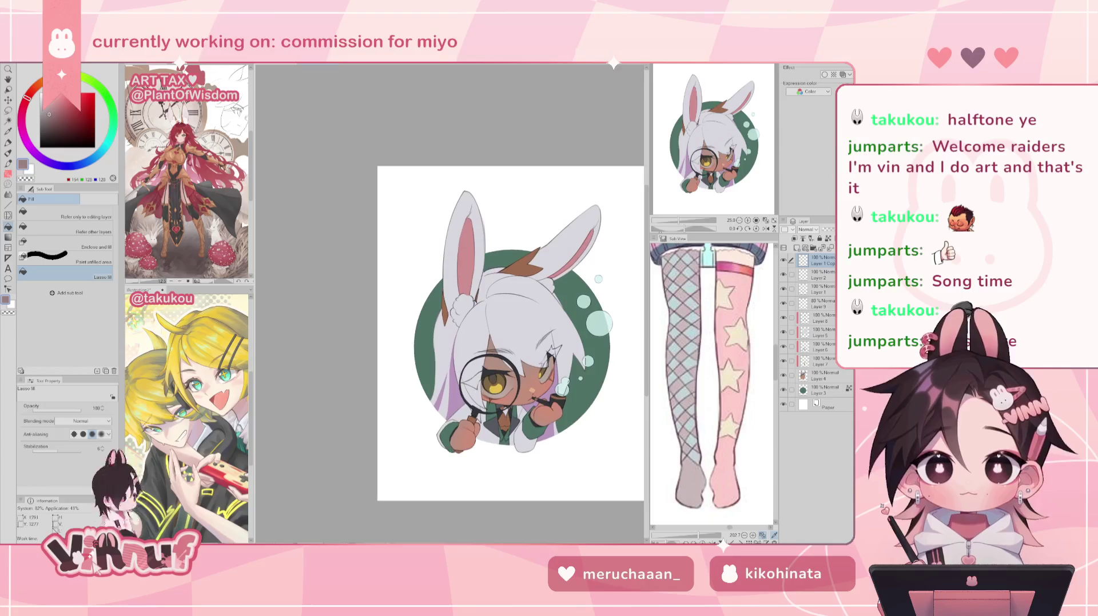
{"action": "scroll", "coordinate": [490, 372], "scroll_direction": "up", "scroll_amount": 1}
{"action": "scroll", "coordinate": [490, 372], "scroll_direction": "up", "scroll_amount": 1}
{"action": "scroll", "coordinate": [490, 372], "scroll_direction": "up", "scroll_amount": 1}
{"action": "scroll", "coordinate": [490, 373], "scroll_direction": "up", "scroll_amount": 1}
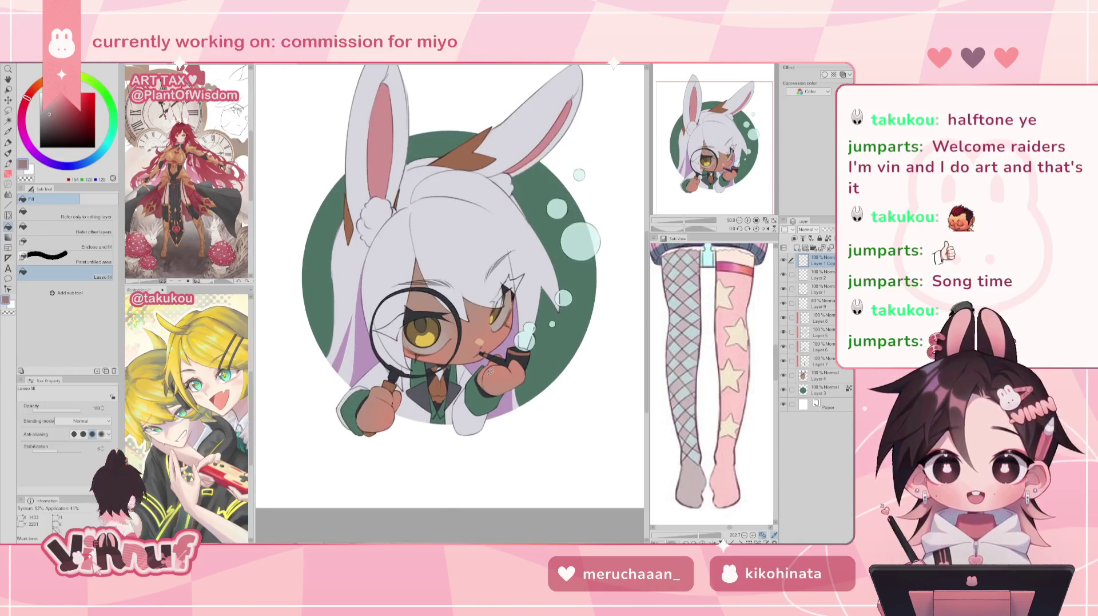
Switch the canvas to the dark-haired hat character holding THE BUNNY CULT book.
{"action": "scroll", "coordinate": [490, 371], "scroll_direction": "down", "scroll_amount": 1}
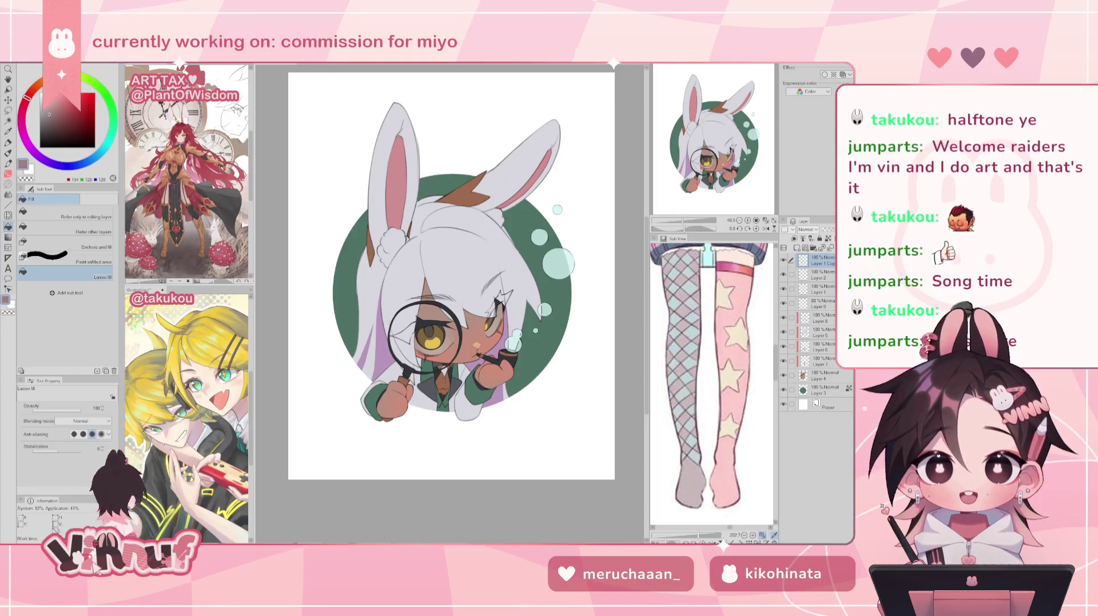
{"action": "key", "text": "ctrl+Tab"}
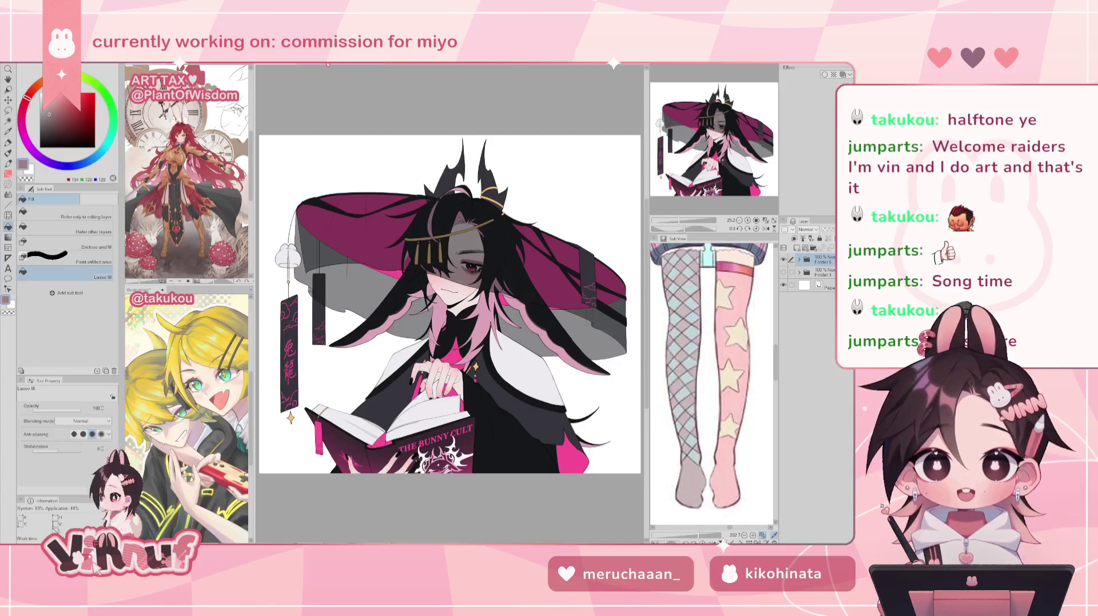
{"action": "left_click", "coordinate": [323, 64]}
{"action": "left_click", "coordinate": [338, 65]}
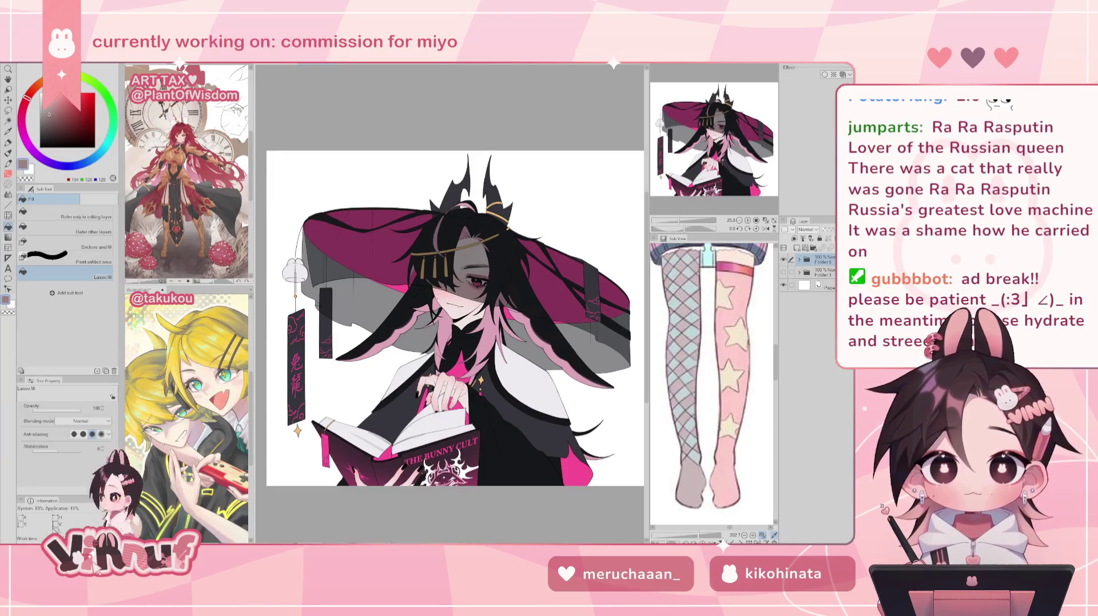
{"action": "key", "text": "ctrl+Tab"}
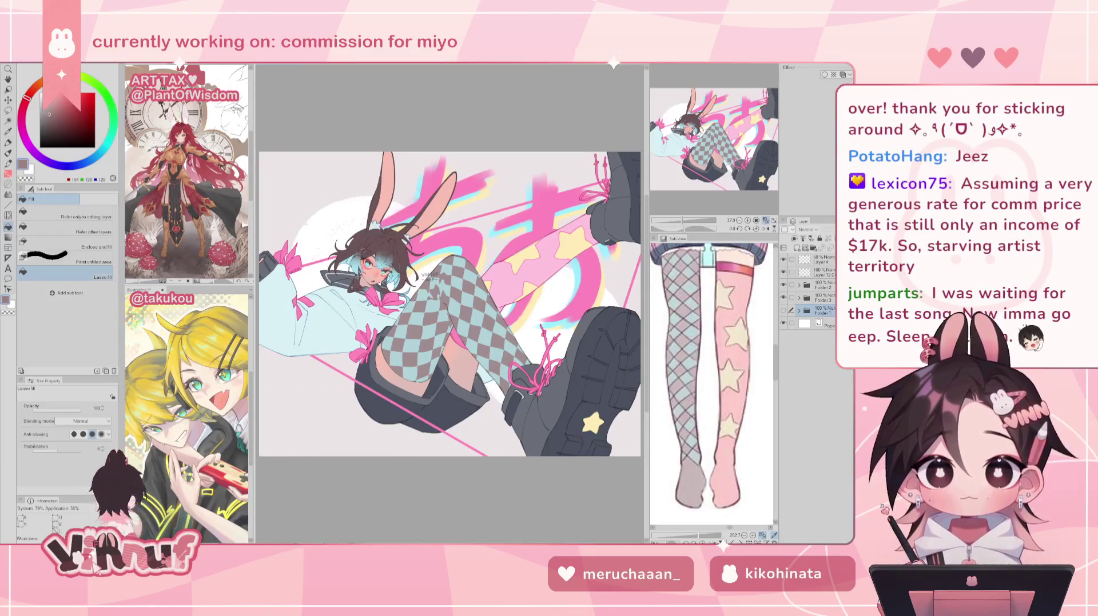
Open File Explorer with Win+E at the 2025 art archive folder.
{"action": "key", "text": "super+e"}
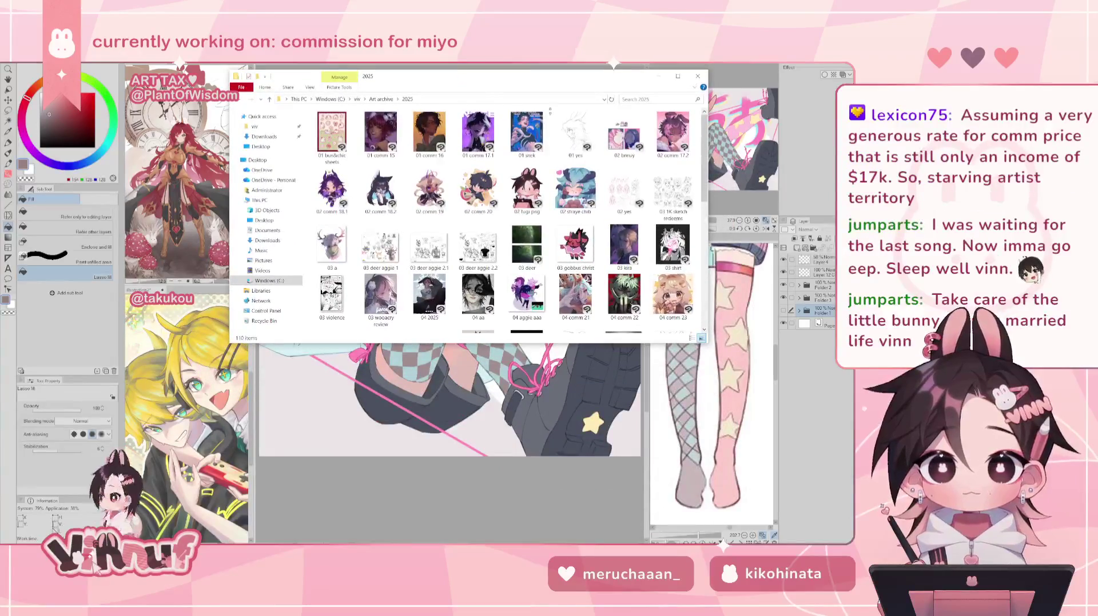
Make the Explorer window taller to show more thumbnails, then go to the 2024 art folder.
{"action": "left_click_drag", "start_coordinate": [701, 175], "coordinate": [702, 285]}
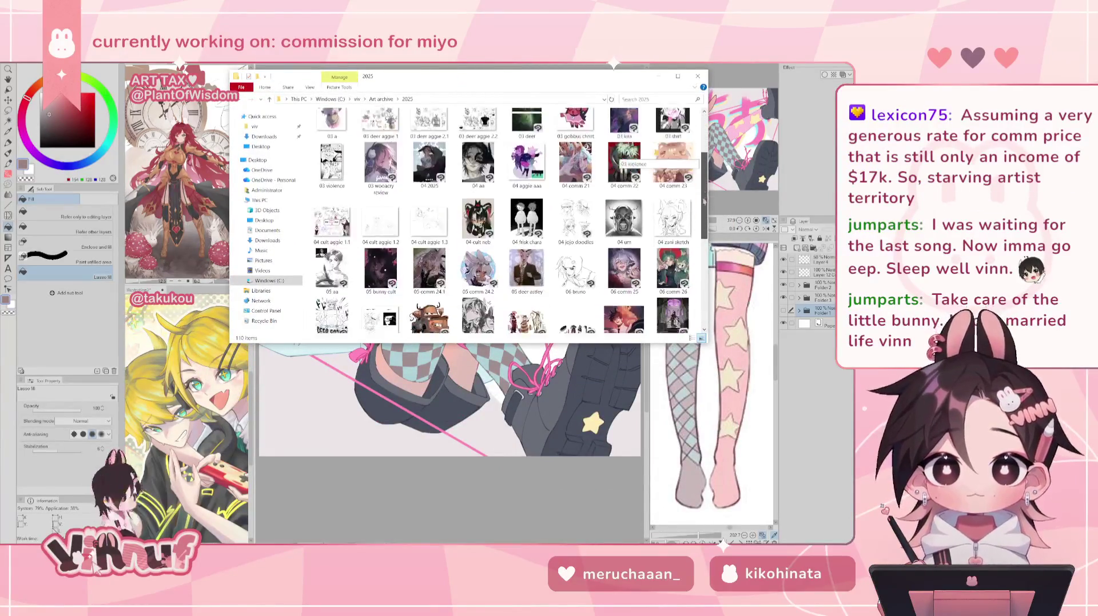
{"action": "scroll", "coordinate": [623, 160], "scroll_direction": "up", "scroll_amount": 3}
{"action": "scroll", "coordinate": [624, 160], "scroll_direction": "up", "scroll_amount": 3}
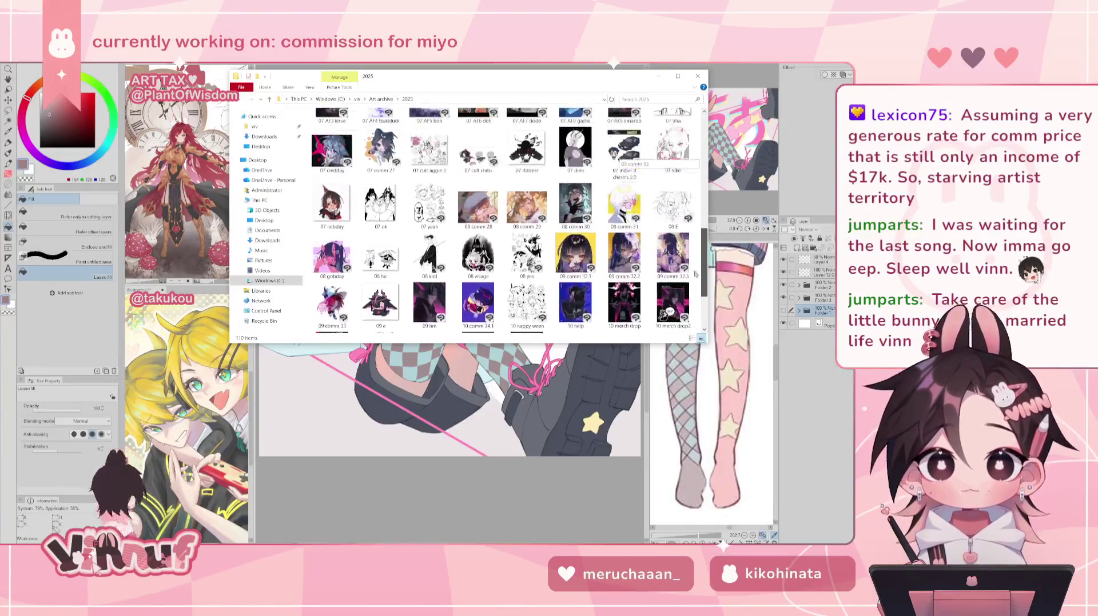
{"action": "scroll", "coordinate": [623, 160], "scroll_direction": "up", "scroll_amount": 3}
{"action": "scroll", "coordinate": [623, 160], "scroll_direction": "up", "scroll_amount": 3}
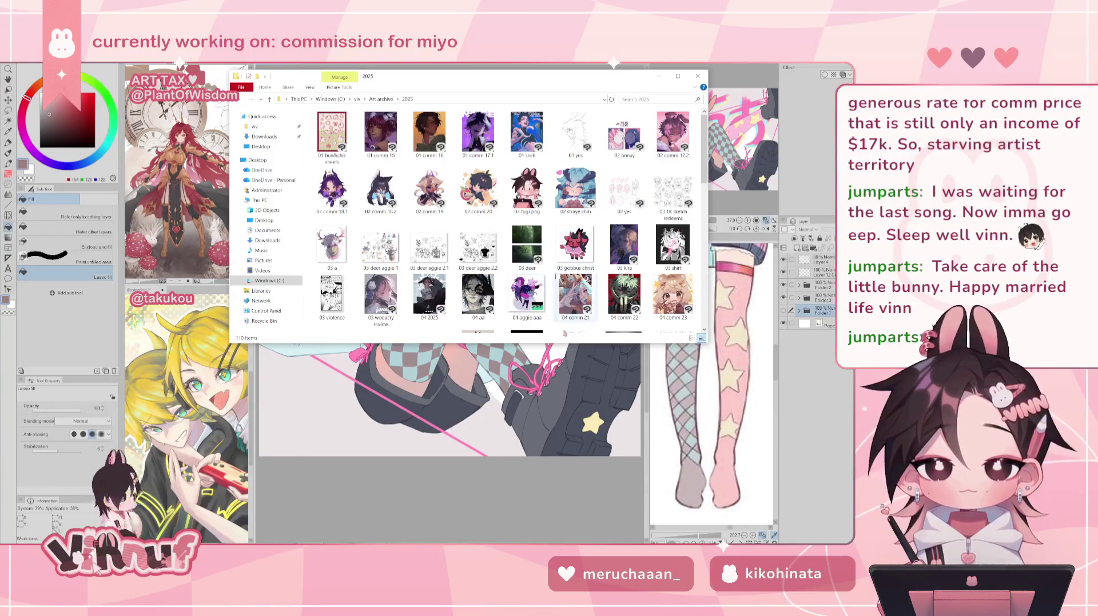
{"action": "left_click_drag", "start_coordinate": [538, 343], "coordinate": [524, 533]}
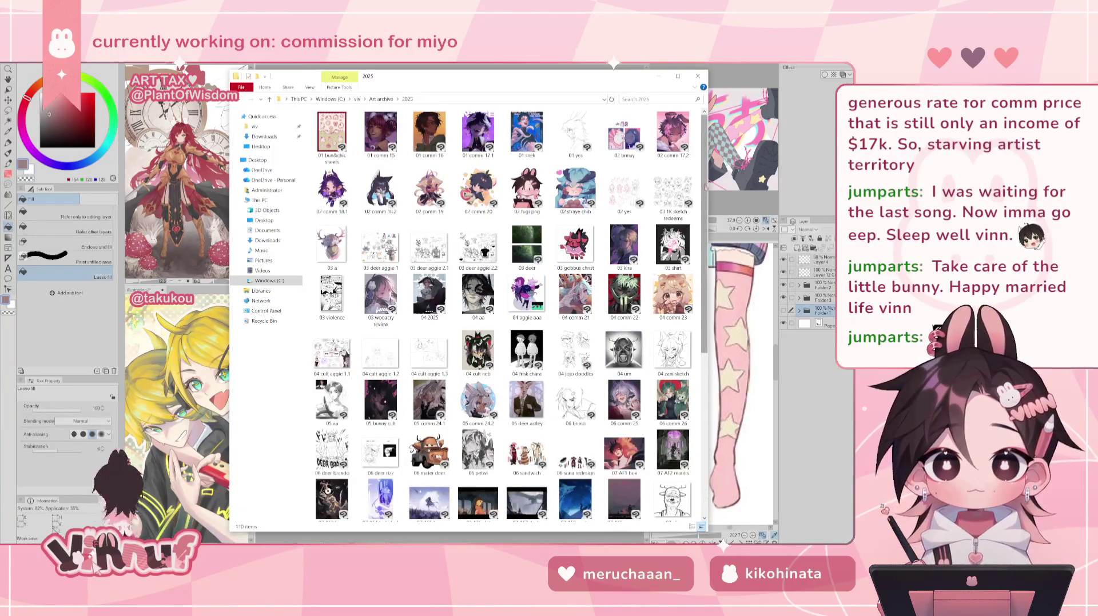
{"action": "left_click_drag", "start_coordinate": [705, 185], "coordinate": [714, 391]}
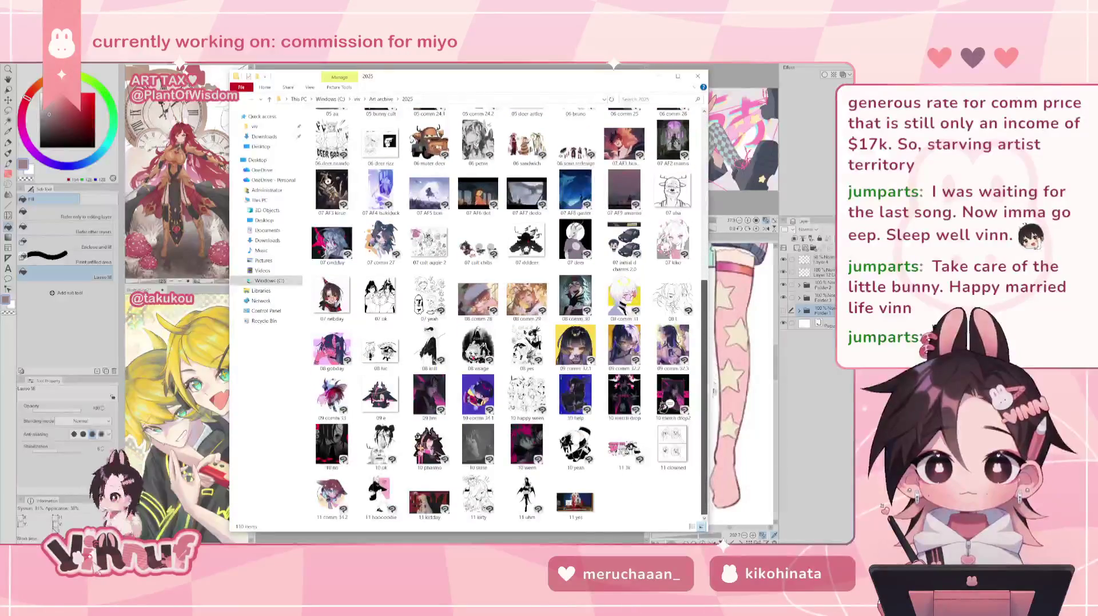
{"action": "left_click_drag", "start_coordinate": [714, 392], "coordinate": [709, 246]}
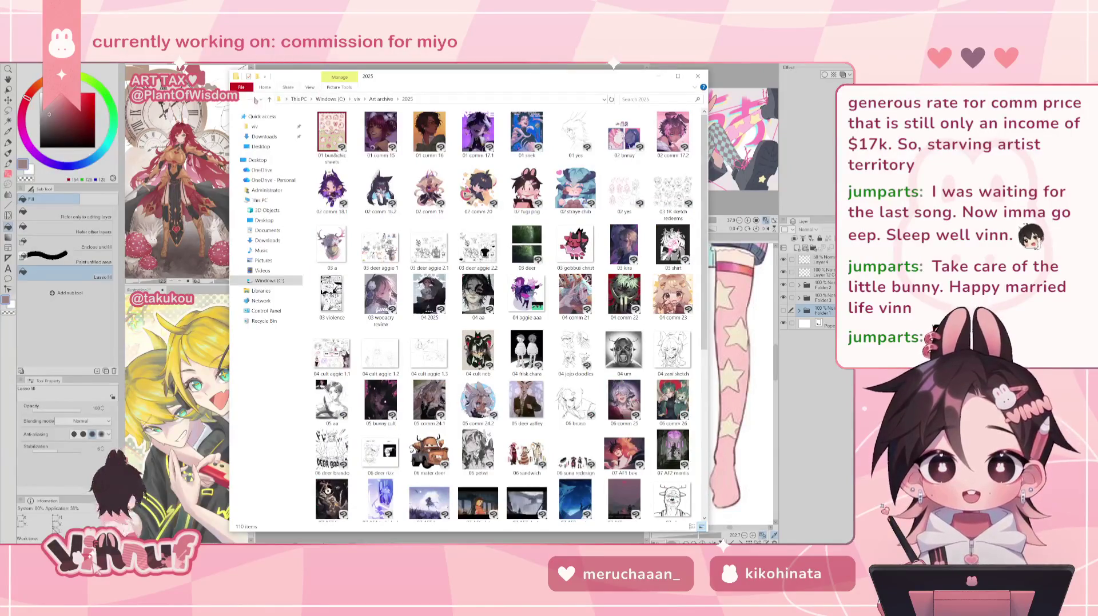
{"action": "key", "text": "alt+Left"}
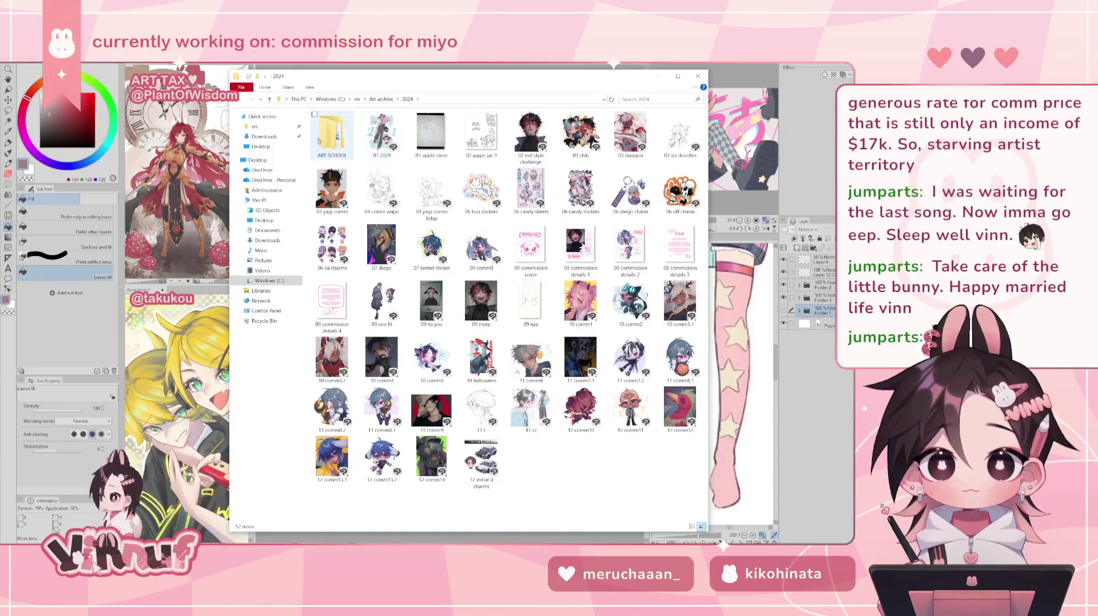
{"action": "left_click", "coordinate": [332, 132]}
Rubber-band select the top row of 2024 items and a lower-right block, then clear it.
{"action": "left_click_drag", "start_coordinate": [312, 137], "coordinate": [652, 127]}
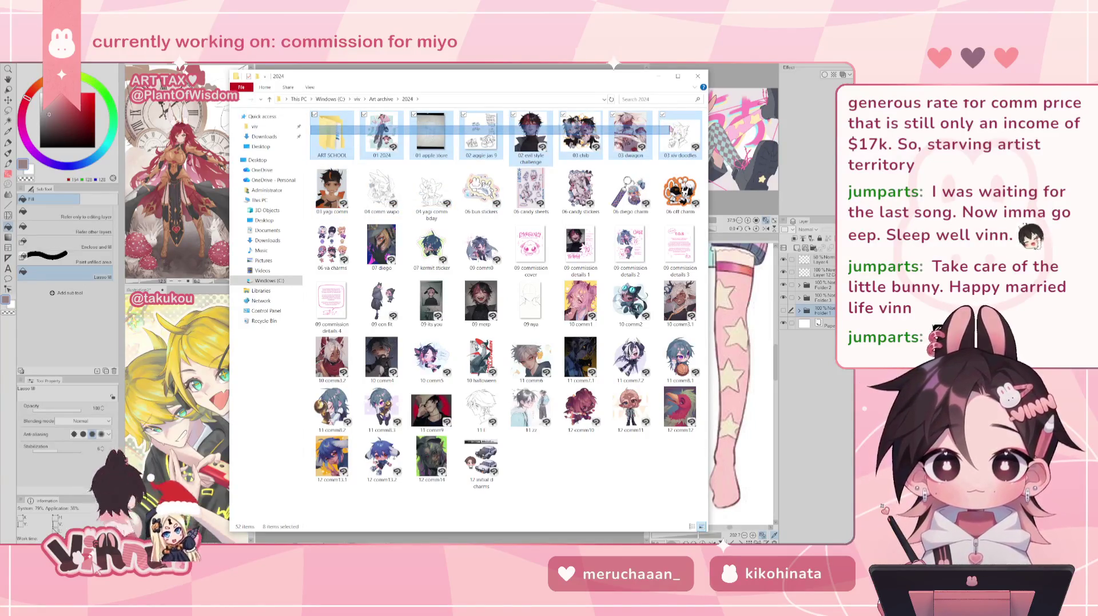
{"action": "mouse_move", "coordinate": [652, 126]}
{"action": "left_mouse_down"}
{"action": "mouse_move", "coordinate": [674, 132]}
{"action": "mouse_move", "coordinate": [477, 210]}
{"action": "mouse_move", "coordinate": [466, 156]}
{"action": "mouse_move", "coordinate": [664, 155]}
{"action": "mouse_move", "coordinate": [666, 146]}
{"action": "left_mouse_up"}
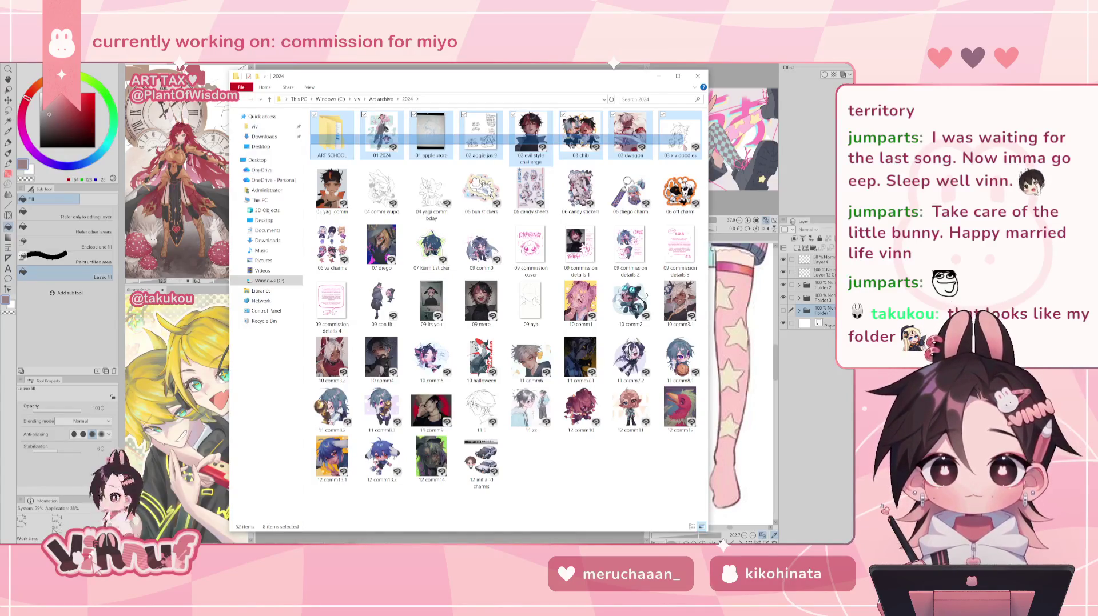
{"action": "left_click_drag", "start_coordinate": [690, 143], "coordinate": [686, 133]}
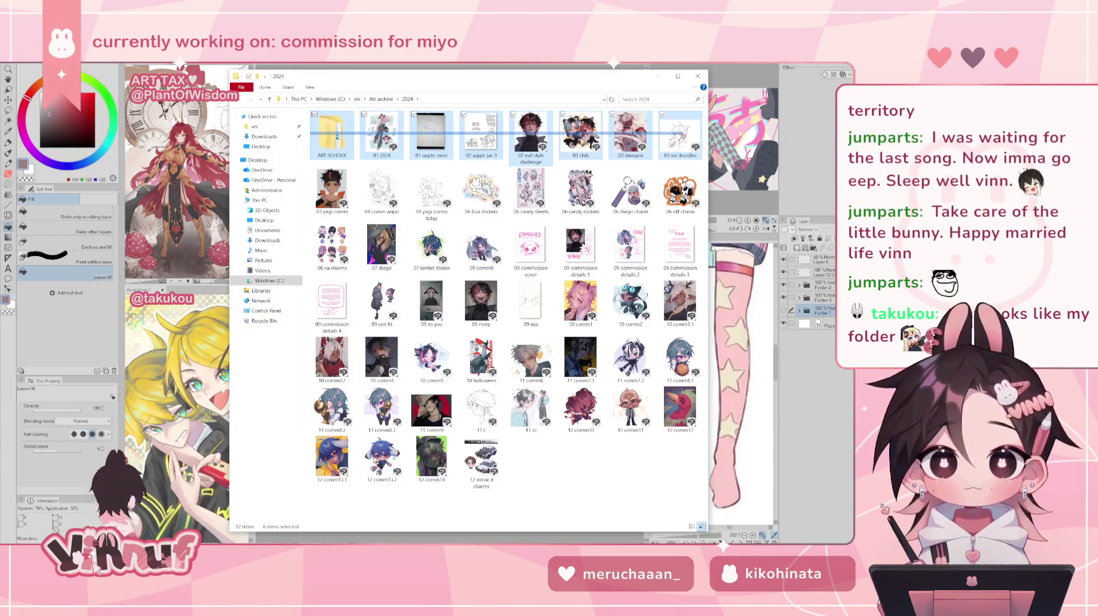
{"action": "mouse_move", "coordinate": [685, 495]}
{"action": "left_mouse_down"}
{"action": "mouse_move", "coordinate": [370, 207]}
{"action": "mouse_move", "coordinate": [455, 263]}
{"action": "left_mouse_up"}
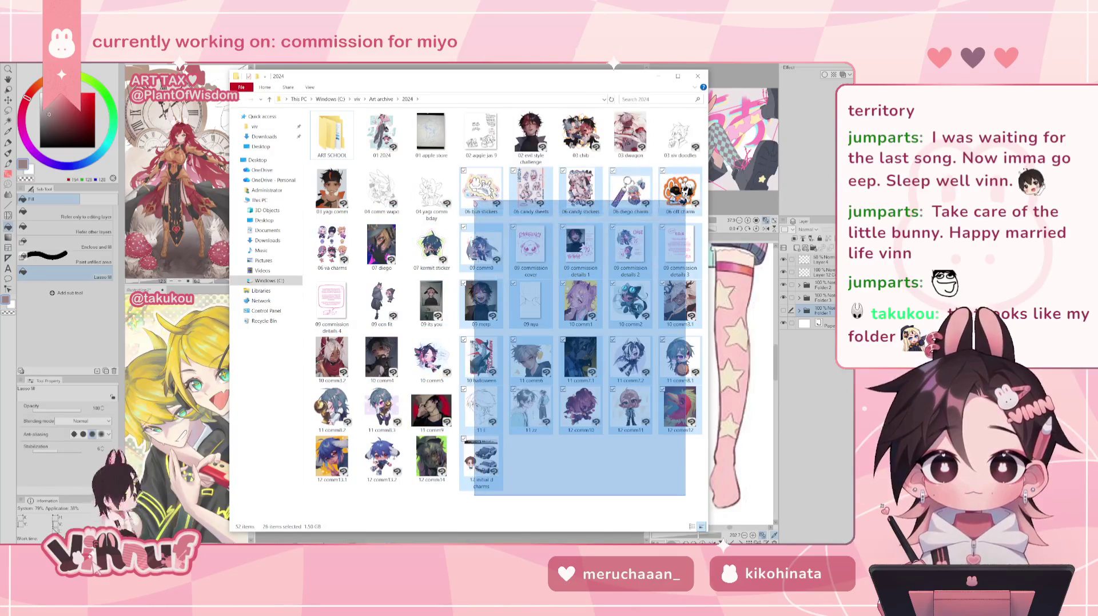
{"action": "left_click", "coordinate": [458, 251]}
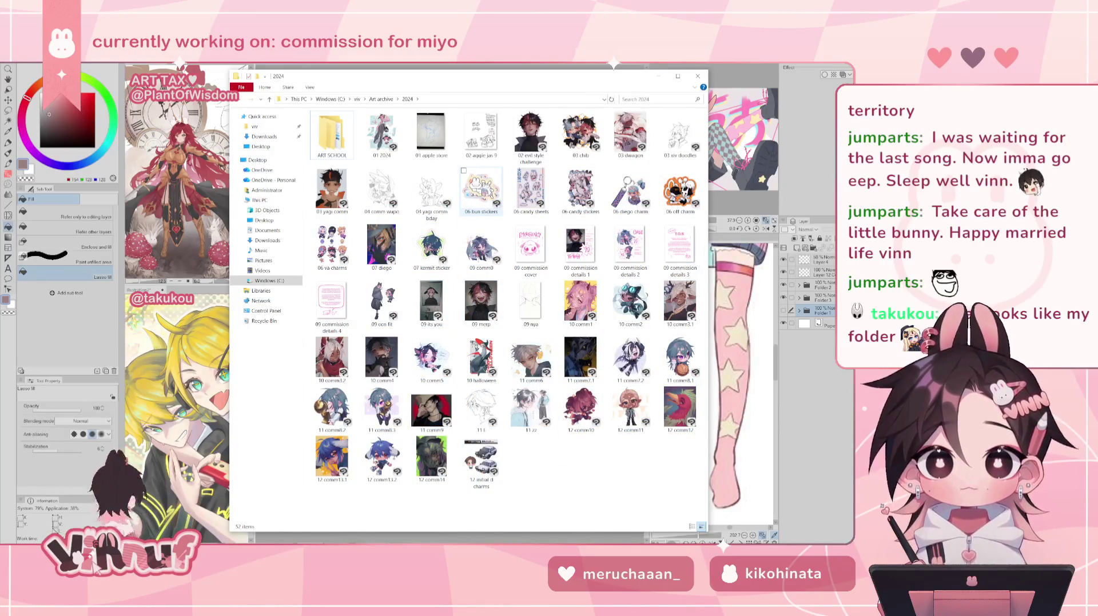
Select 06 bun stickers and the first six items, deselect everything, and return to Art archive.
{"action": "left_click", "coordinate": [483, 191]}
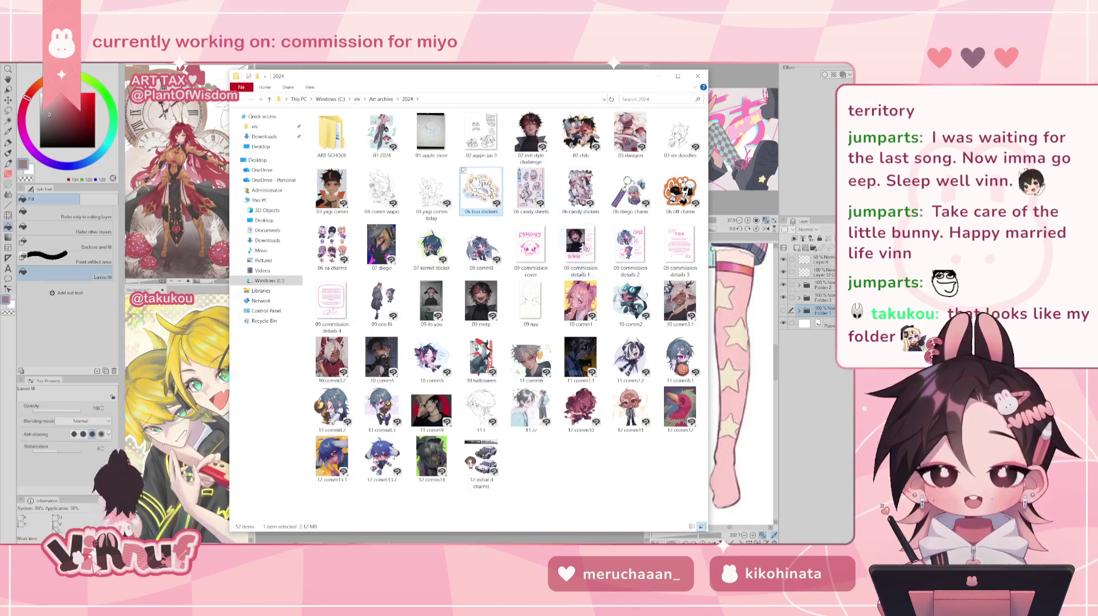
{"action": "left_click", "coordinate": [602, 480]}
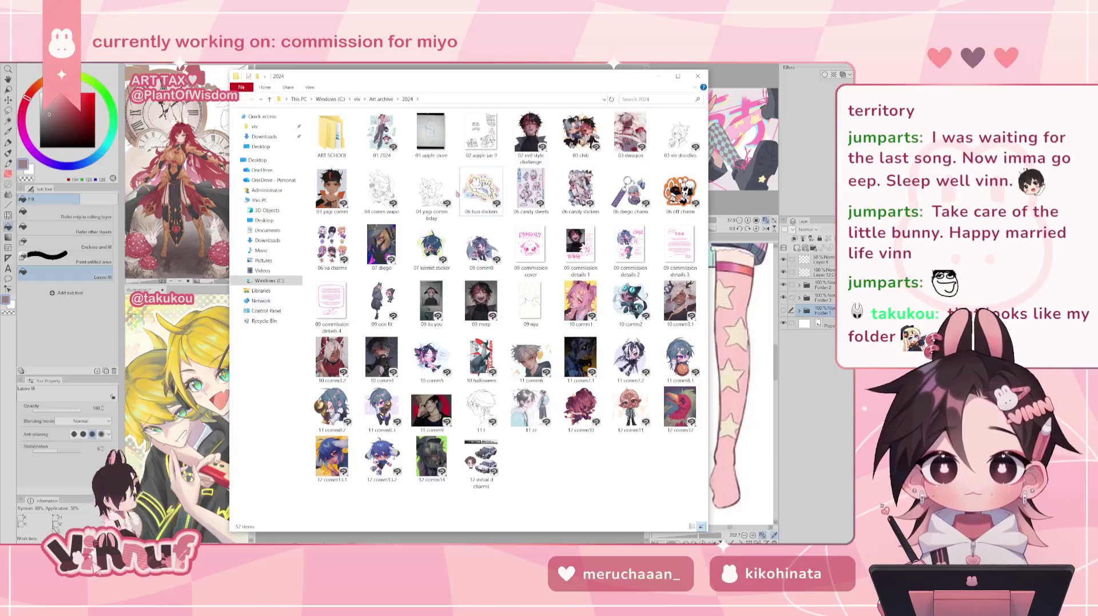
{"action": "left_click_drag", "start_coordinate": [456, 192], "coordinate": [339, 135]}
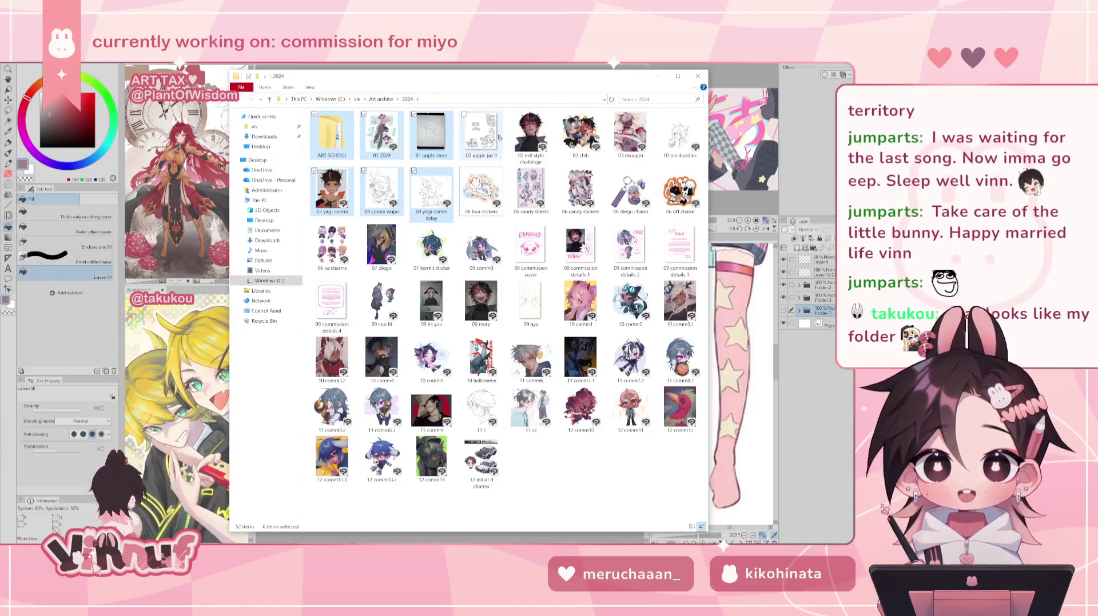
{"action": "left_click_drag", "start_coordinate": [707, 108], "coordinate": [460, 114]}
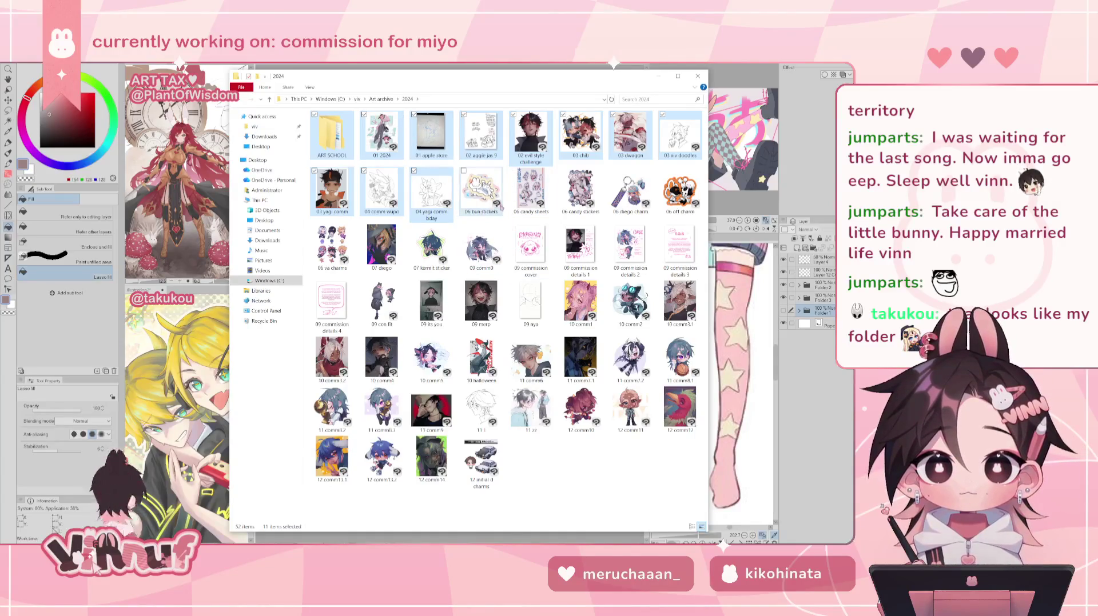
{"action": "left_click", "coordinate": [590, 492]}
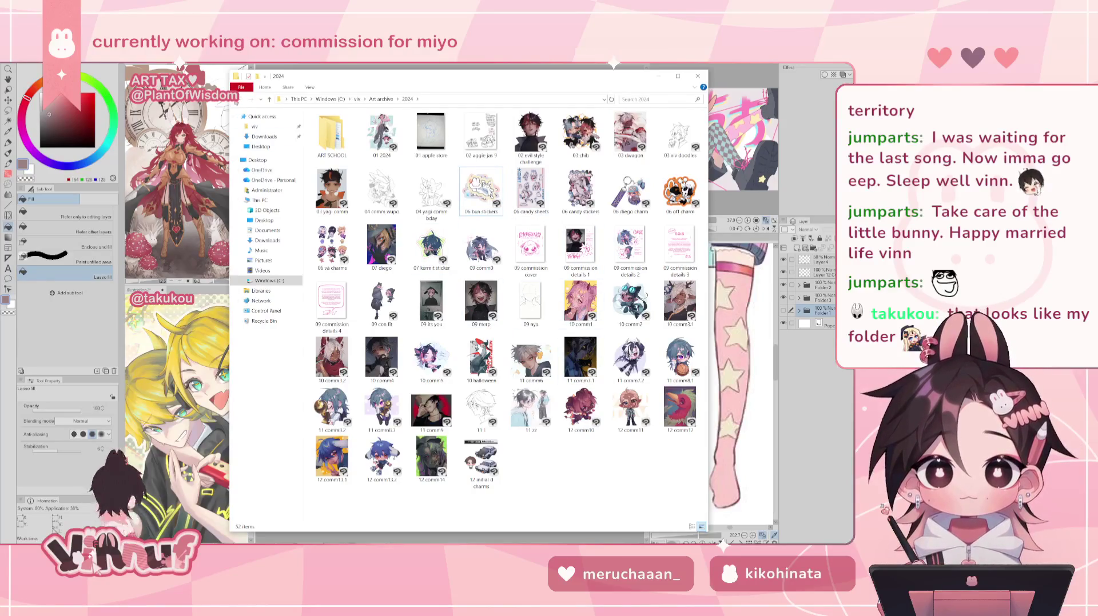
{"action": "key", "text": "alt+Left"}
Browse the 2025 folder, shifting and widening the Explorer window to fit more thumbnail columns.
{"action": "double_click", "coordinate": [382, 182]}
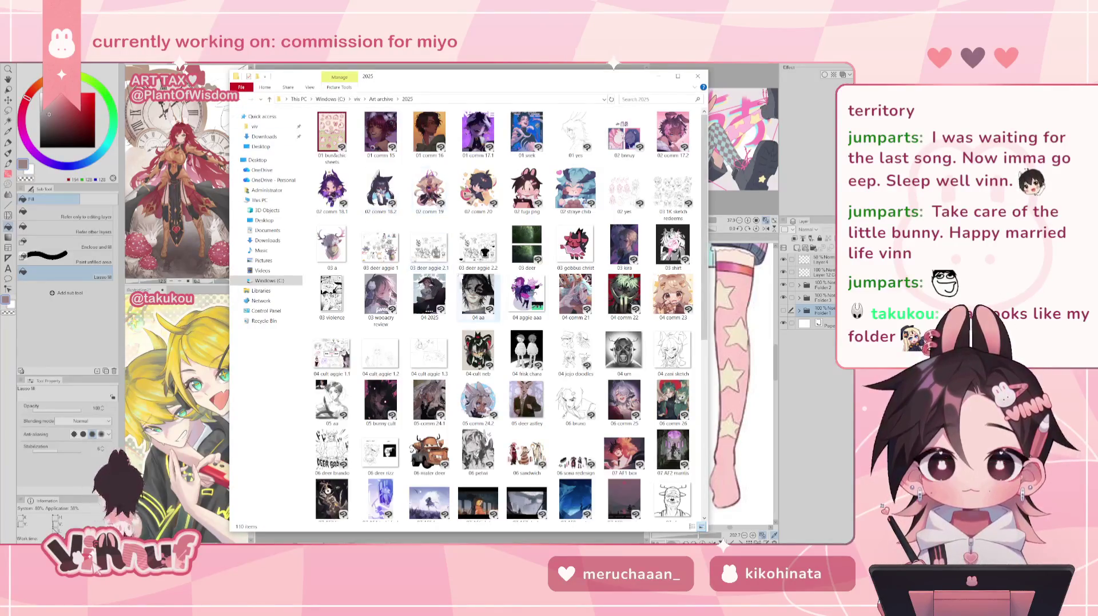
{"action": "scroll", "coordinate": [473, 333], "scroll_direction": "down", "scroll_amount": 5}
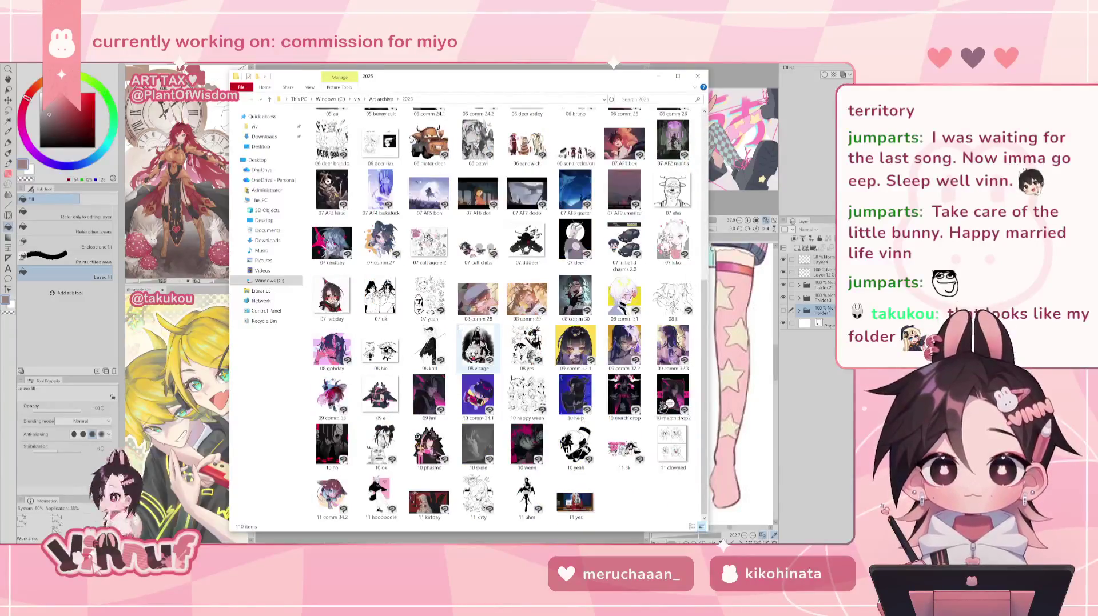
{"action": "scroll", "coordinate": [474, 332], "scroll_direction": "up", "scroll_amount": 5}
{"action": "scroll", "coordinate": [474, 333], "scroll_direction": "down", "scroll_amount": 5}
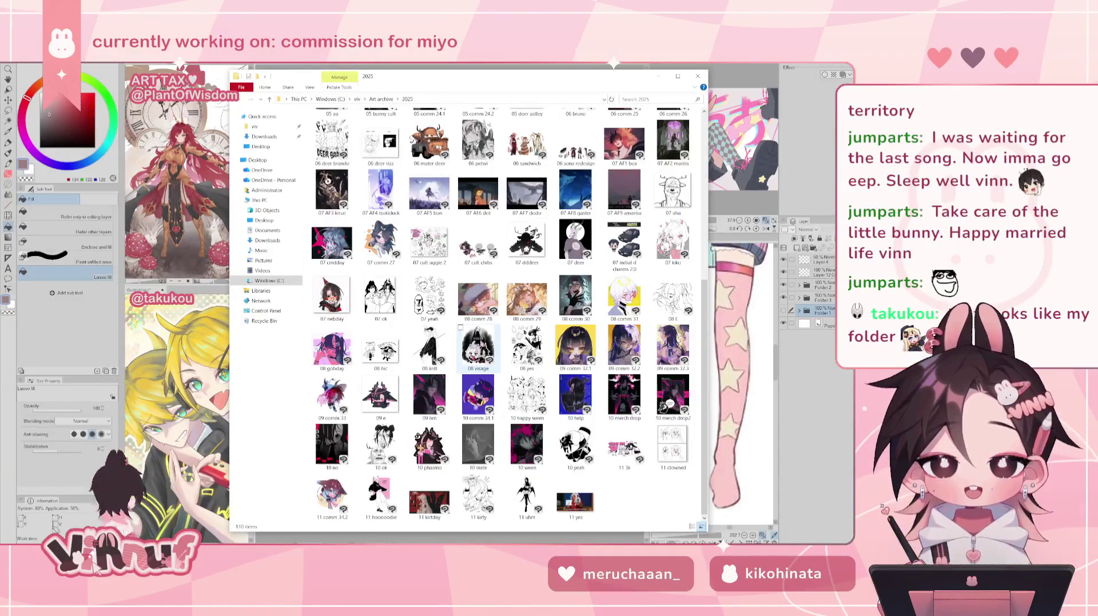
{"action": "mouse_move", "coordinate": [448, 80]}
{"action": "left_mouse_down"}
{"action": "mouse_move", "coordinate": [501, 77]}
{"action": "mouse_move", "coordinate": [483, 80]}
{"action": "left_mouse_up"}
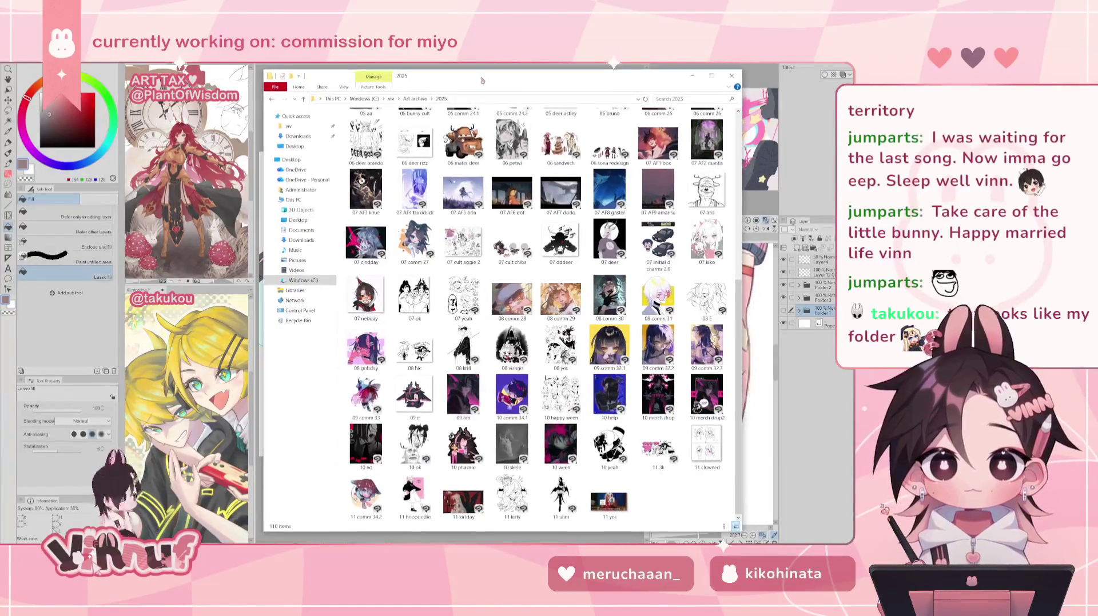
{"action": "left_click_drag", "start_coordinate": [742, 223], "coordinate": [768, 226]}
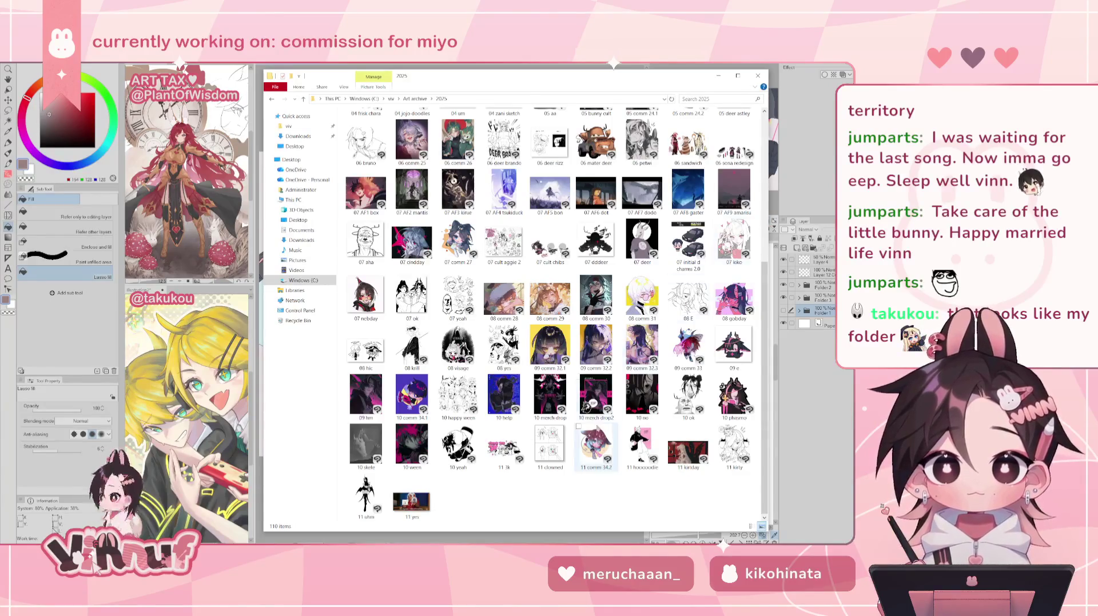
{"action": "scroll", "coordinate": [600, 441], "scroll_direction": "up", "scroll_amount": 5}
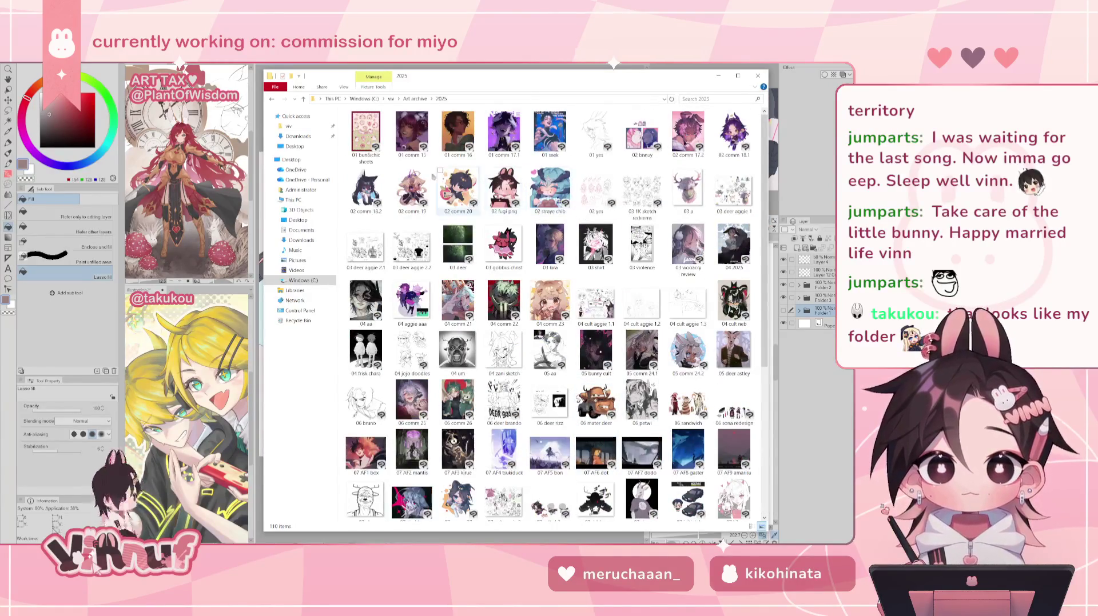
{"action": "left_click", "coordinate": [271, 99]}
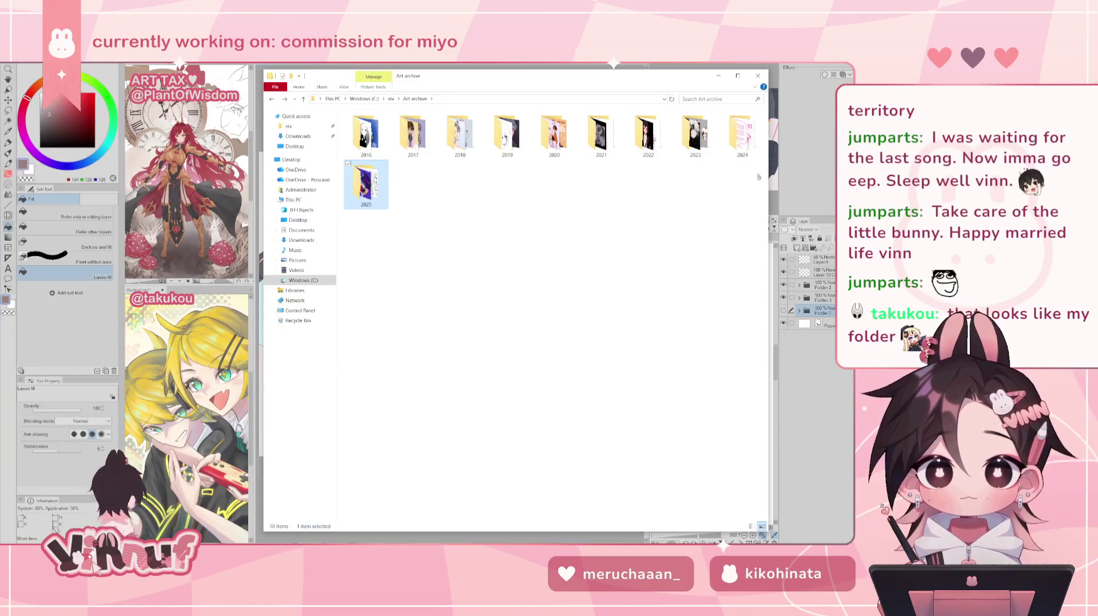
Peek into the 2024, 2023 and 2022 folders, returning to the year list each time.
{"action": "double_click", "coordinate": [366, 183]}
{"action": "left_click", "coordinate": [271, 100]}
{"action": "double_click", "coordinate": [695, 135]}
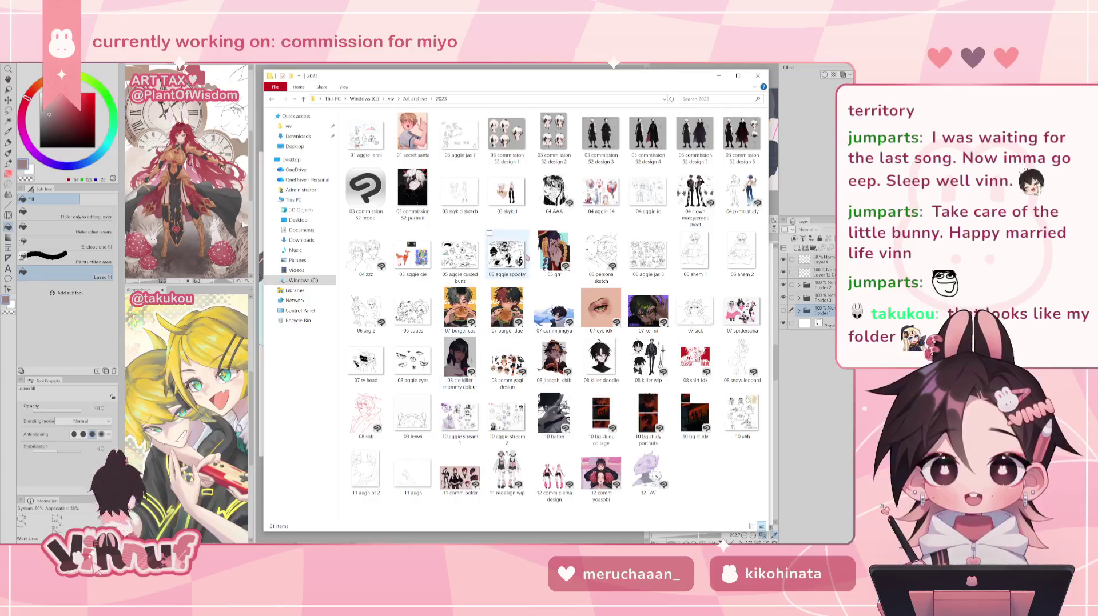
{"action": "mouse_move", "coordinate": [300, 215]}
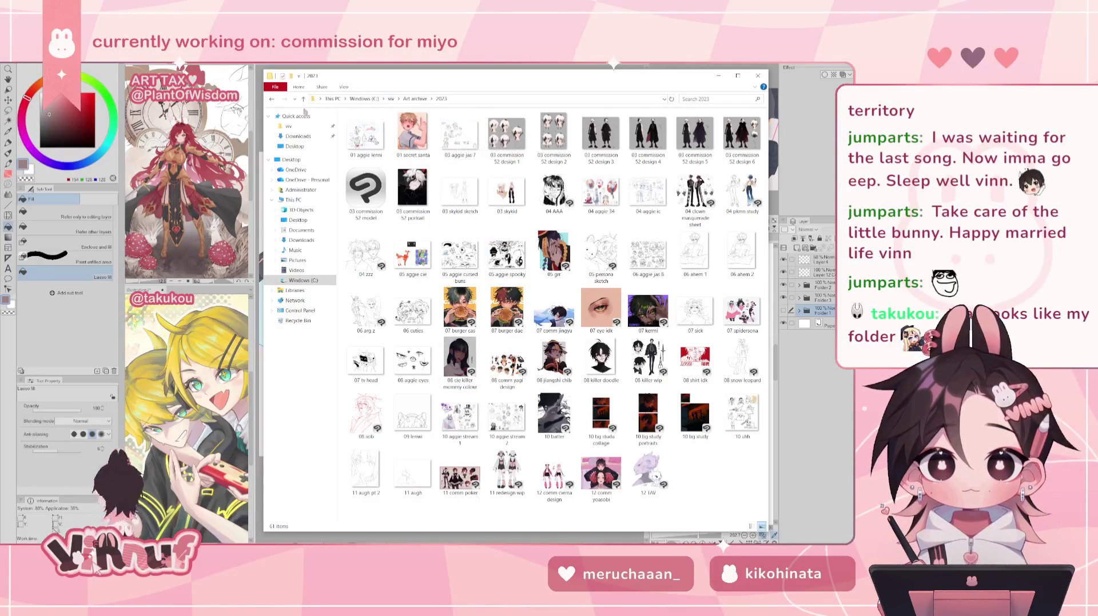
{"action": "left_click", "coordinate": [272, 100]}
{"action": "double_click", "coordinate": [648, 135]}
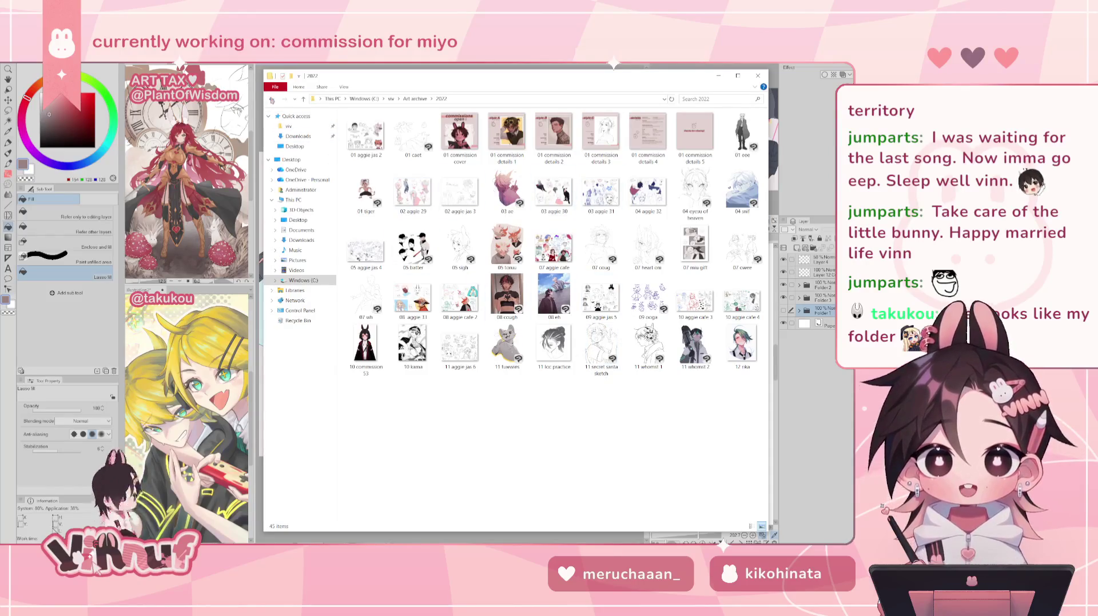
{"action": "left_click", "coordinate": [271, 99]}
Scroll through the 2021 folder's thumbnails, then return to the year folders.
{"action": "double_click", "coordinate": [601, 134]}
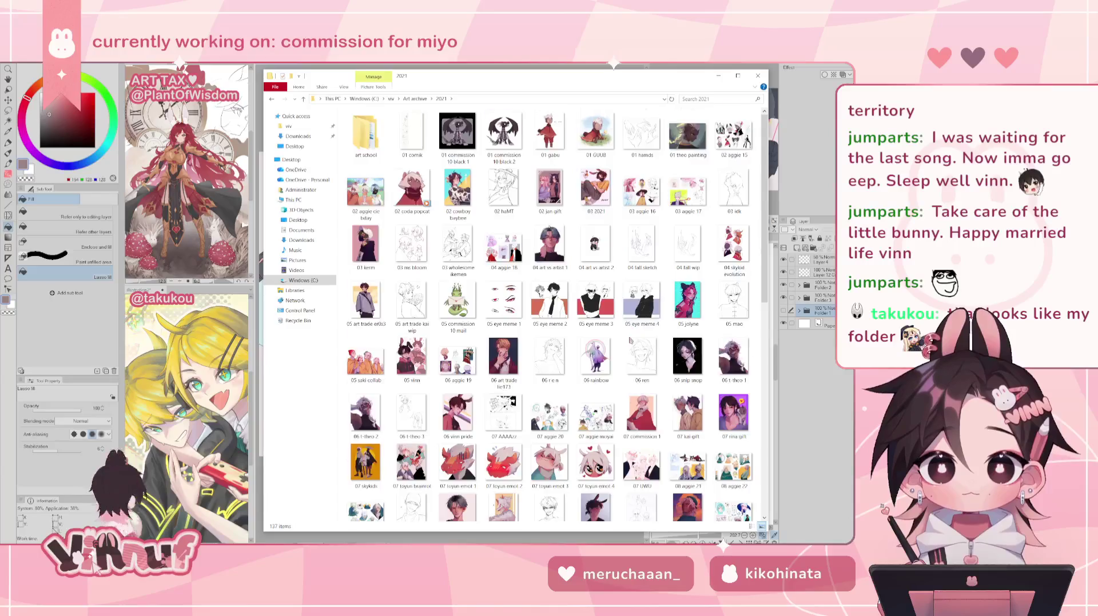
{"action": "scroll", "coordinate": [630, 342], "scroll_direction": "up", "scroll_amount": 3}
{"action": "scroll", "coordinate": [630, 342], "scroll_direction": "up", "scroll_amount": 2}
{"action": "scroll", "coordinate": [631, 342], "scroll_direction": "up", "scroll_amount": 2}
{"action": "scroll", "coordinate": [630, 342], "scroll_direction": "up", "scroll_amount": 2}
{"action": "scroll", "coordinate": [624, 339], "scroll_direction": "down", "scroll_amount": 10}
{"action": "scroll", "coordinate": [629, 342], "scroll_direction": "up", "scroll_amount": 2}
{"action": "scroll", "coordinate": [629, 342], "scroll_direction": "up", "scroll_amount": 2}
{"action": "scroll", "coordinate": [629, 342], "scroll_direction": "up", "scroll_amount": 2}
{"action": "scroll", "coordinate": [628, 342], "scroll_direction": "up", "scroll_amount": 2}
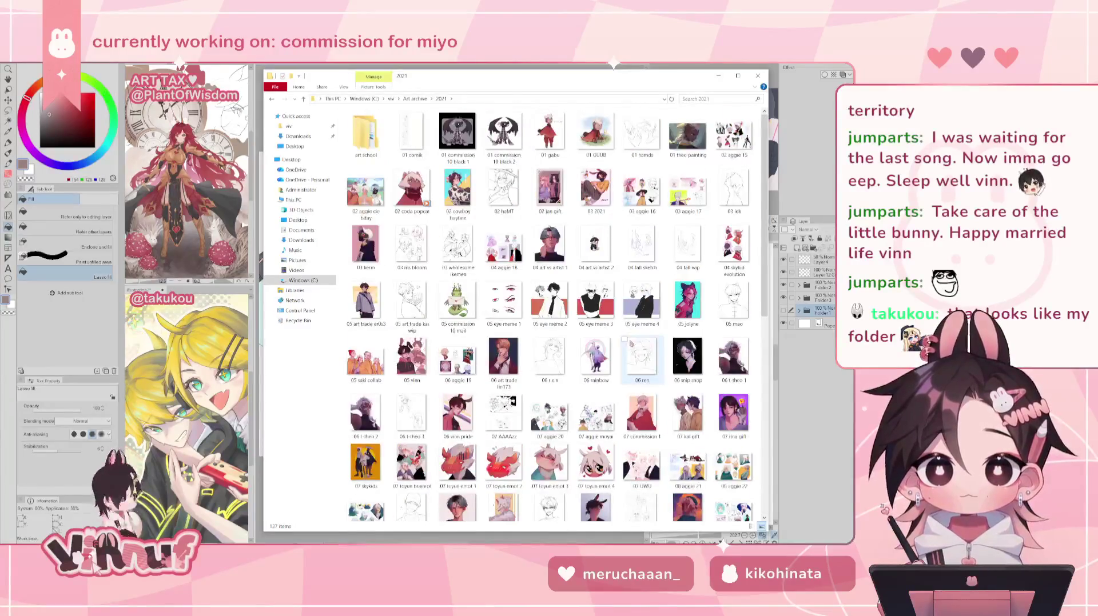
{"action": "scroll", "coordinate": [629, 342], "scroll_direction": "down", "scroll_amount": 10}
{"action": "left_click", "coordinate": [271, 99]}
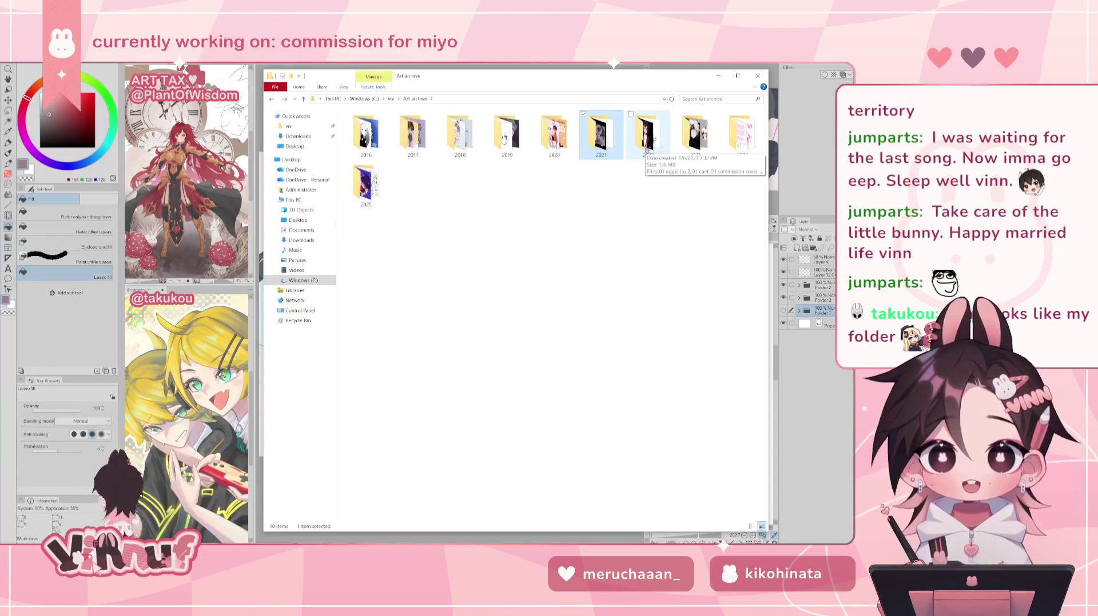
Scroll through the 2020 folder's 106 items, go back, and reopen 2020.
{"action": "double_click", "coordinate": [554, 134]}
{"action": "scroll", "coordinate": [619, 292], "scroll_direction": "down", "scroll_amount": 15}
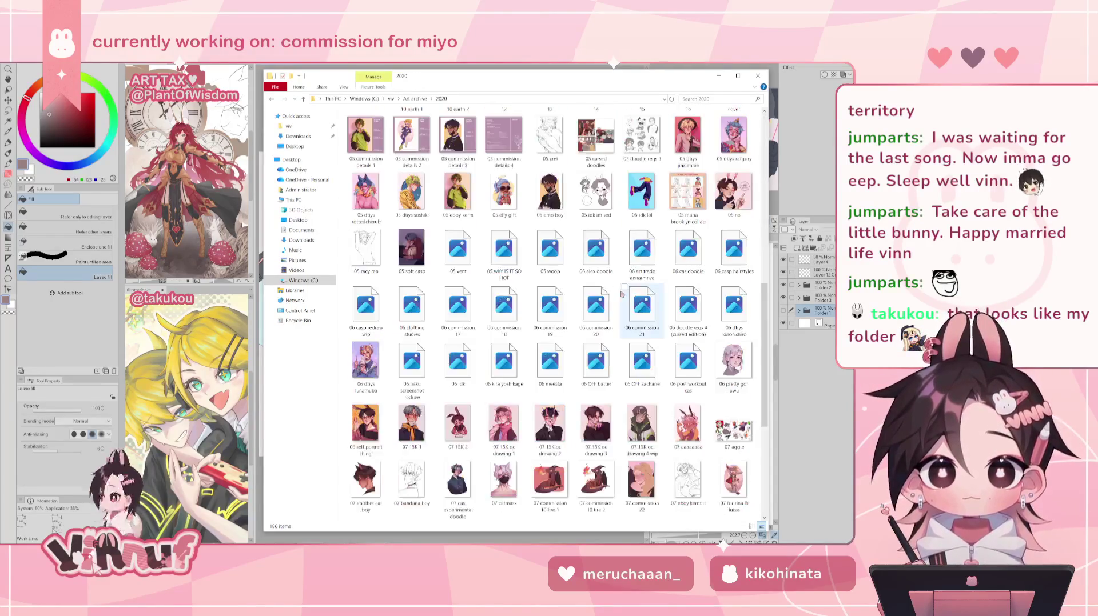
{"action": "scroll", "coordinate": [622, 302], "scroll_direction": "up", "scroll_amount": 5}
{"action": "scroll", "coordinate": [622, 302], "scroll_direction": "up", "scroll_amount": 5}
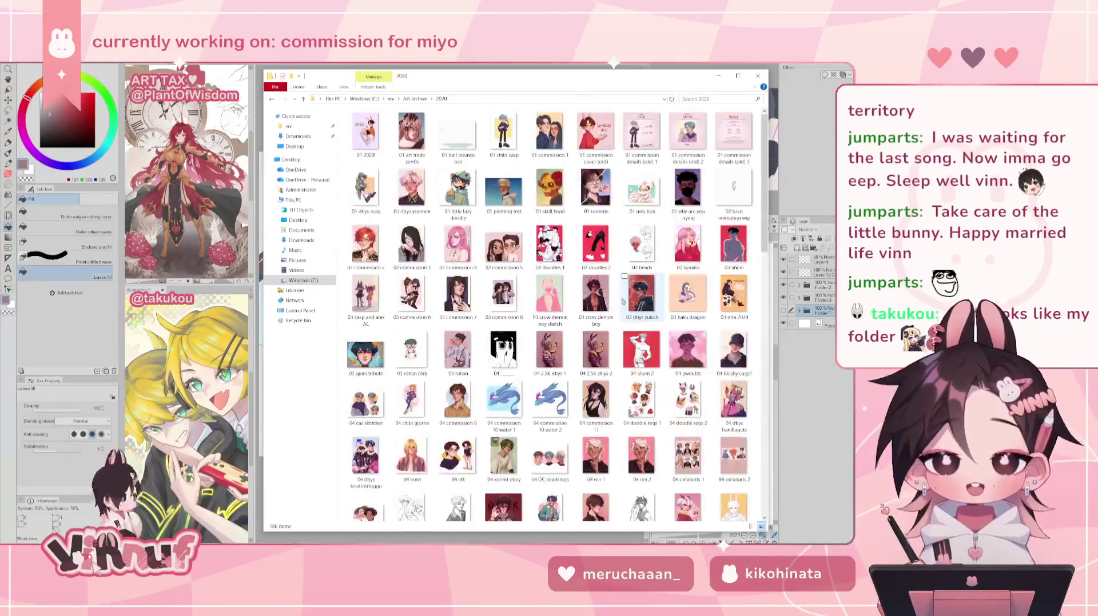
{"action": "scroll", "coordinate": [622, 301], "scroll_direction": "down", "scroll_amount": 10}
{"action": "scroll", "coordinate": [622, 302], "scroll_direction": "up", "scroll_amount": 8}
{"action": "scroll", "coordinate": [623, 301], "scroll_direction": "up", "scroll_amount": 7}
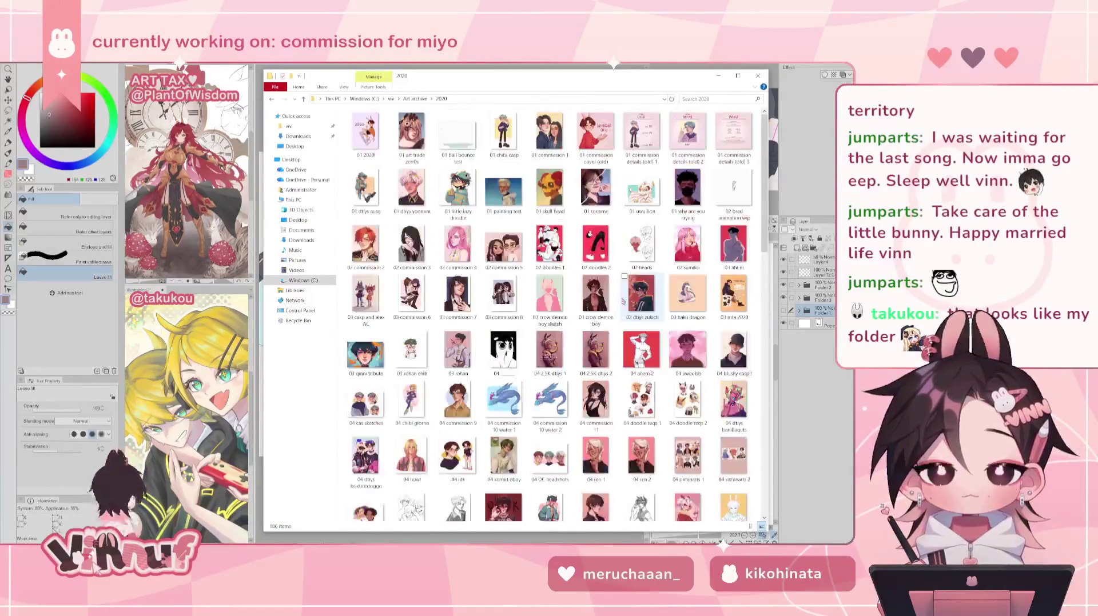
{"action": "scroll", "coordinate": [623, 302], "scroll_direction": "down", "scroll_amount": 8}
{"action": "scroll", "coordinate": [623, 301], "scroll_direction": "down", "scroll_amount": 7}
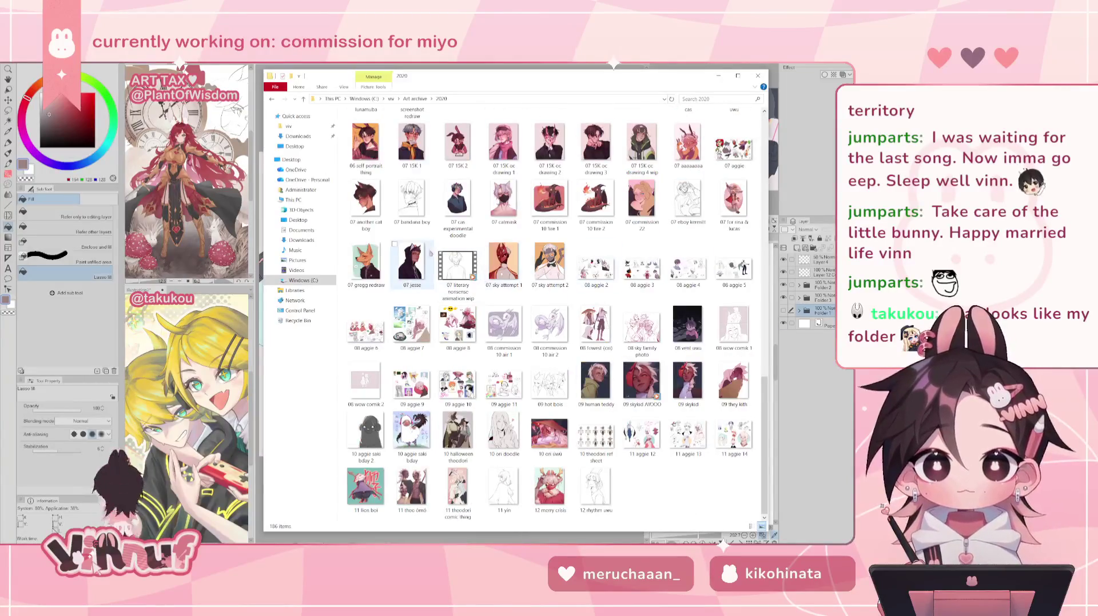
{"action": "left_click", "coordinate": [272, 99]}
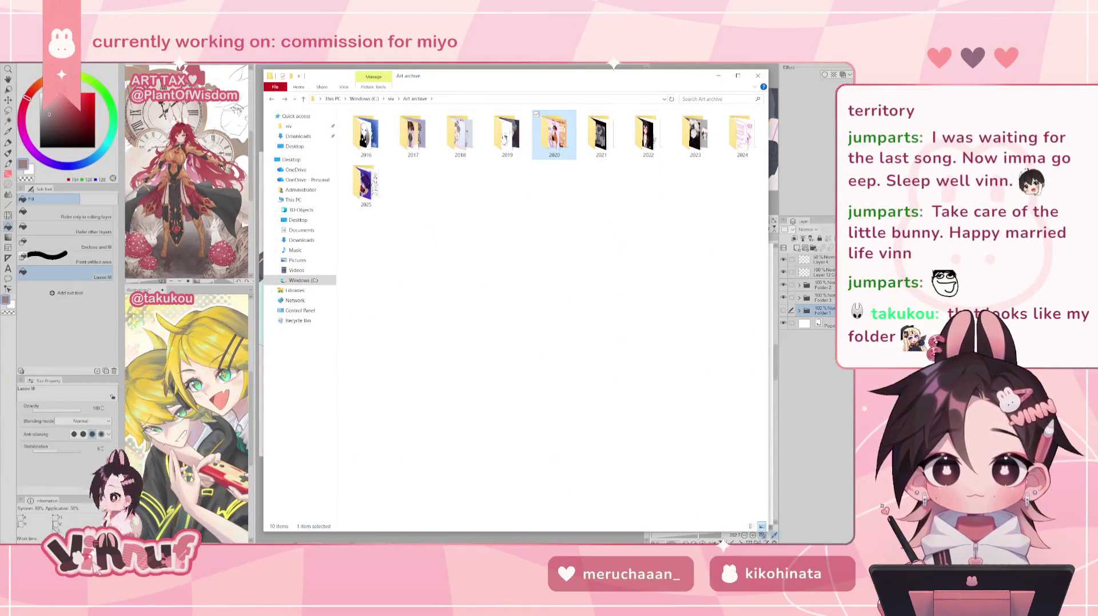
{"action": "double_click", "coordinate": [568, 142]}
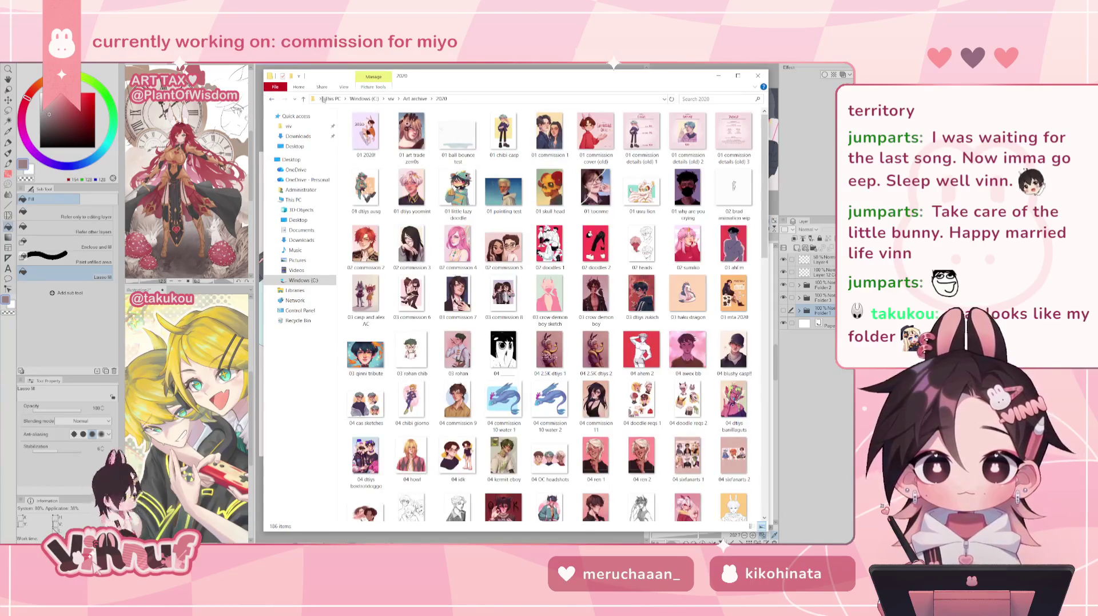
Return to the year list and scroll through the 2021 folder.
{"action": "key", "text": "alt+Left"}
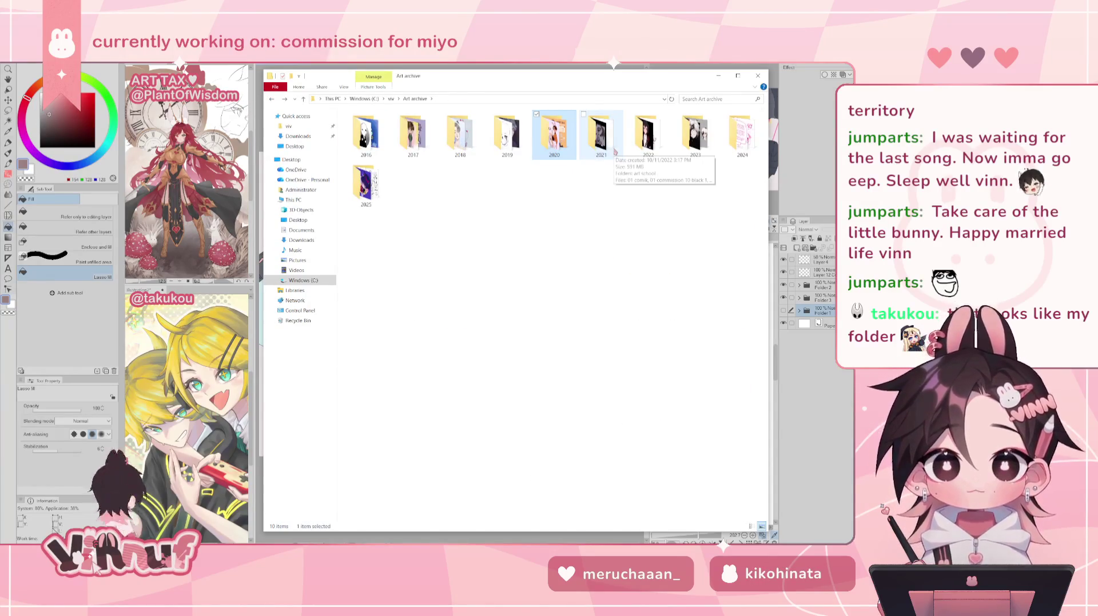
{"action": "left_click", "coordinate": [611, 151]}
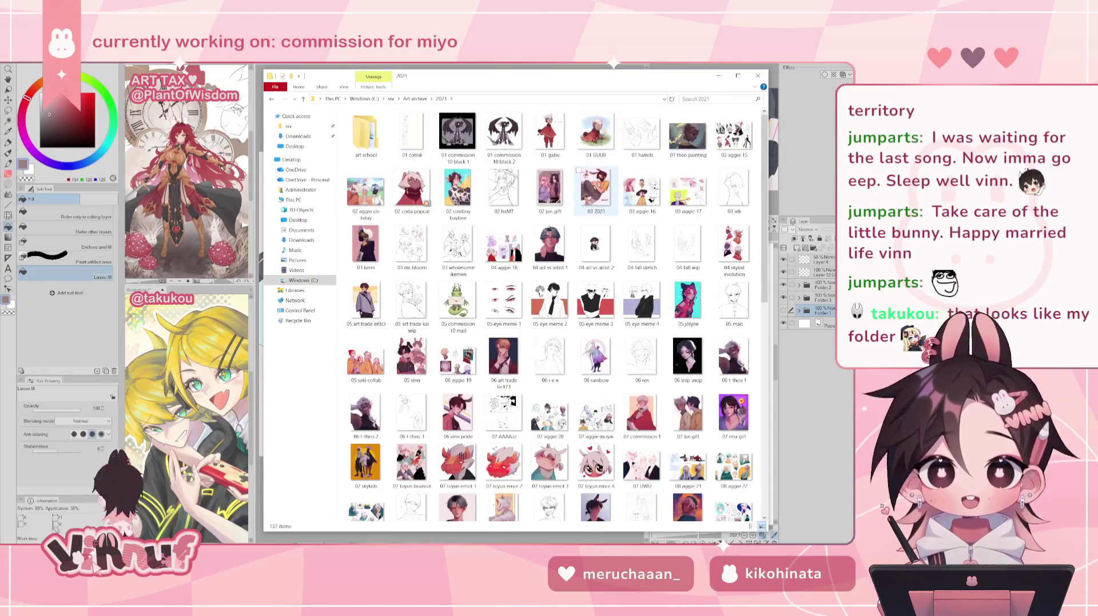
{"action": "scroll", "coordinate": [607, 227], "scroll_direction": "down", "scroll_amount": 5}
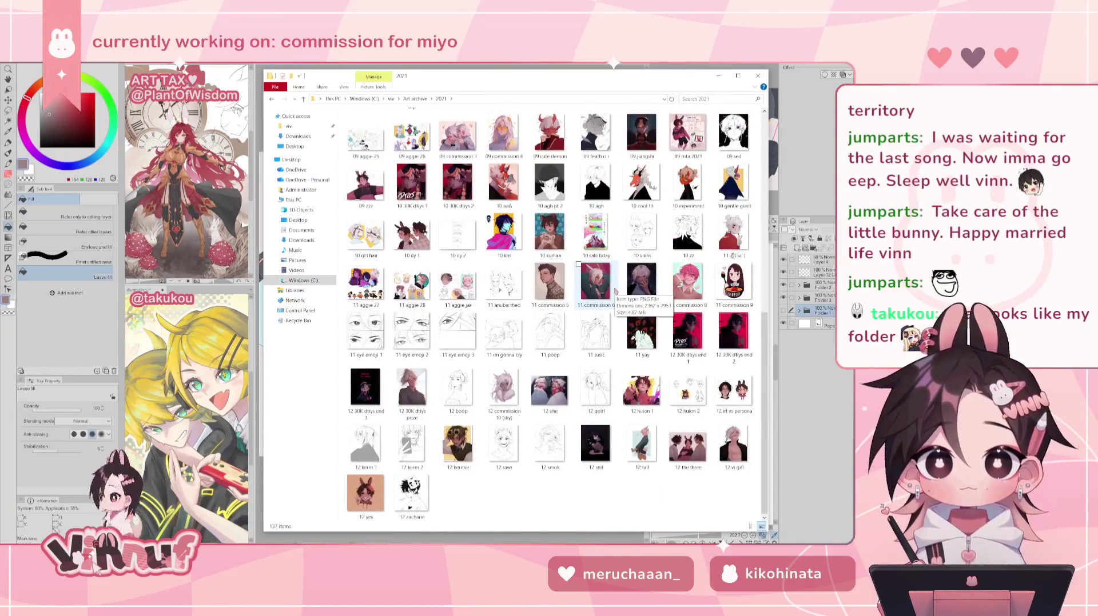
{"action": "scroll", "coordinate": [616, 292], "scroll_direction": "up", "scroll_amount": 5}
{"action": "scroll", "coordinate": [616, 292], "scroll_direction": "down", "scroll_amount": 5}
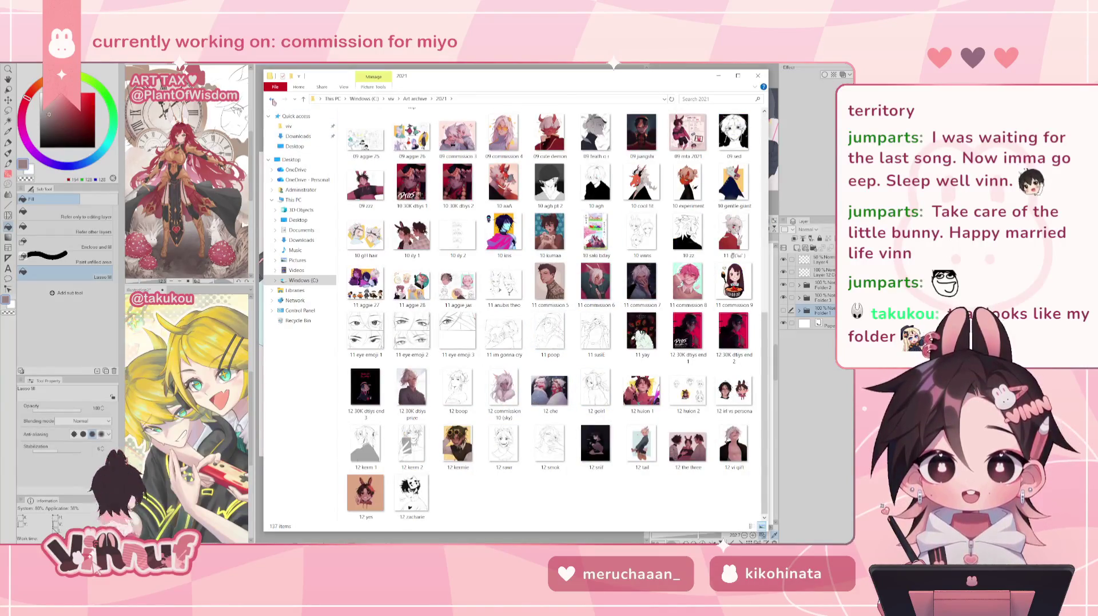
{"action": "left_click", "coordinate": [272, 99]}
Open the 2022, 2023 and 2024 folders in turn, ending in the 2025 folder.
{"action": "double_click", "coordinate": [648, 137]}
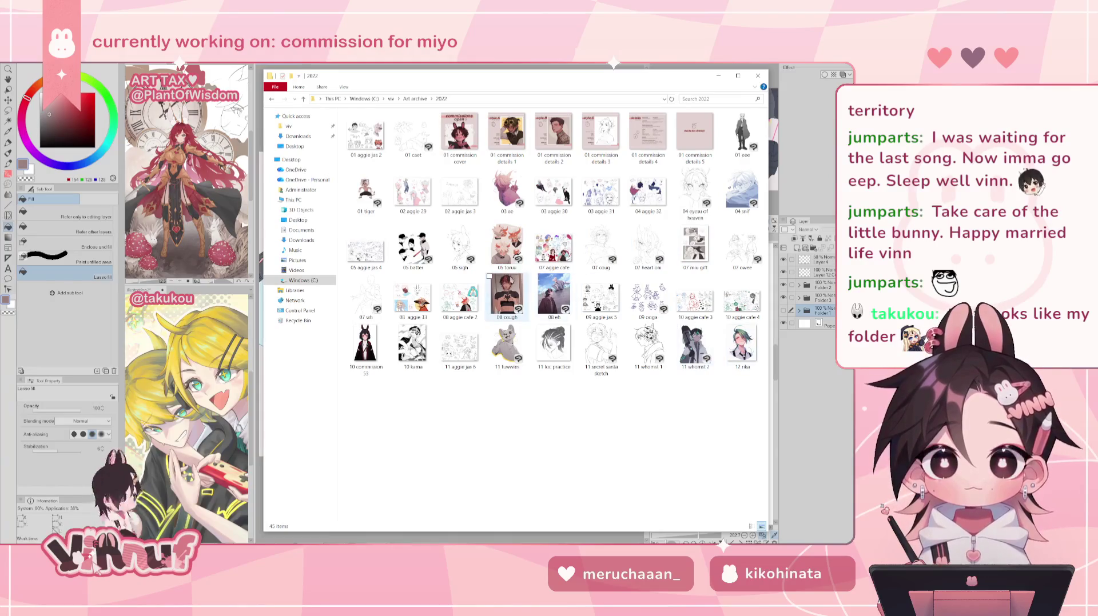
{"action": "left_click", "coordinate": [271, 99]}
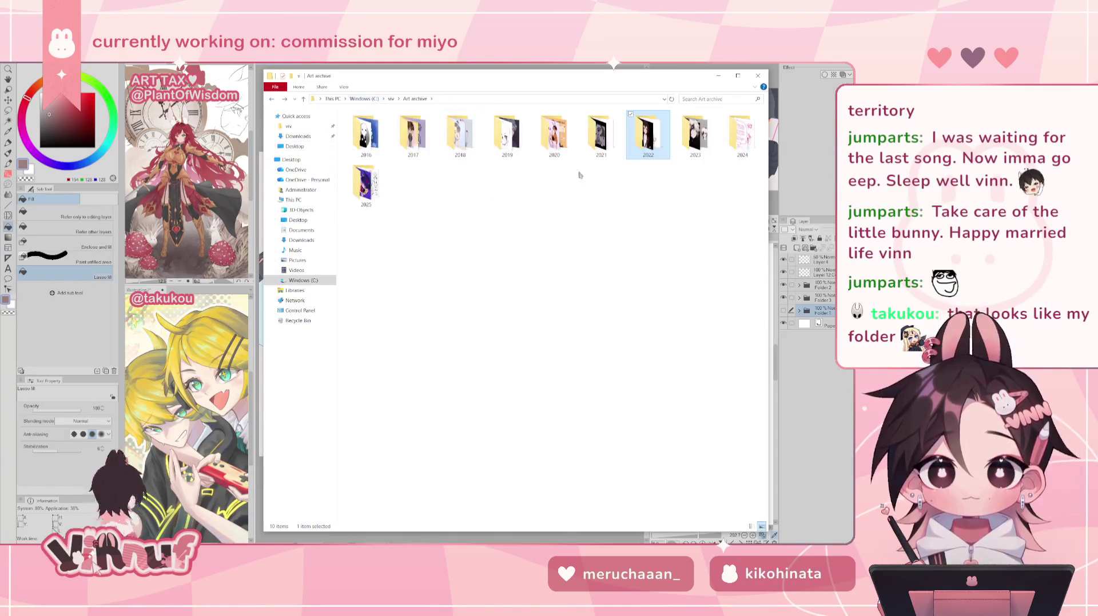
{"action": "double_click", "coordinate": [694, 134]}
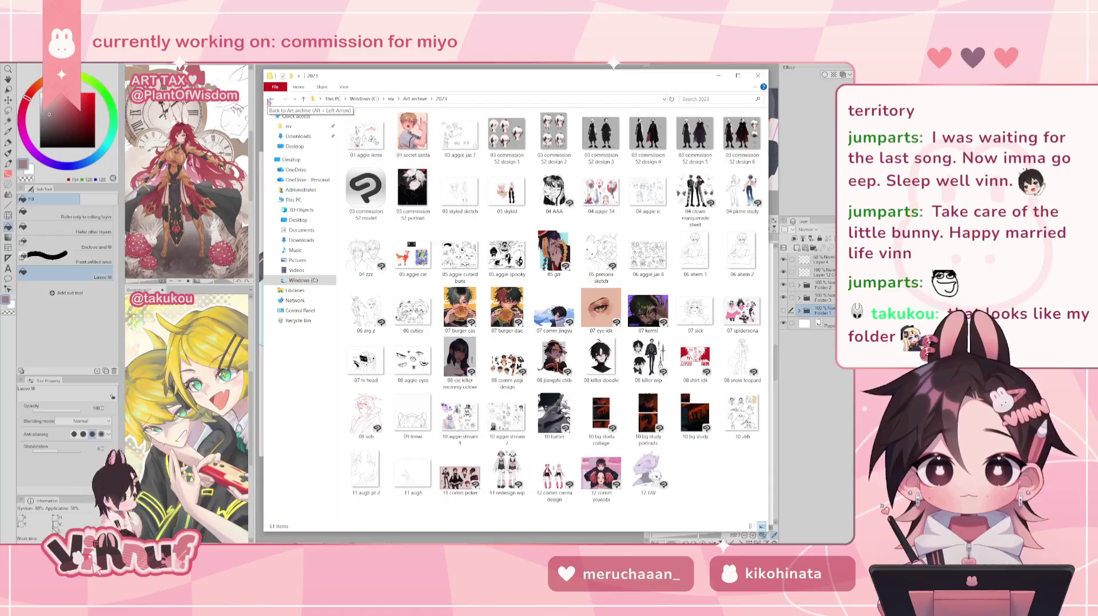
{"action": "left_click", "coordinate": [271, 99]}
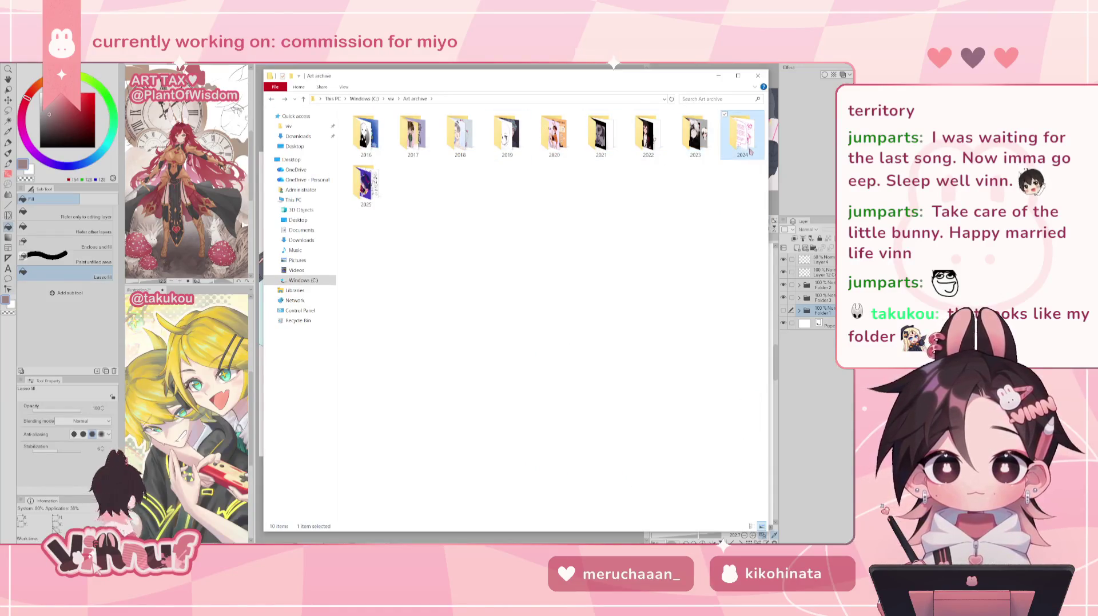
{"action": "double_click", "coordinate": [742, 134]}
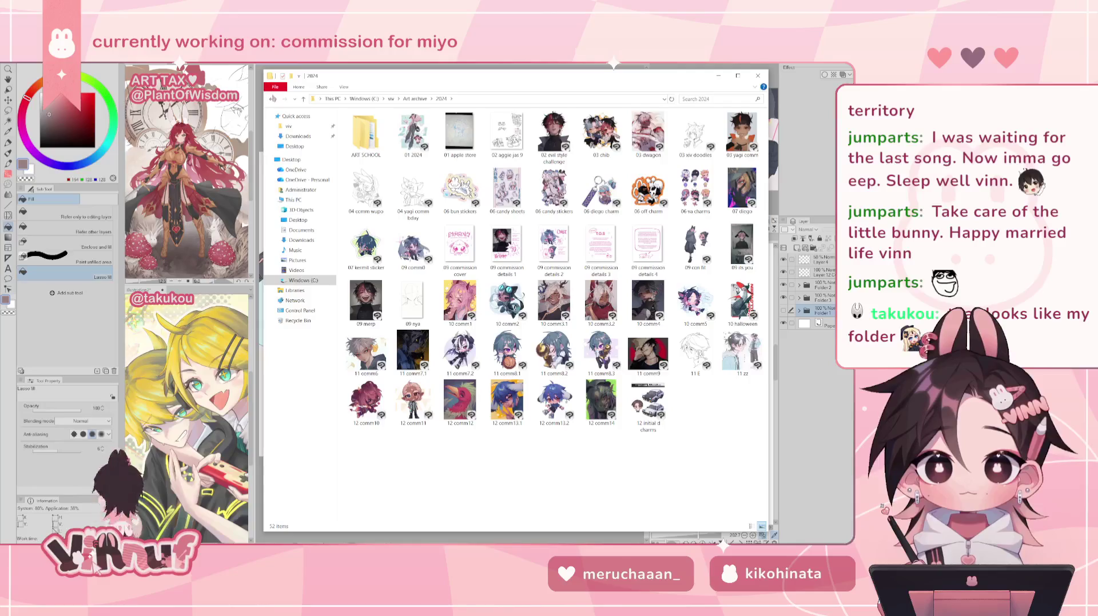
{"action": "left_click", "coordinate": [271, 99]}
{"action": "double_click", "coordinate": [366, 183]}
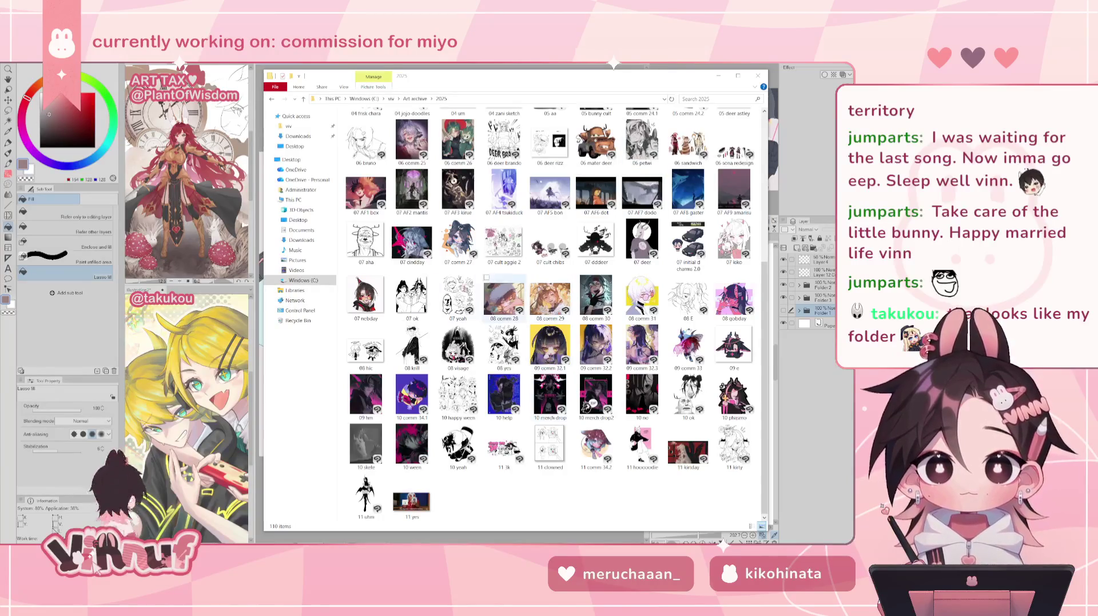
Scroll the 2025 thumbnails, then minimize Explorer with Win+Down to reveal the commission.
{"action": "scroll", "coordinate": [503, 451], "scroll_direction": "up", "scroll_amount": 5}
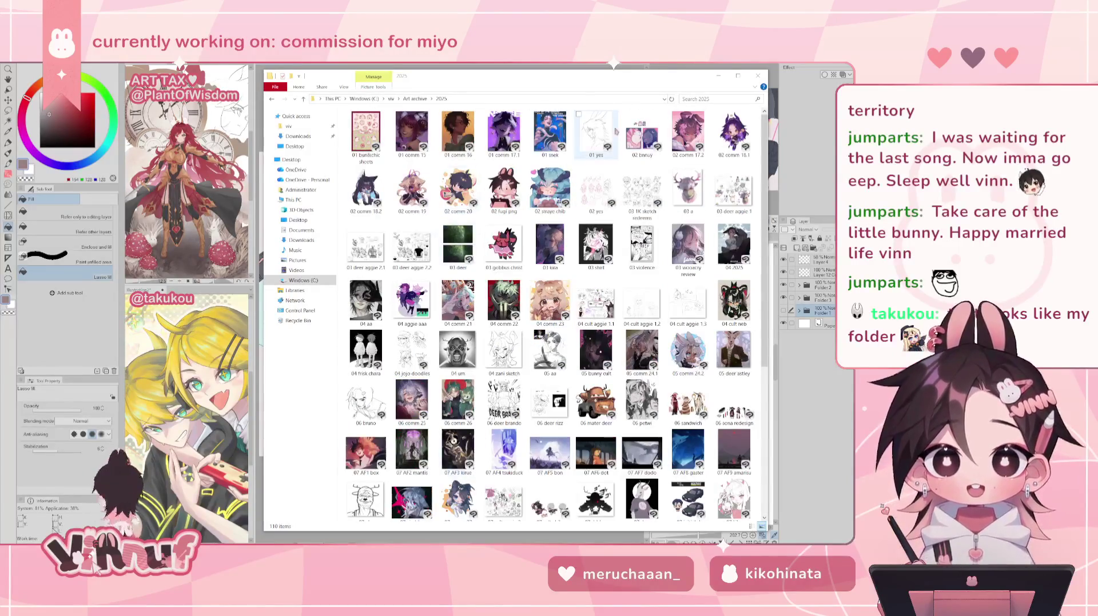
{"action": "scroll", "coordinate": [506, 354], "scroll_direction": "down", "scroll_amount": 5}
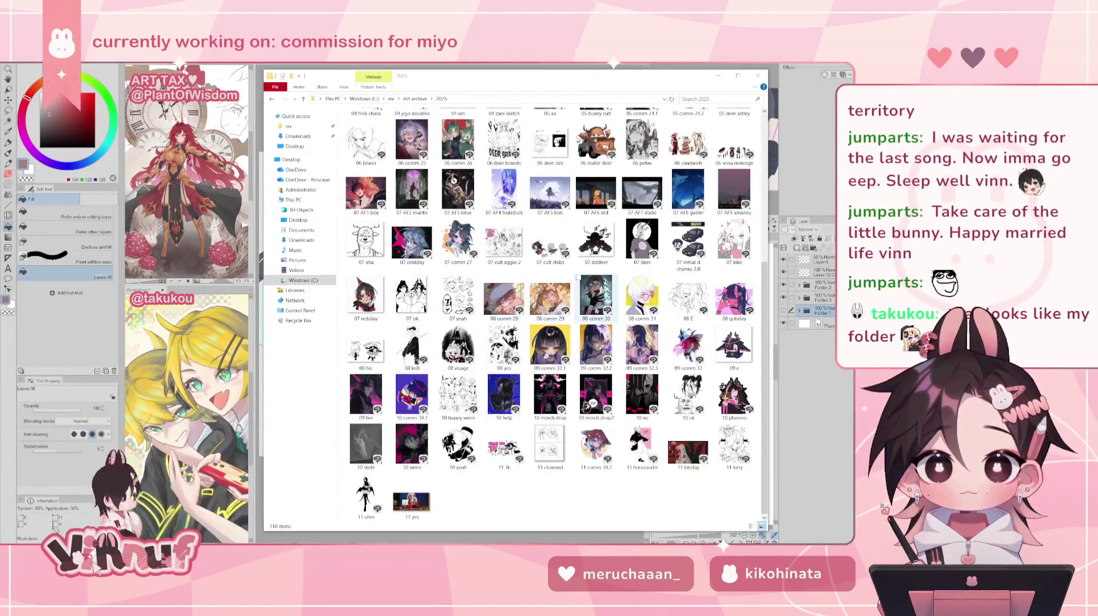
{"action": "key", "text": "super+Down"}
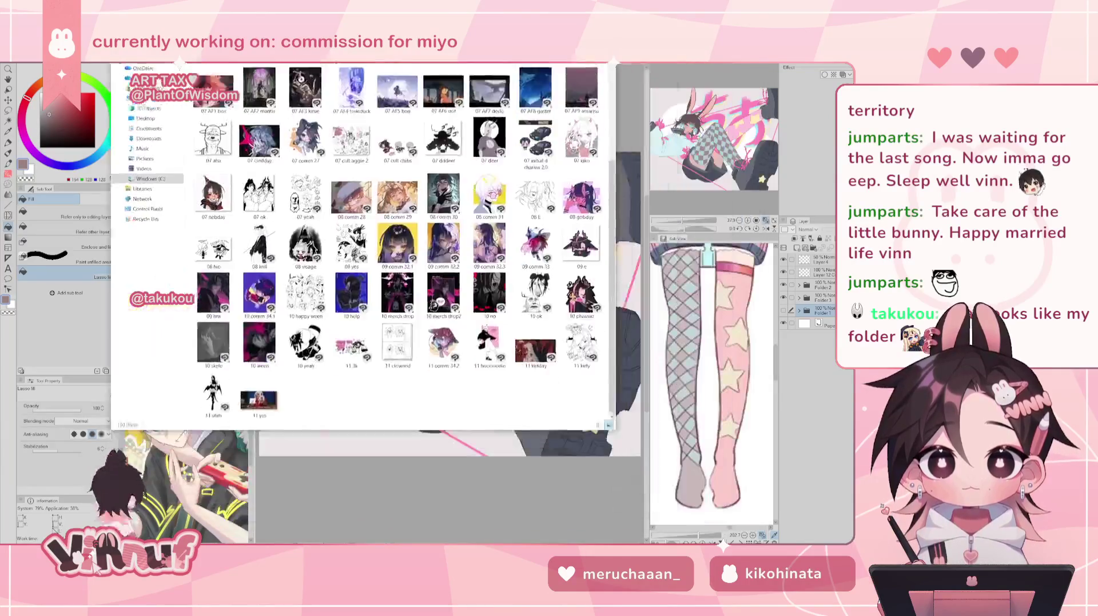